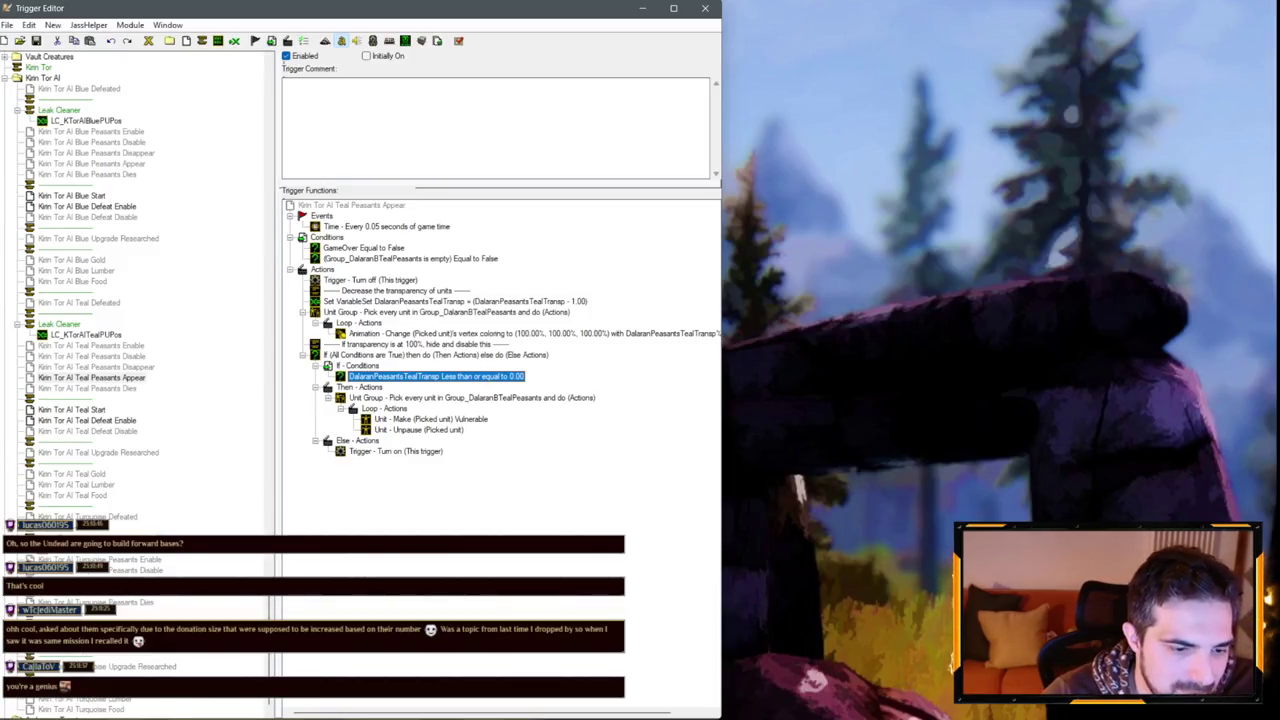
Go back to the map and zoom and pan over Dalaran to the purple portal, then reopen the triggers.
key(alt+Tab)
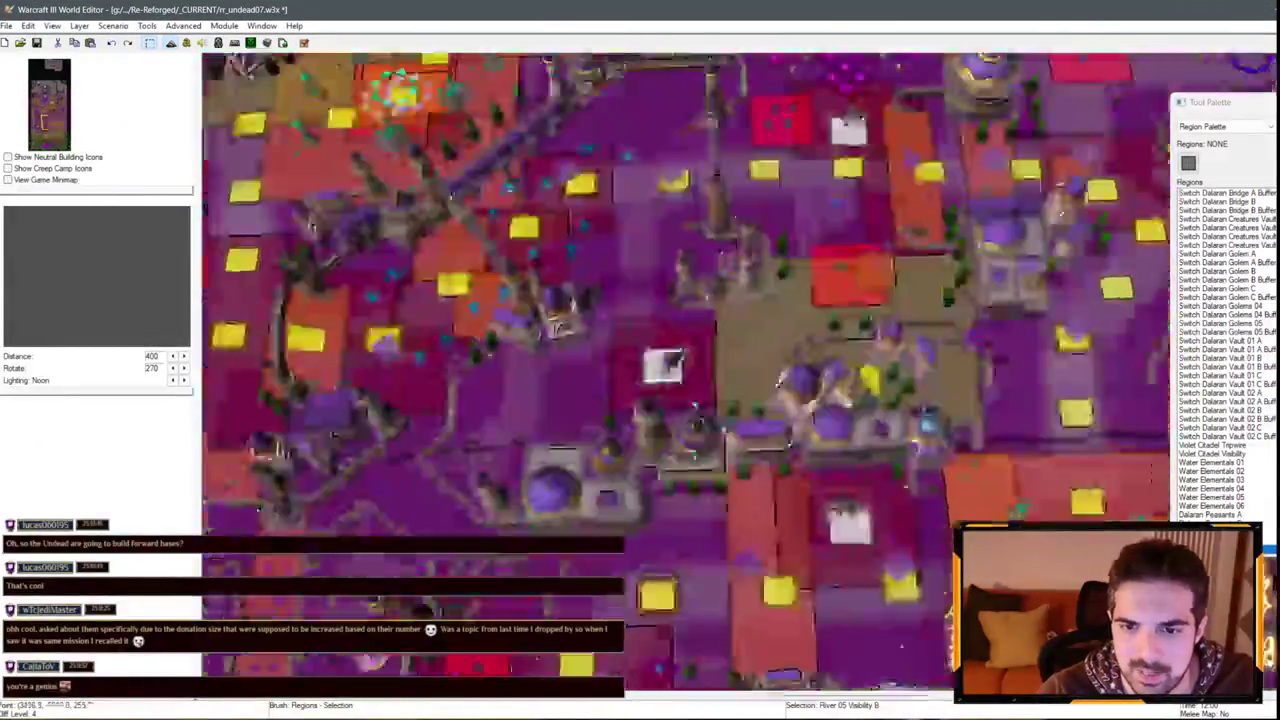
scroll(512, 668, up, 5)
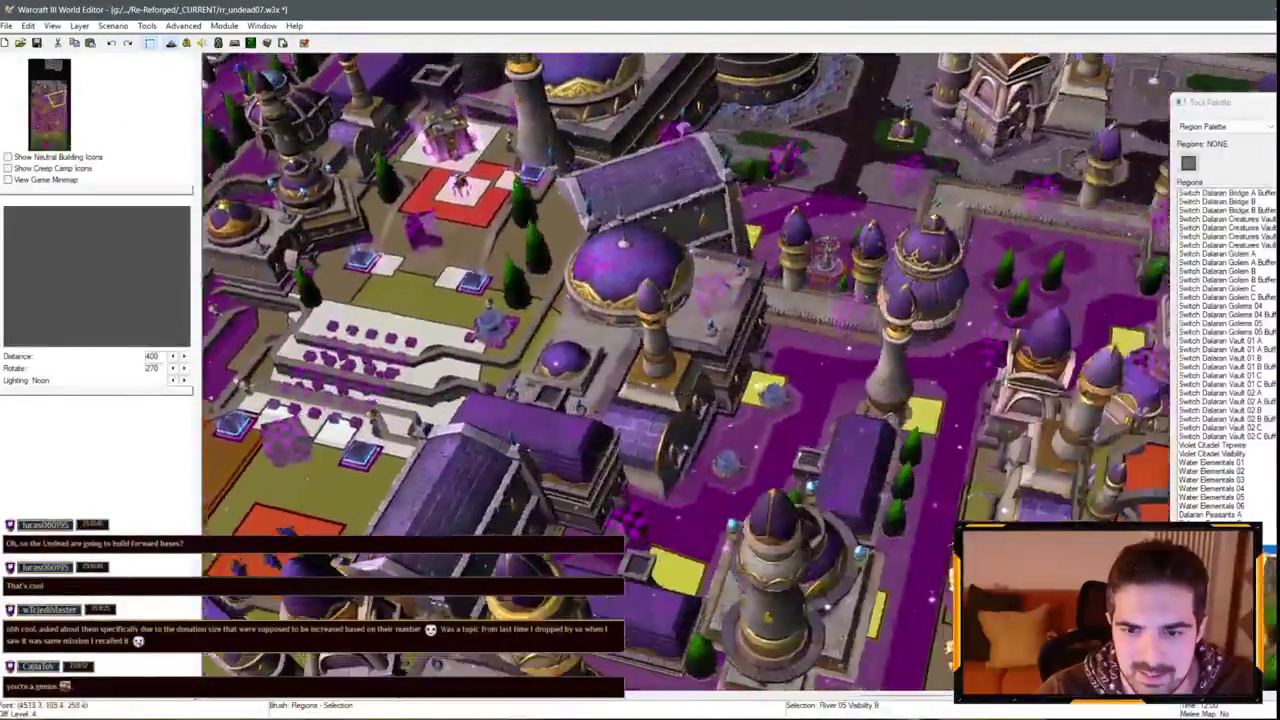
scroll(663, 530, up, 5)
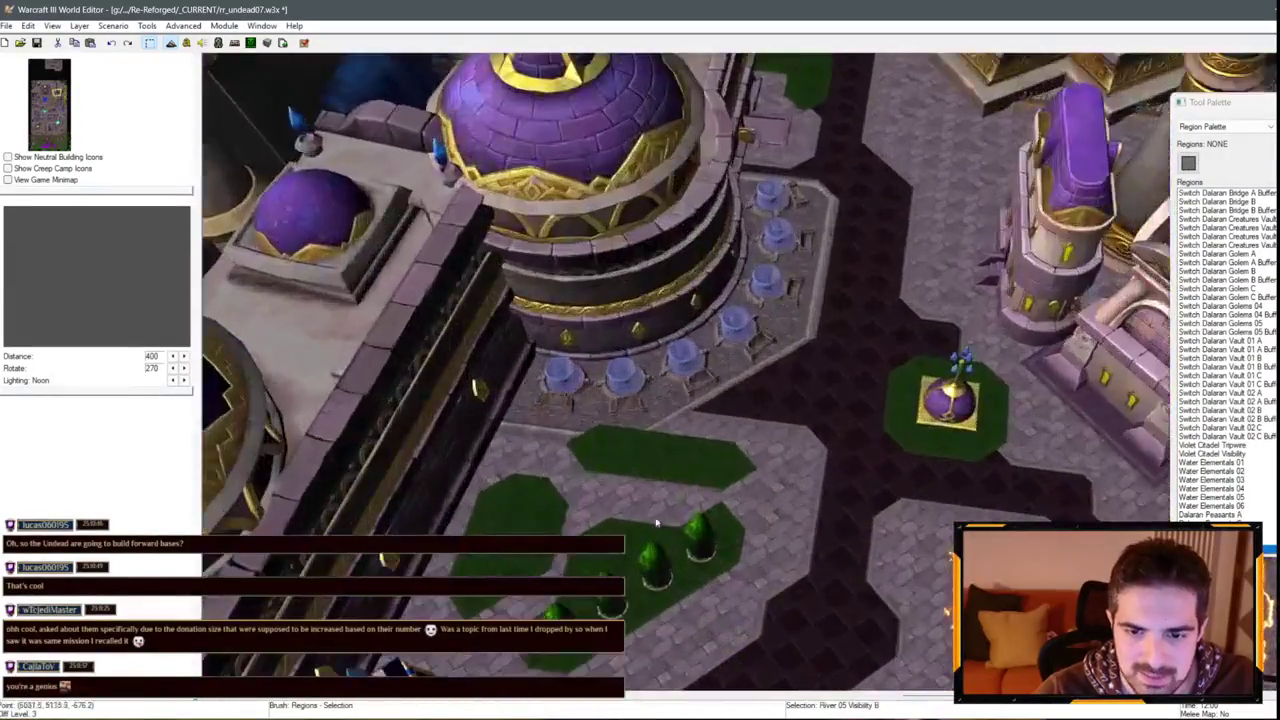
scroll(663, 530, up, 3)
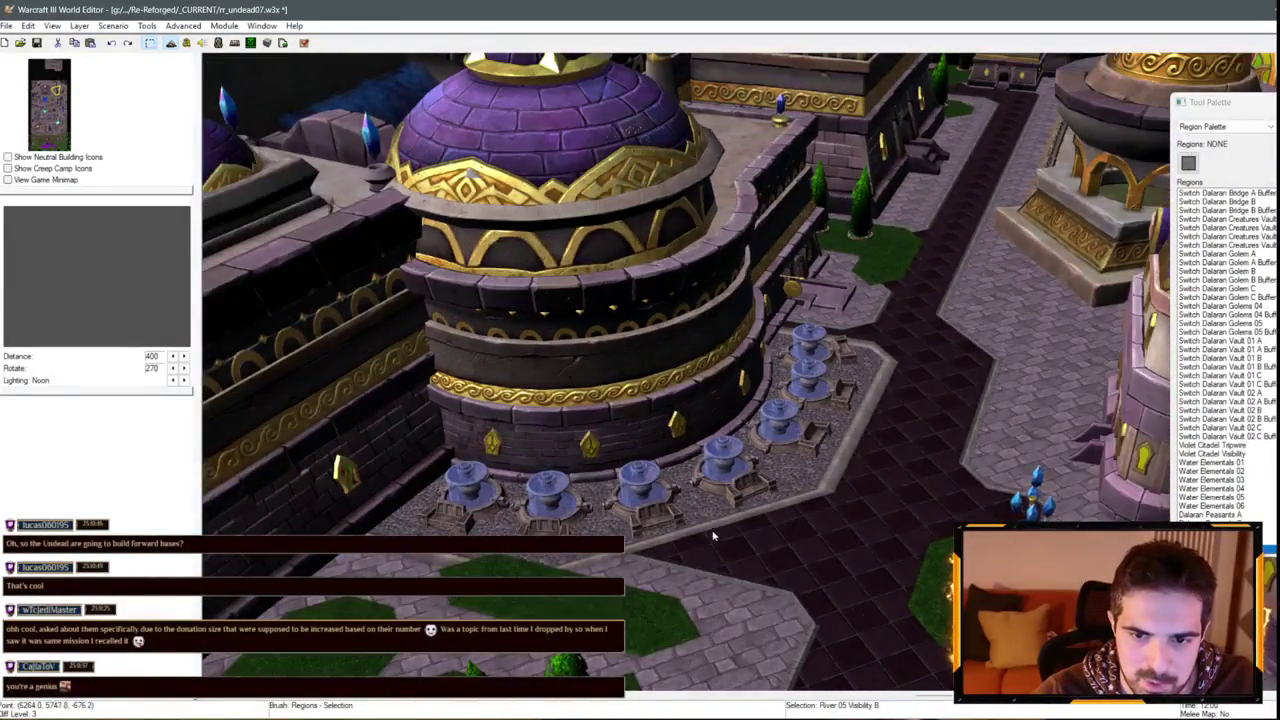
scroll(716, 537, down, 5)
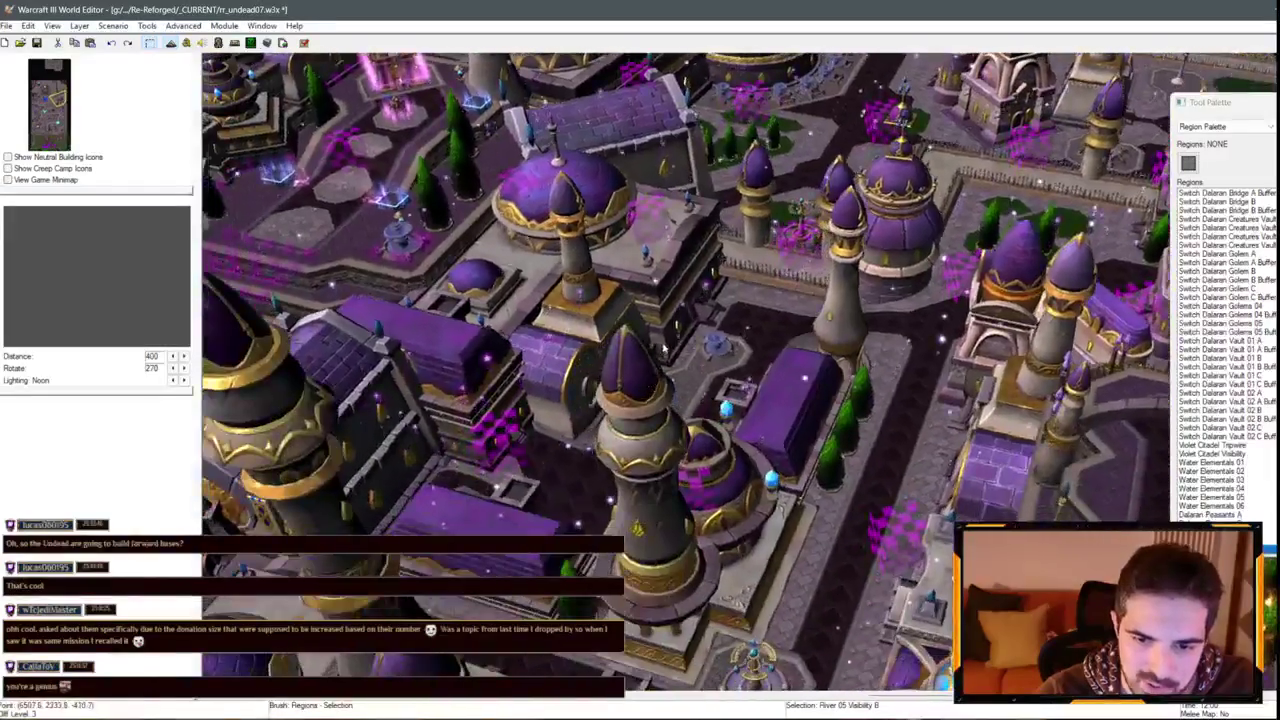
scroll(663, 347, down, 5)
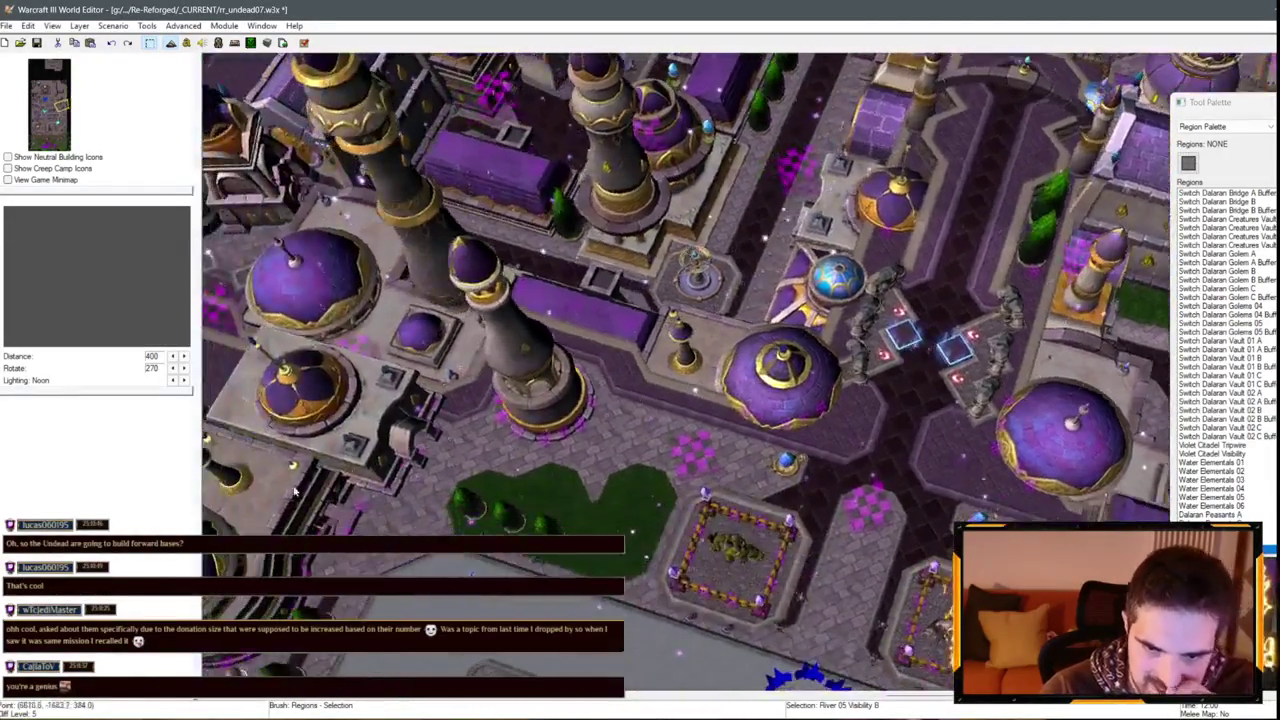
scroll(293, 492, down, 5)
scroll(721, 563, up, 5)
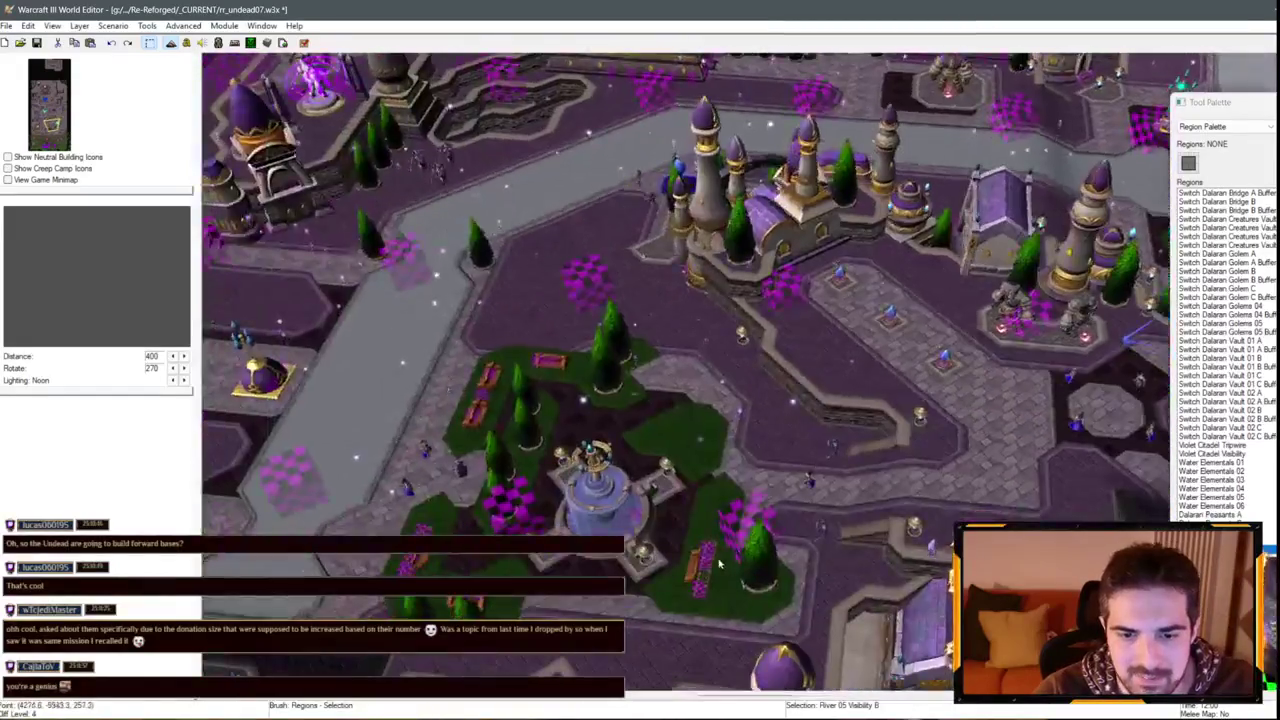
scroll(721, 563, up, 5)
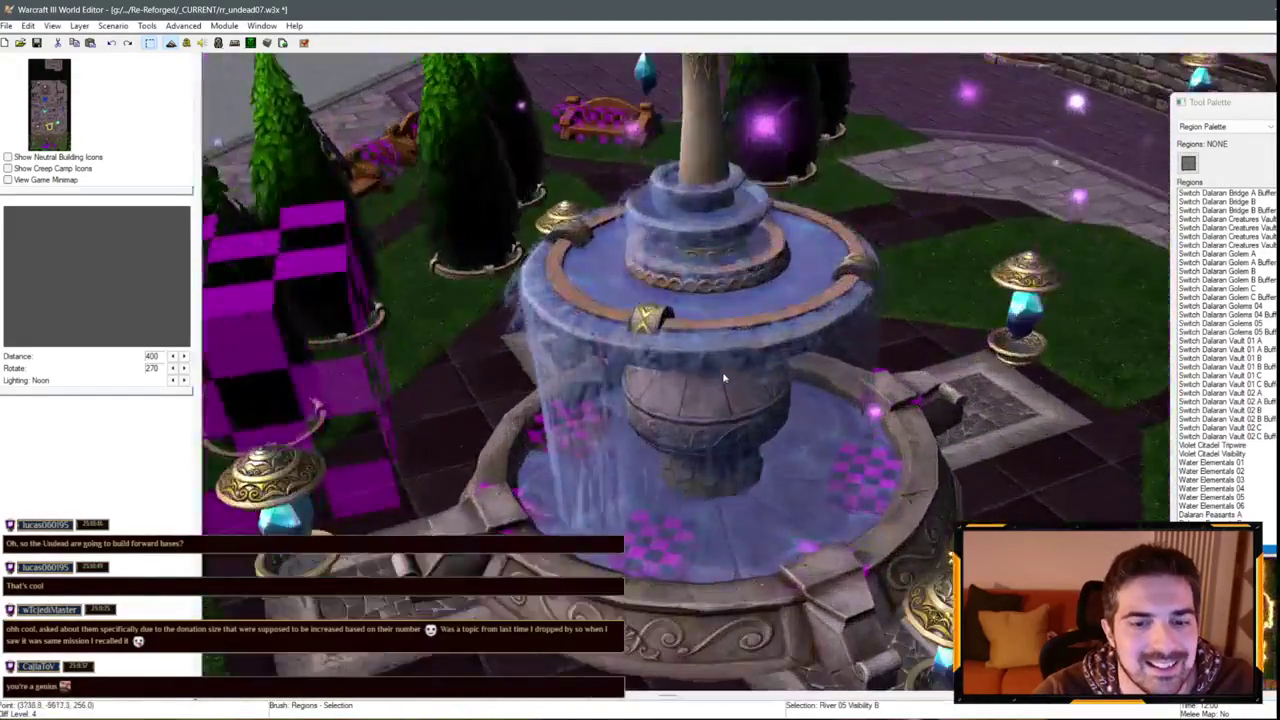
scroll(733, 383, down, 5)
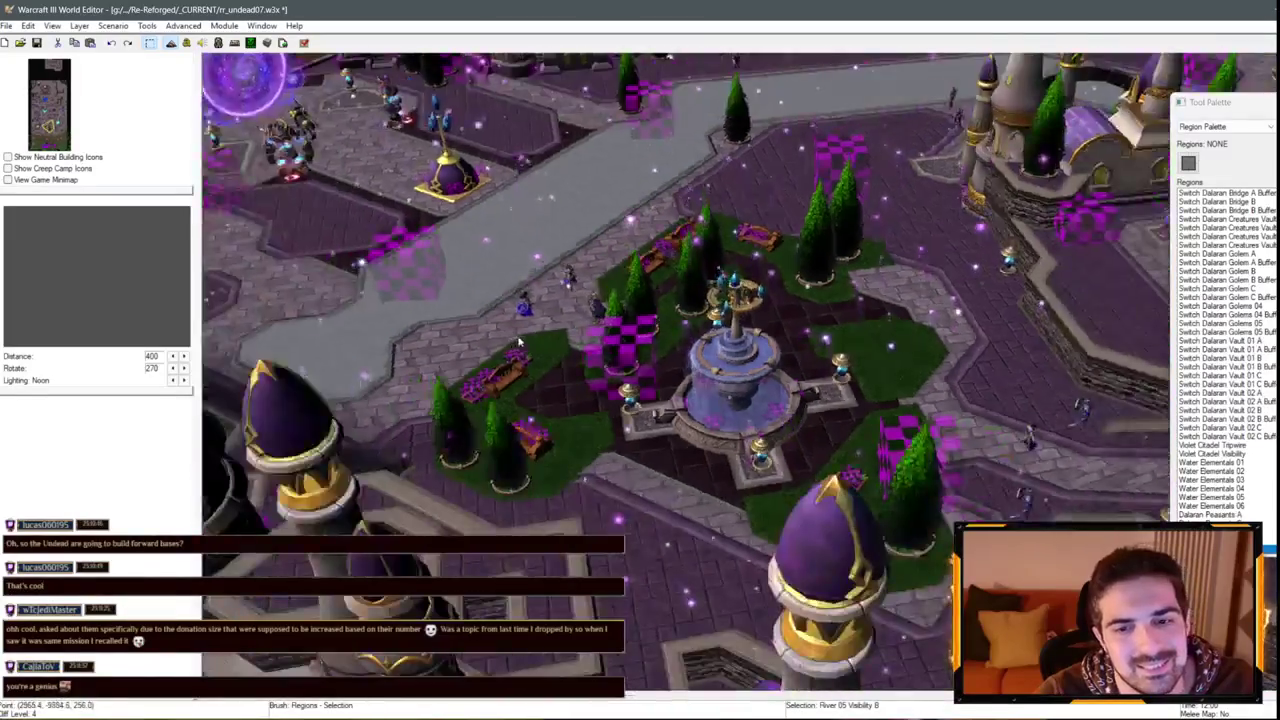
scroll(515, 343, down, 3)
scroll(630, 370, up, 3)
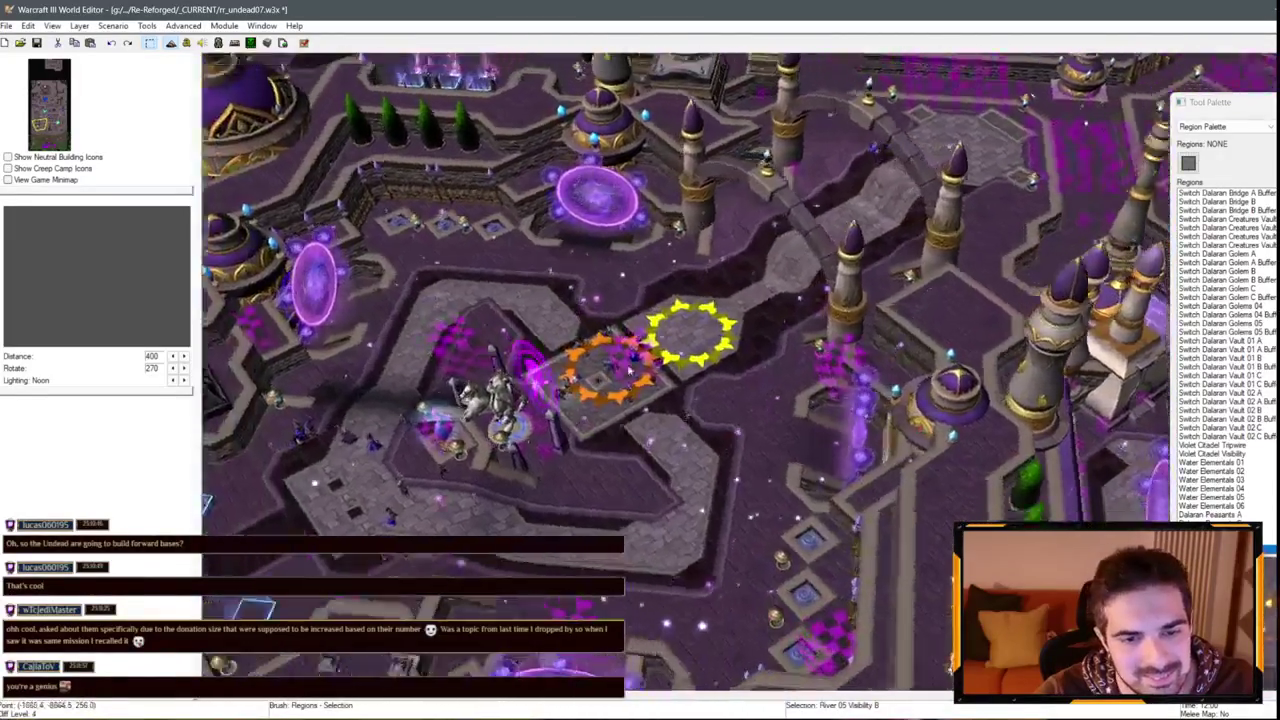
scroll(630, 370, up, 5)
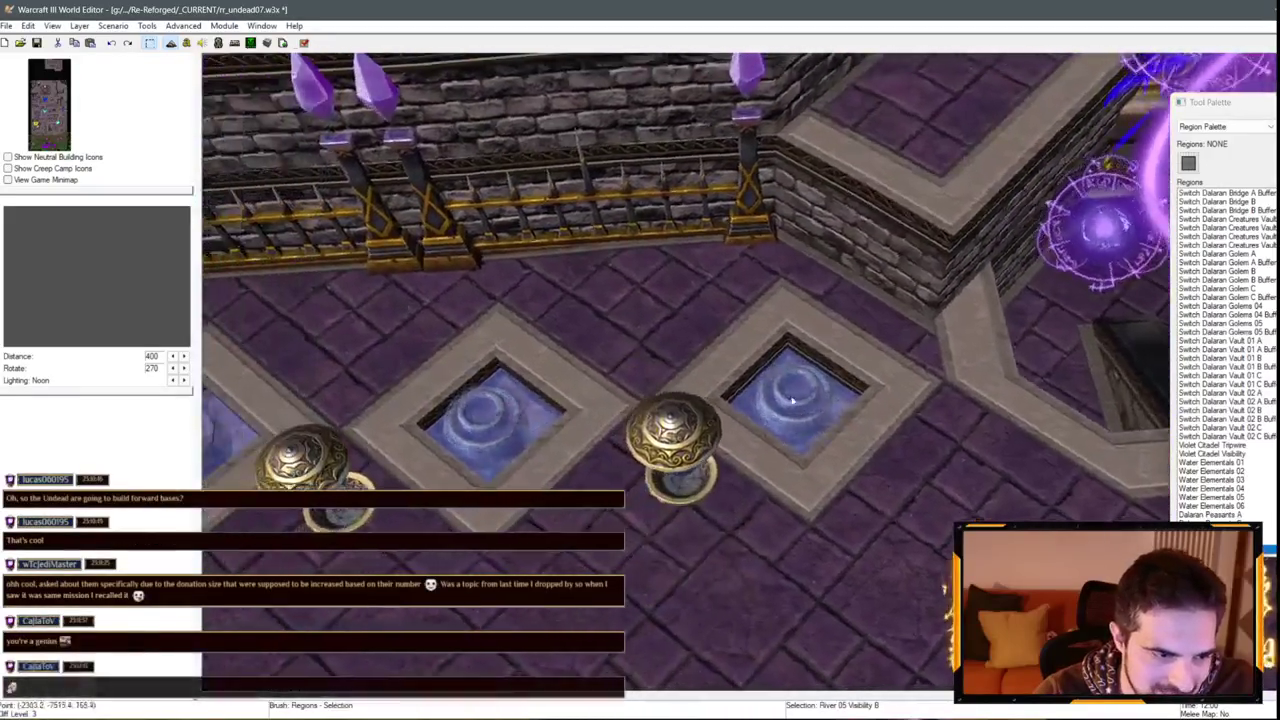
scroll(683, 365, up, 2)
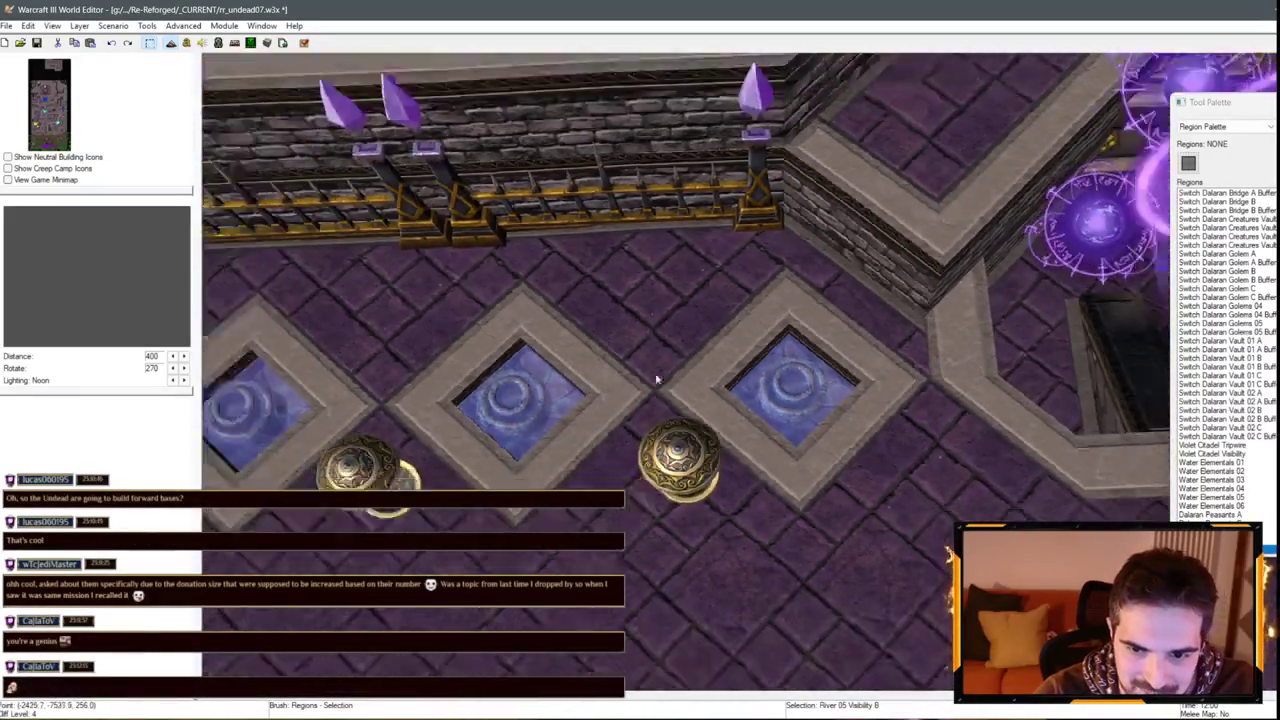
scroll(657, 379, down, 4)
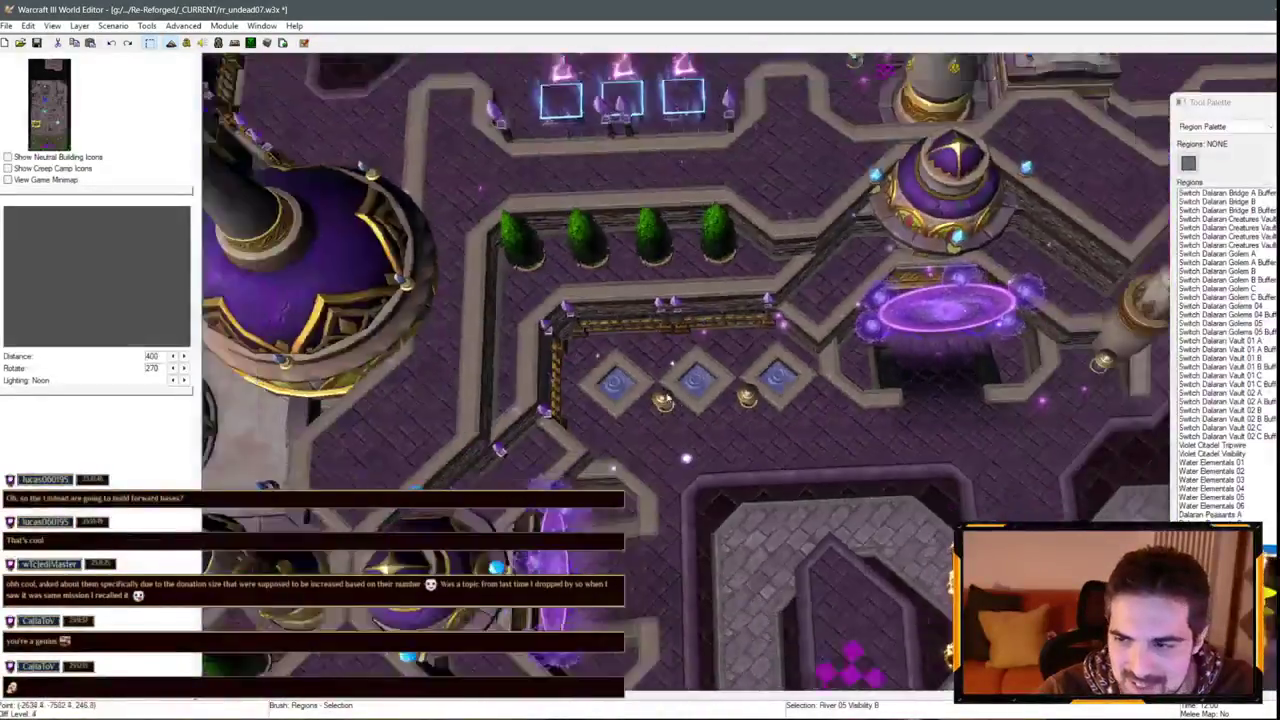
scroll(701, 480, up, 6)
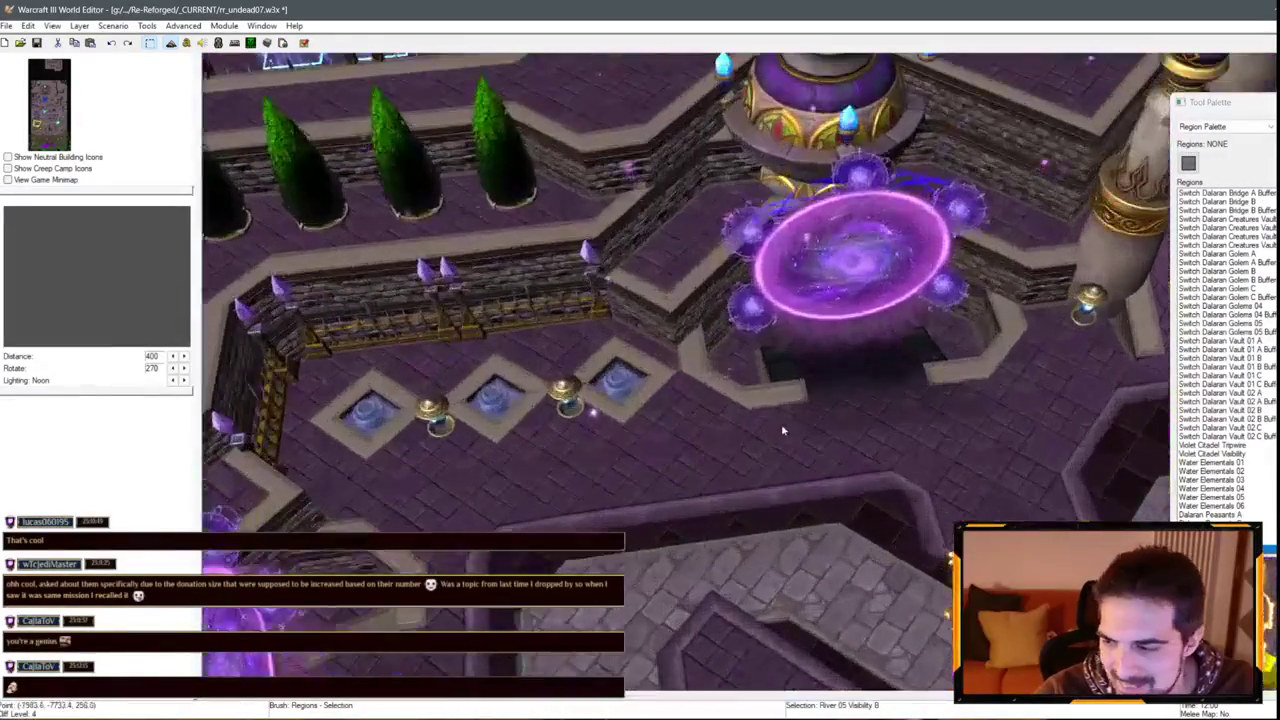
key(Left)
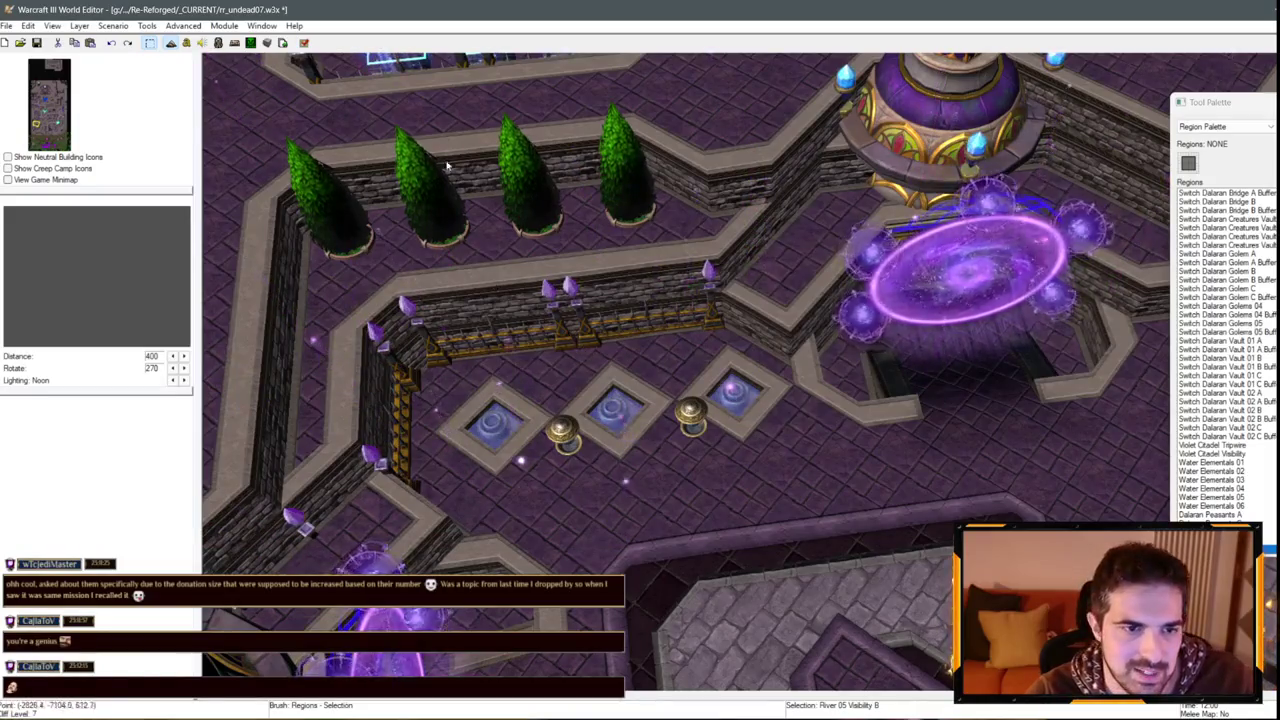
key(F4)
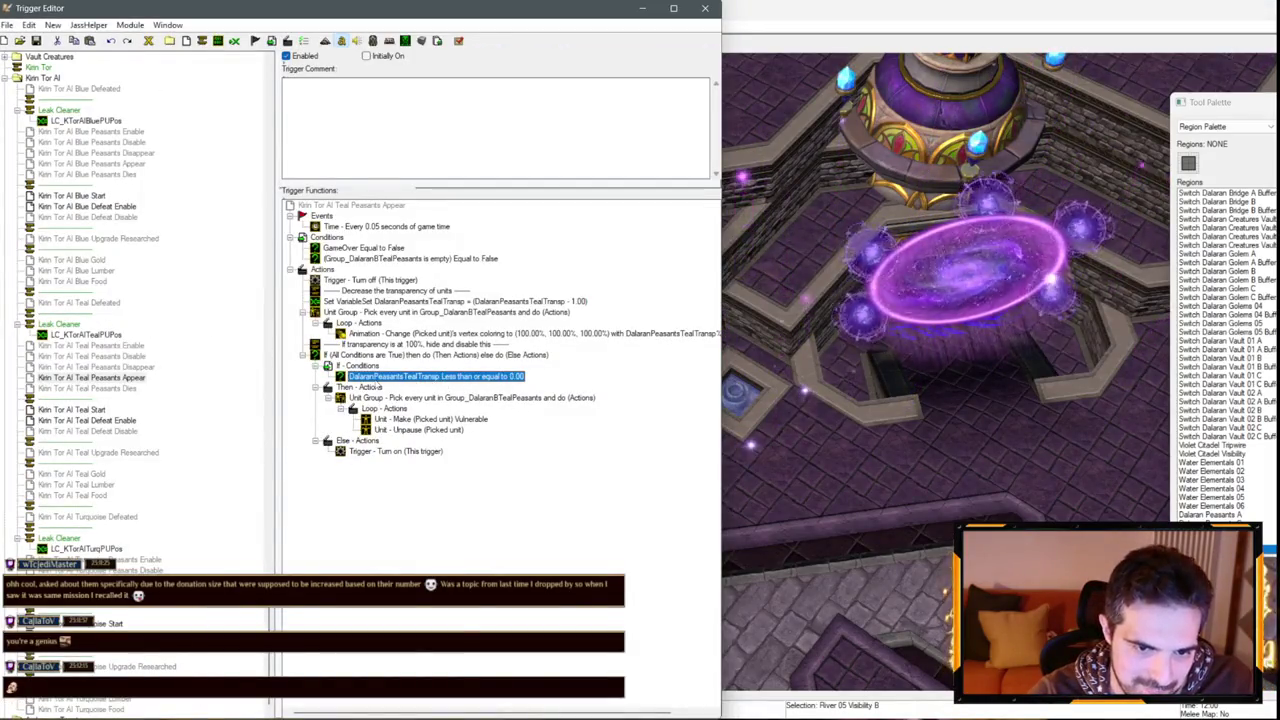
Set Blue Peasants Appear's transparency threshold condition value to 0.
click(101, 164)
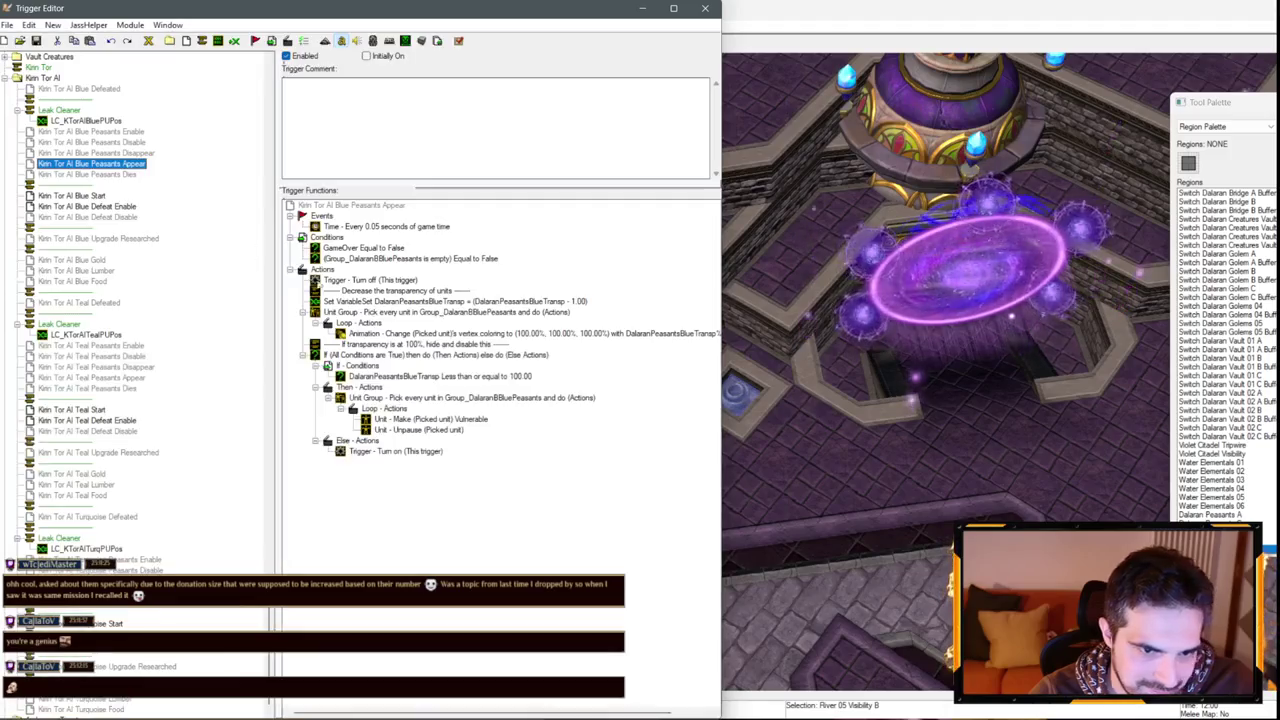
double_click(470, 377)
click(331, 374)
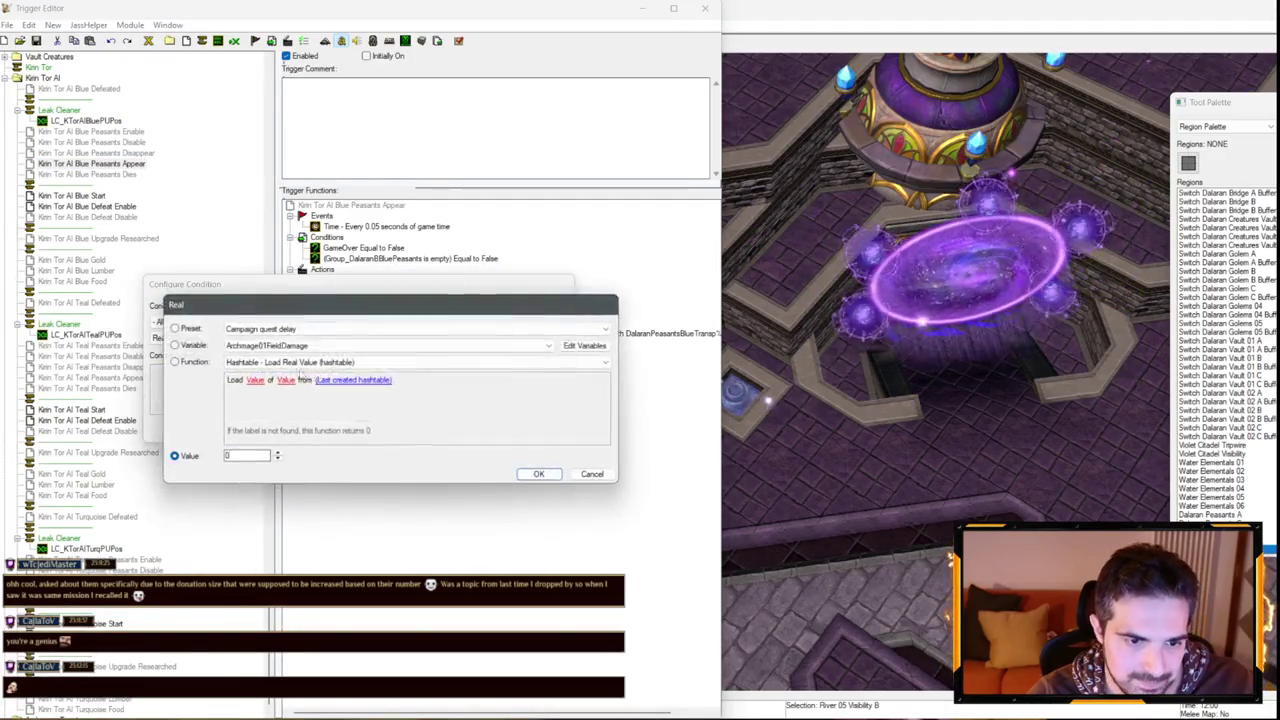
text(0)
key(Return)
key(Return)
scroll(105, 219, down, 2)
Delete the three Game - Display debug actions from Turquoise Peasants Enable.
click(92, 367)
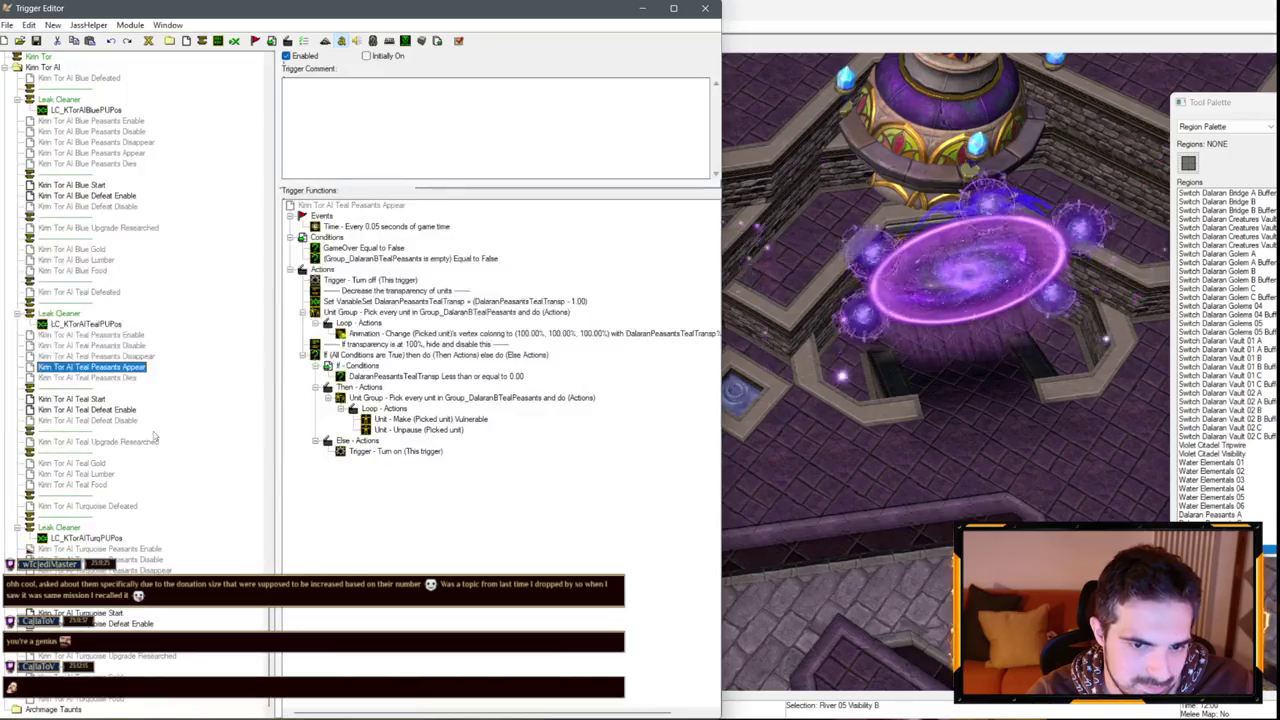
click(100, 581)
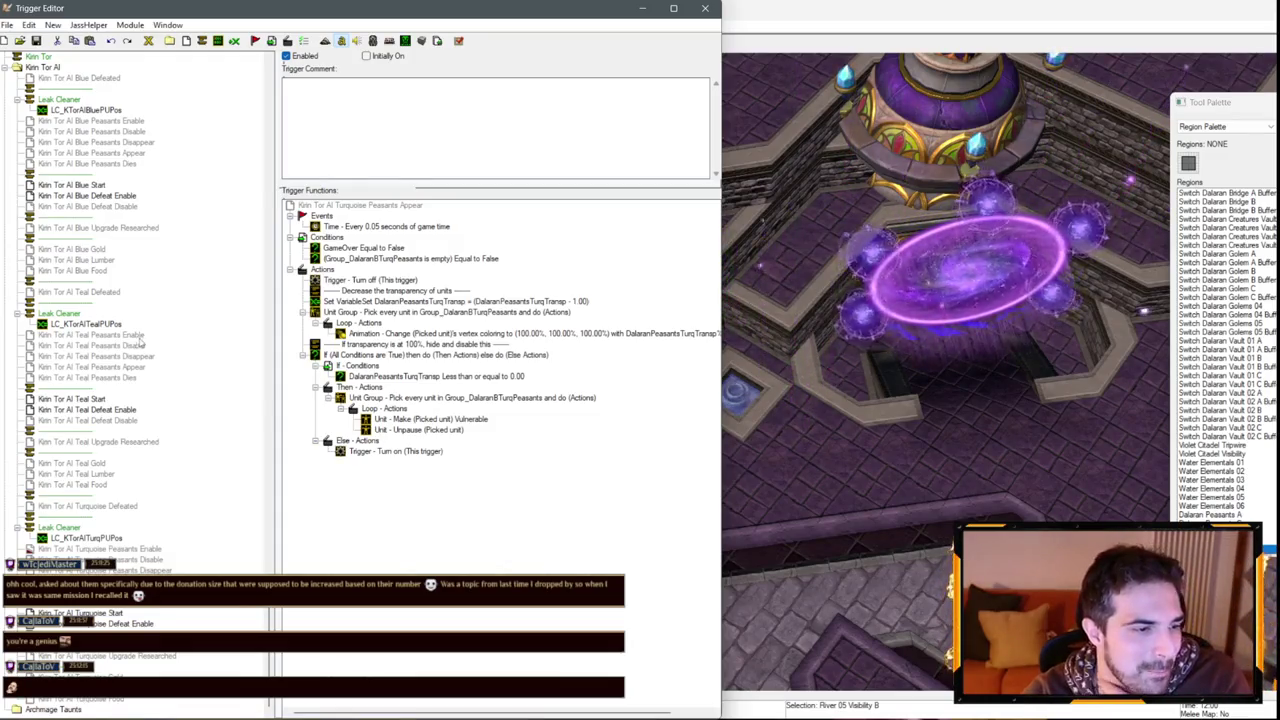
click(90, 549)
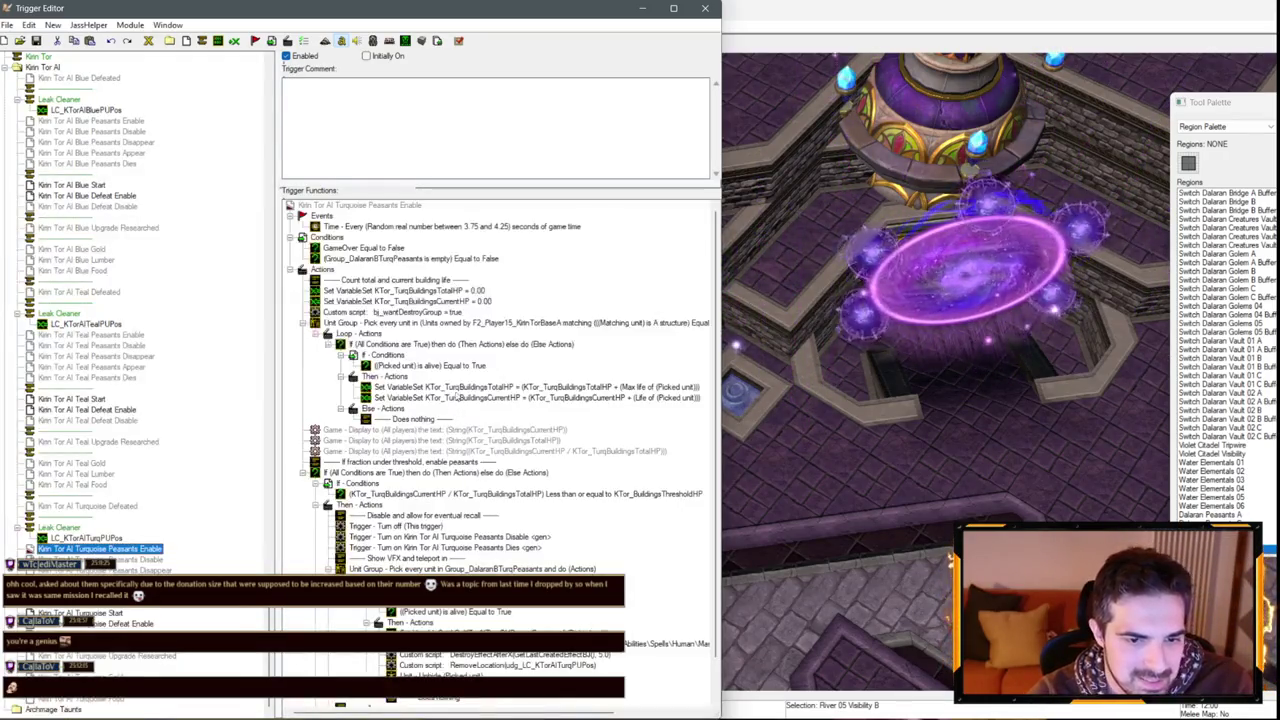
click(436, 430)
key(shift+Down)
key(shift+Down)
key(Delete)
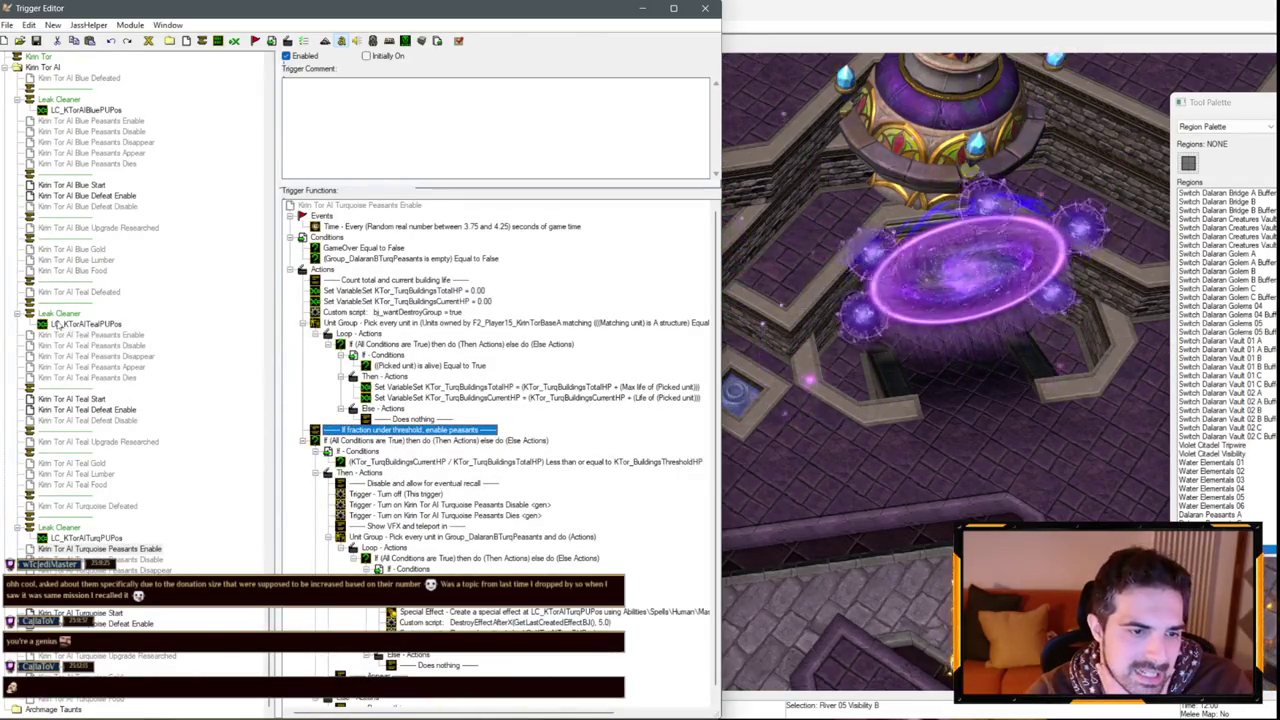
click(95, 292)
click(90, 506)
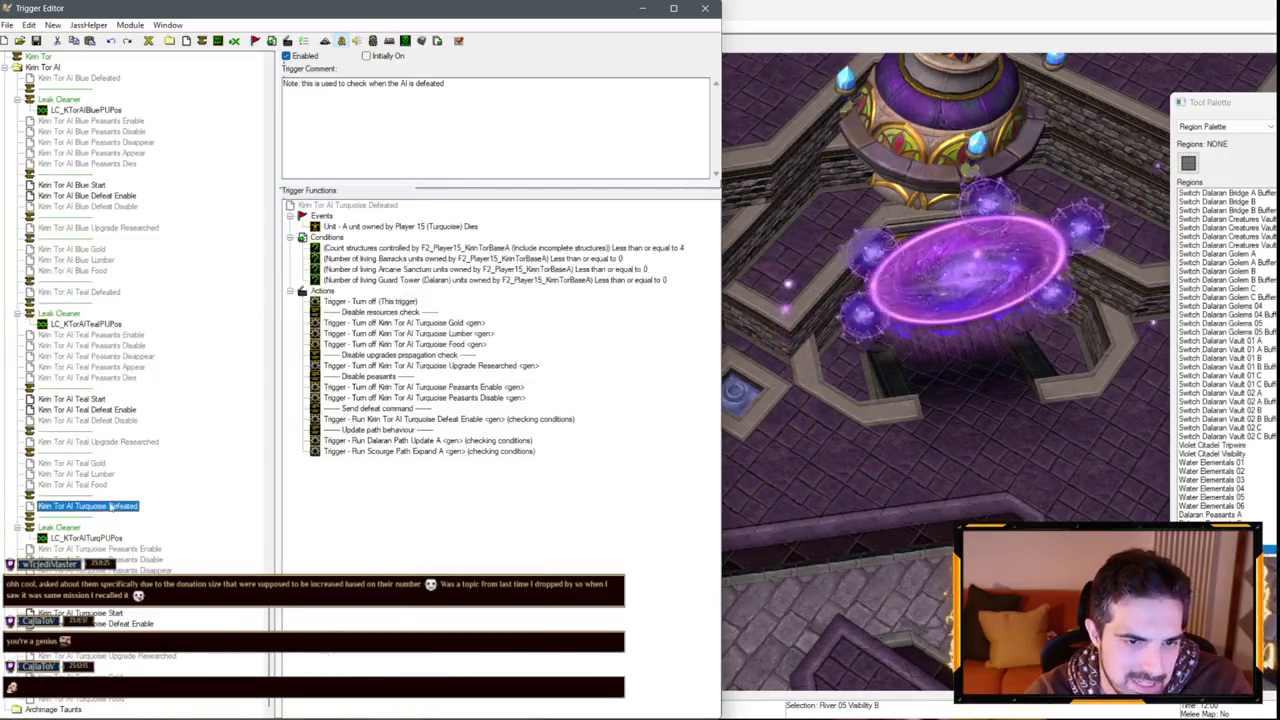
Open Turquoise Defeated's structure-count condition, cancel without changes, and switch to Notepad++.
click(630, 247)
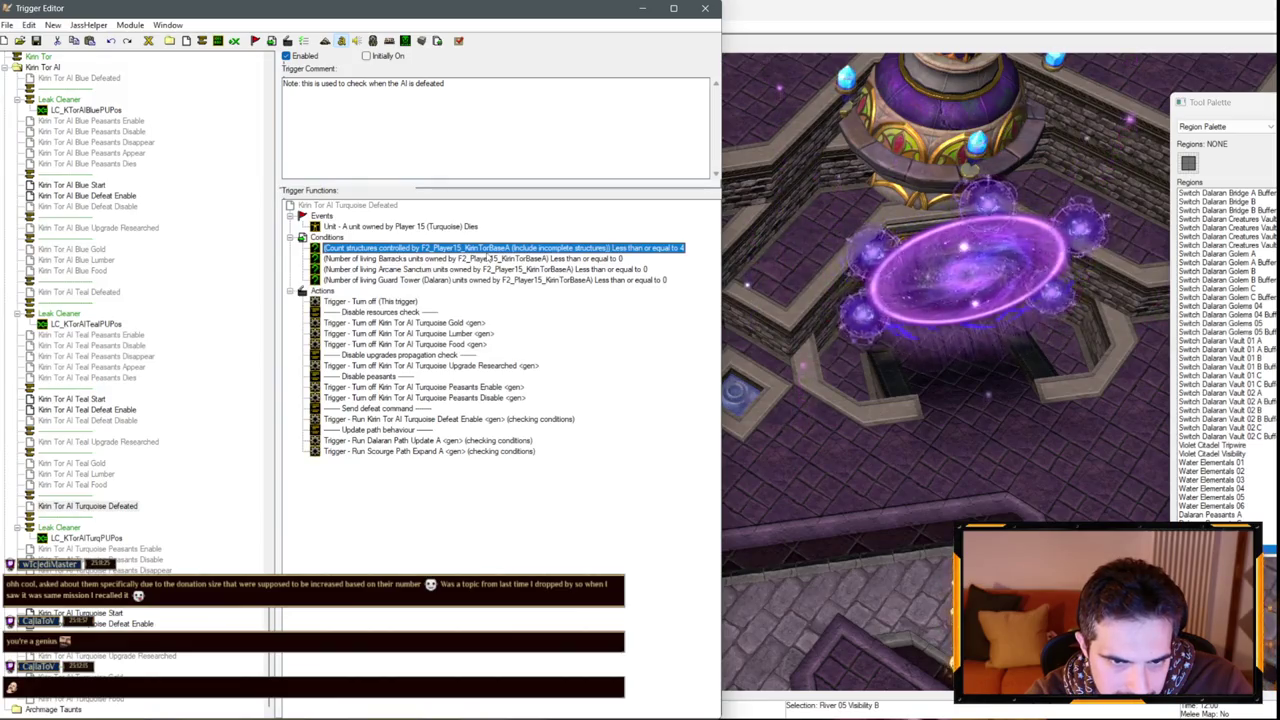
double_click(484, 249)
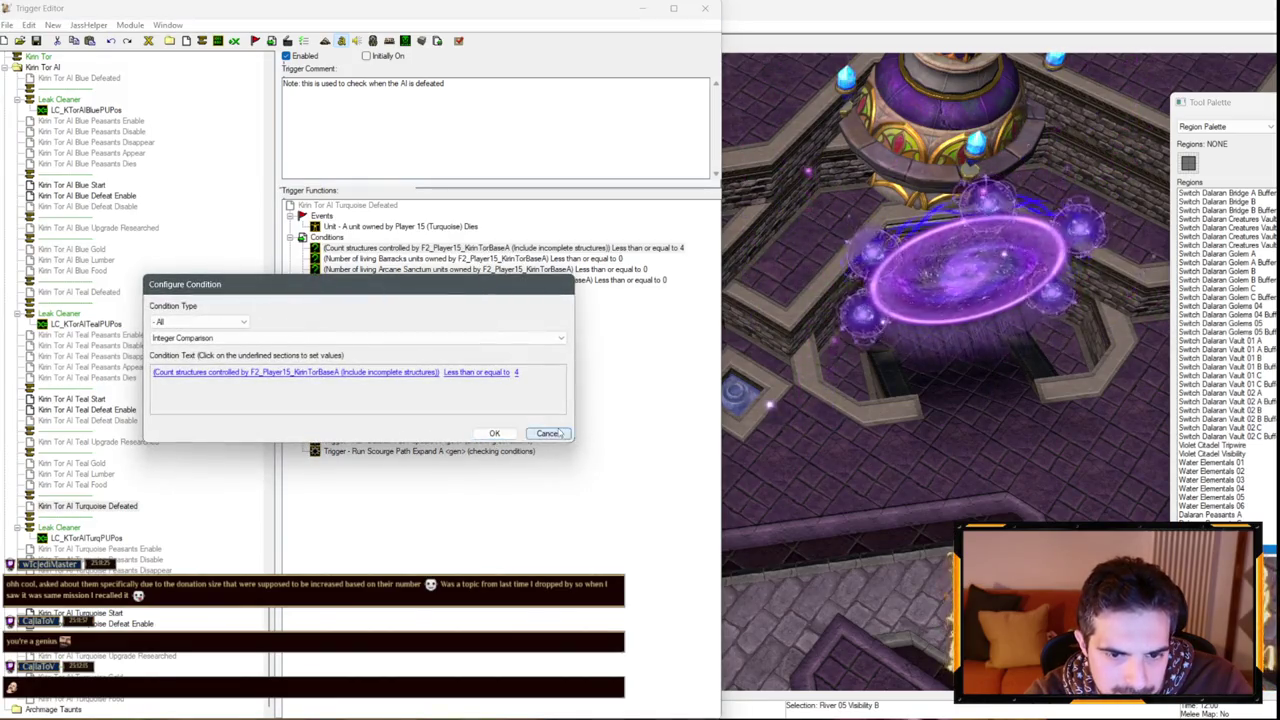
click(549, 433)
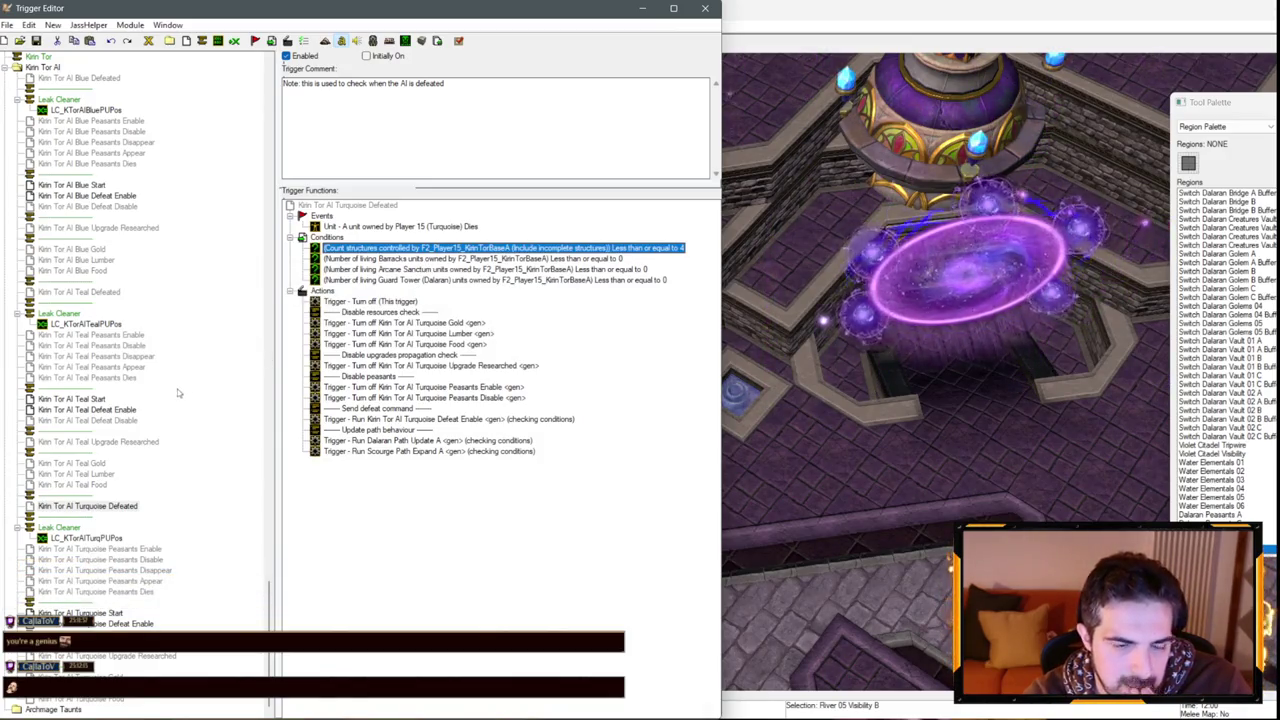
key(alt+Tab)
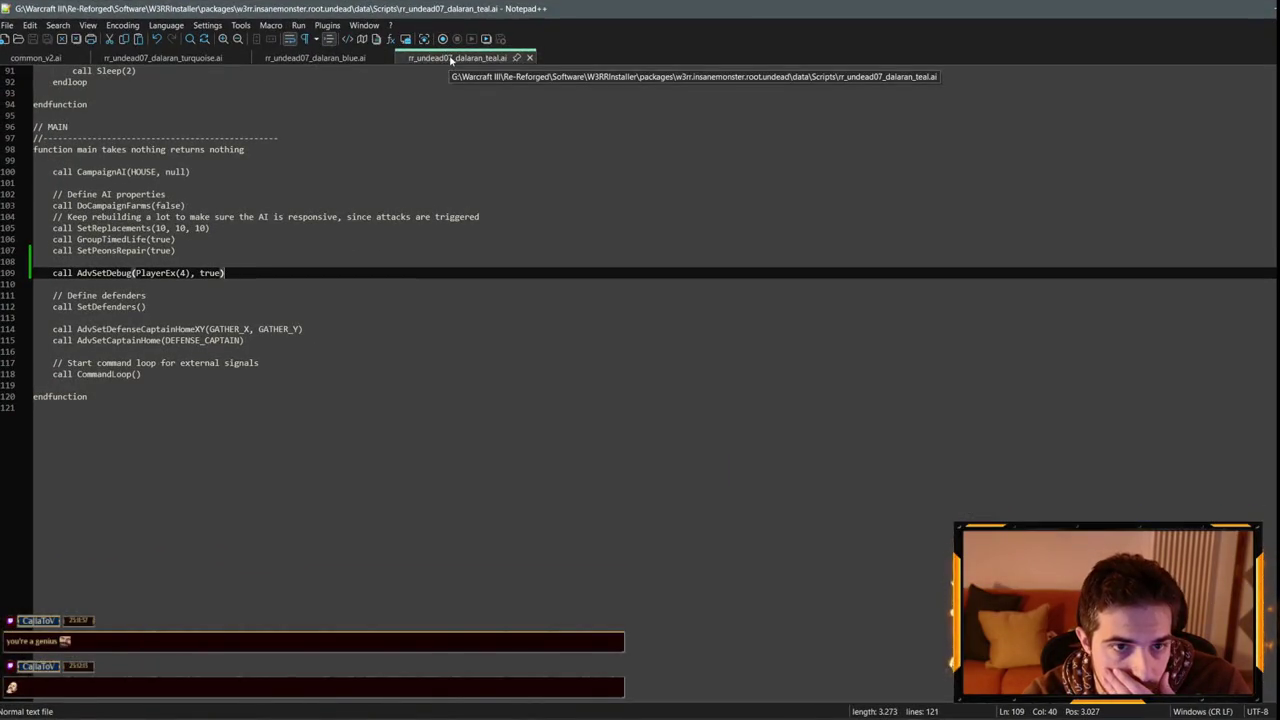
Delete the AdvSetDebug line and its leftover blank line from the blue Dalaran AI script.
click(347, 347)
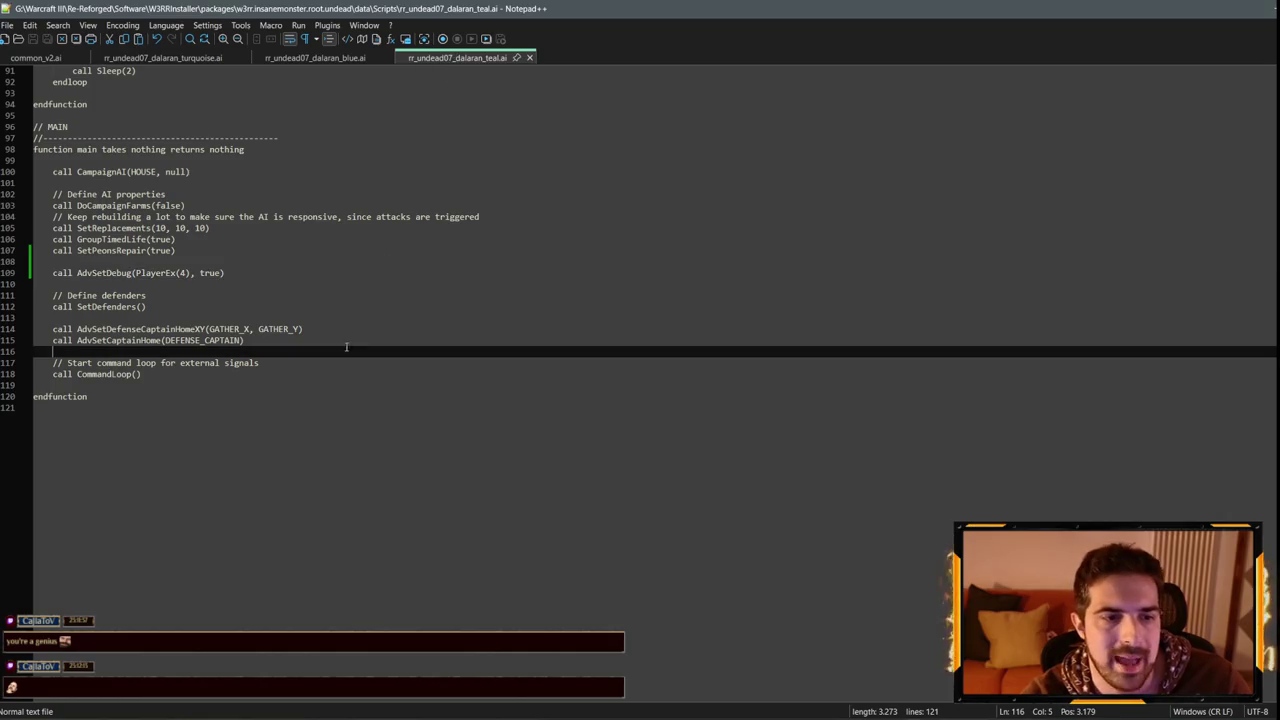
click(350, 58)
click(430, 58)
click(352, 60)
click(426, 67)
click(240, 295)
click(272, 418)
key(shift+Up)
key(BackSpace)
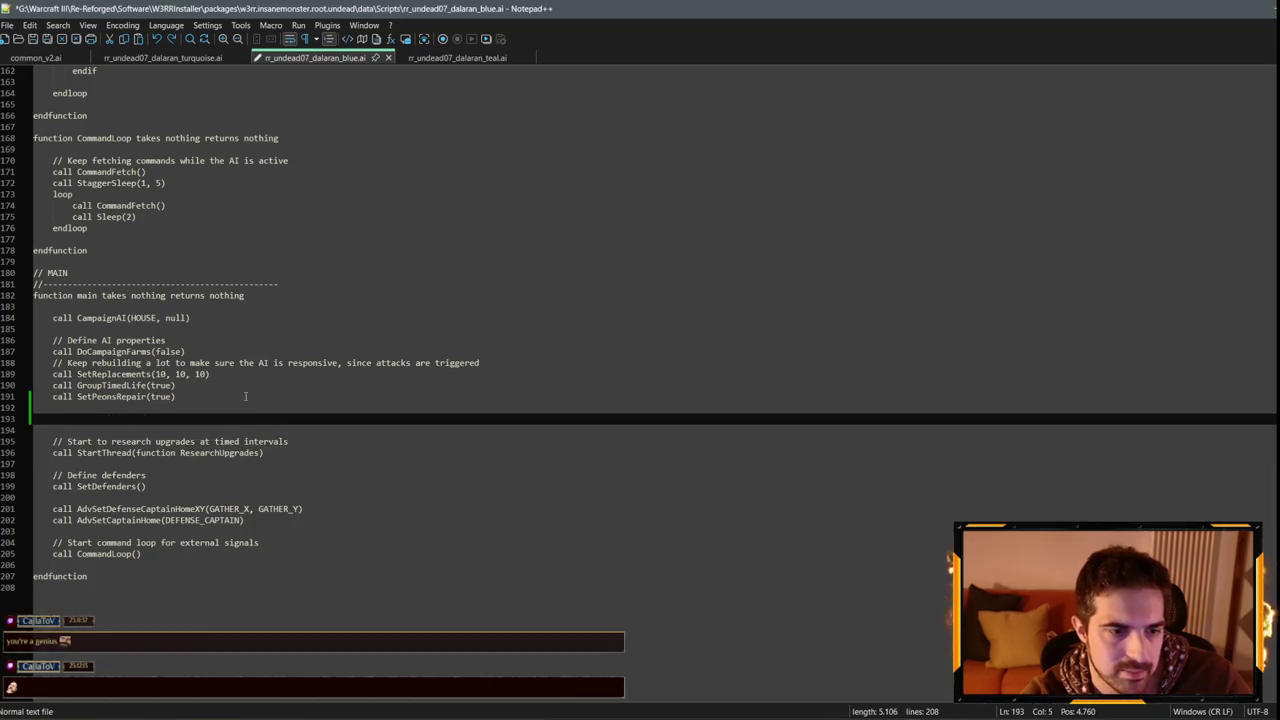
key(BackSpace)
Remove the AdvSetDebug line from the teal Dalaran AI script and save it.
click(457, 58)
click(260, 273)
key(shift+Up)
key(BackSpace)
key(ctrl+s)
key(BackSpace)
key(ctrl+s)
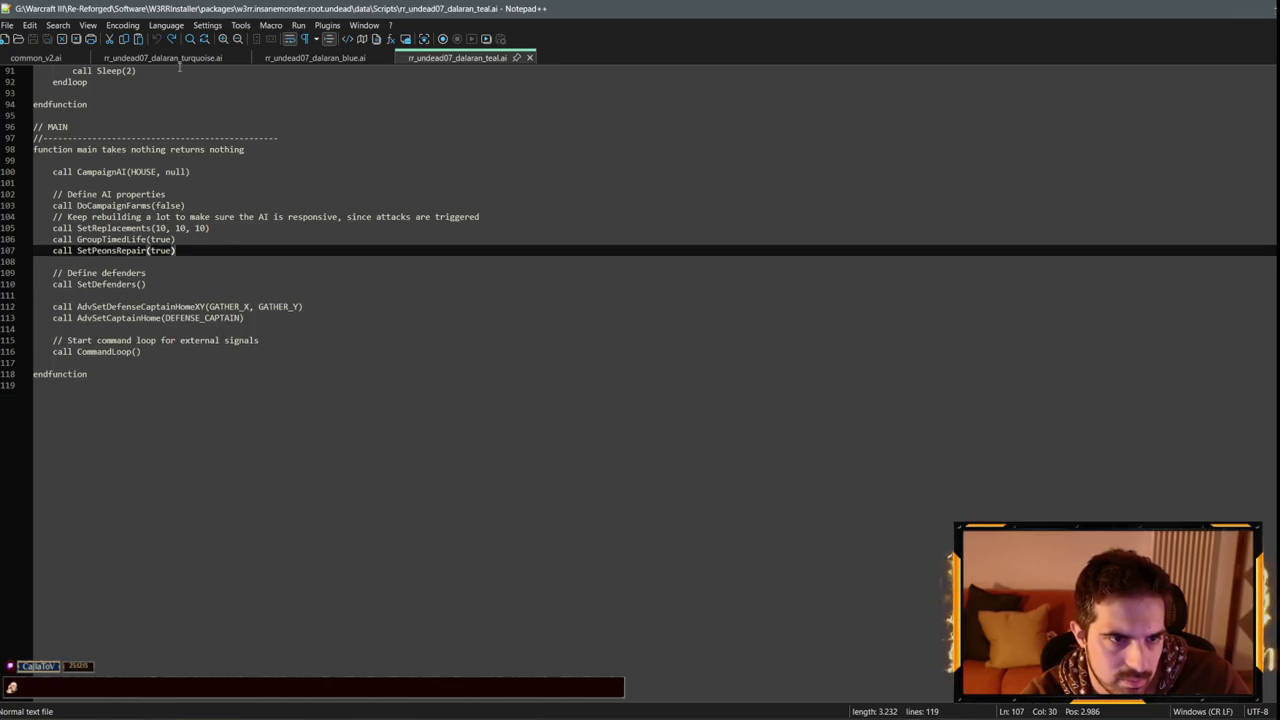
Delete the AdvSetDebug call on line 107 of the turquoise script and save it.
click(180, 58)
key(ctrl+shift+Right)
key(ctrl+shift+Right)
key(ctrl+shift+Right)
key(Delete)
text(call AdvSetDebug(User)
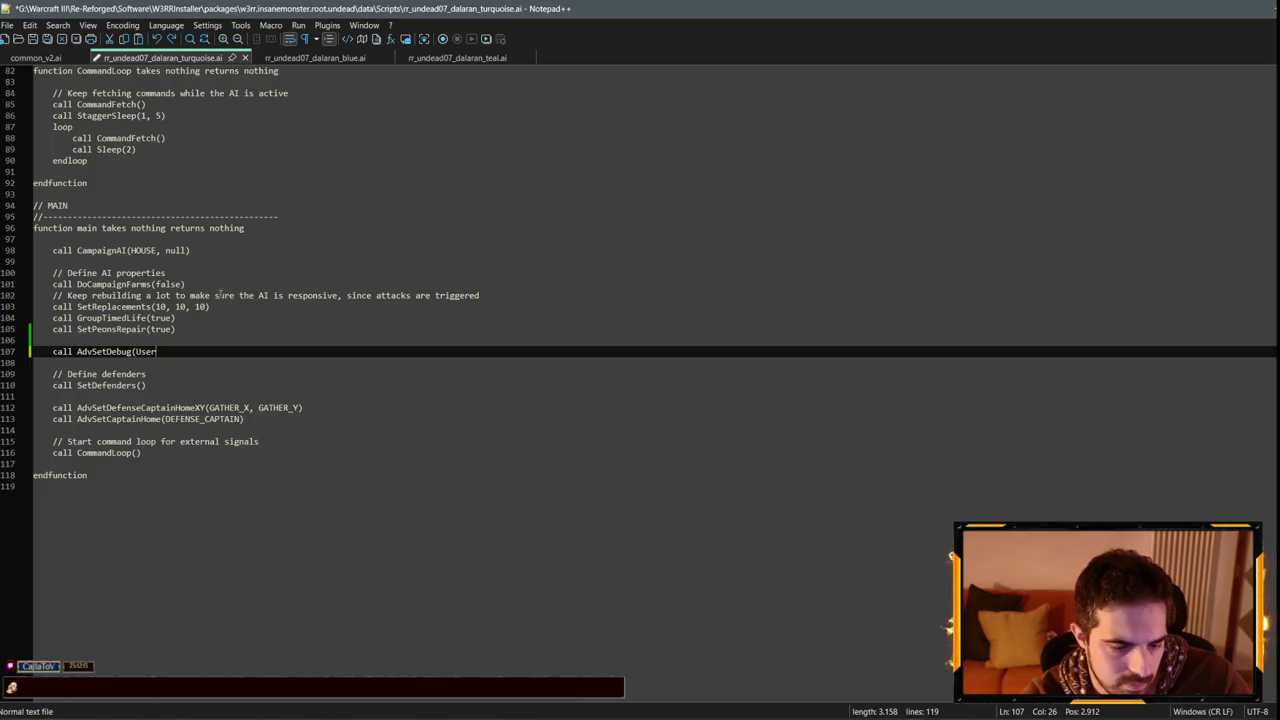
key(ctrl+z)
key(ctrl+z)
key(ctrl+s)
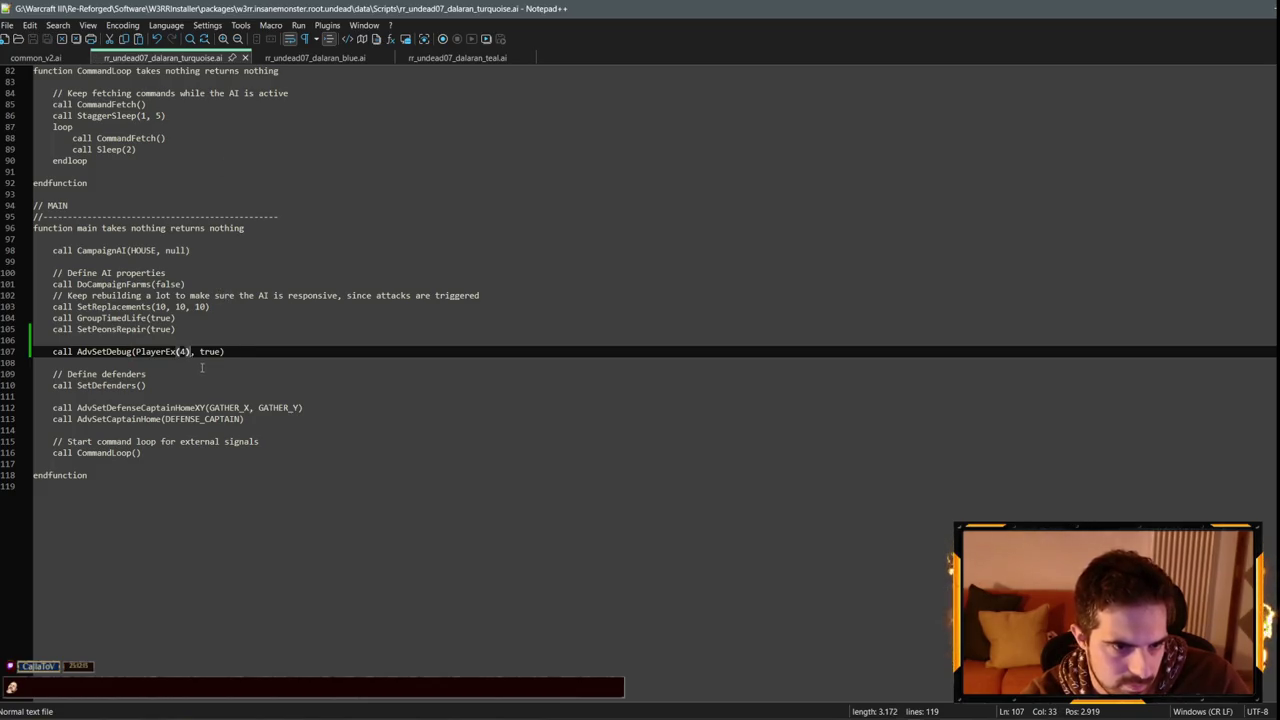
drag(228, 351, 53, 352)
key(ctrl+c)
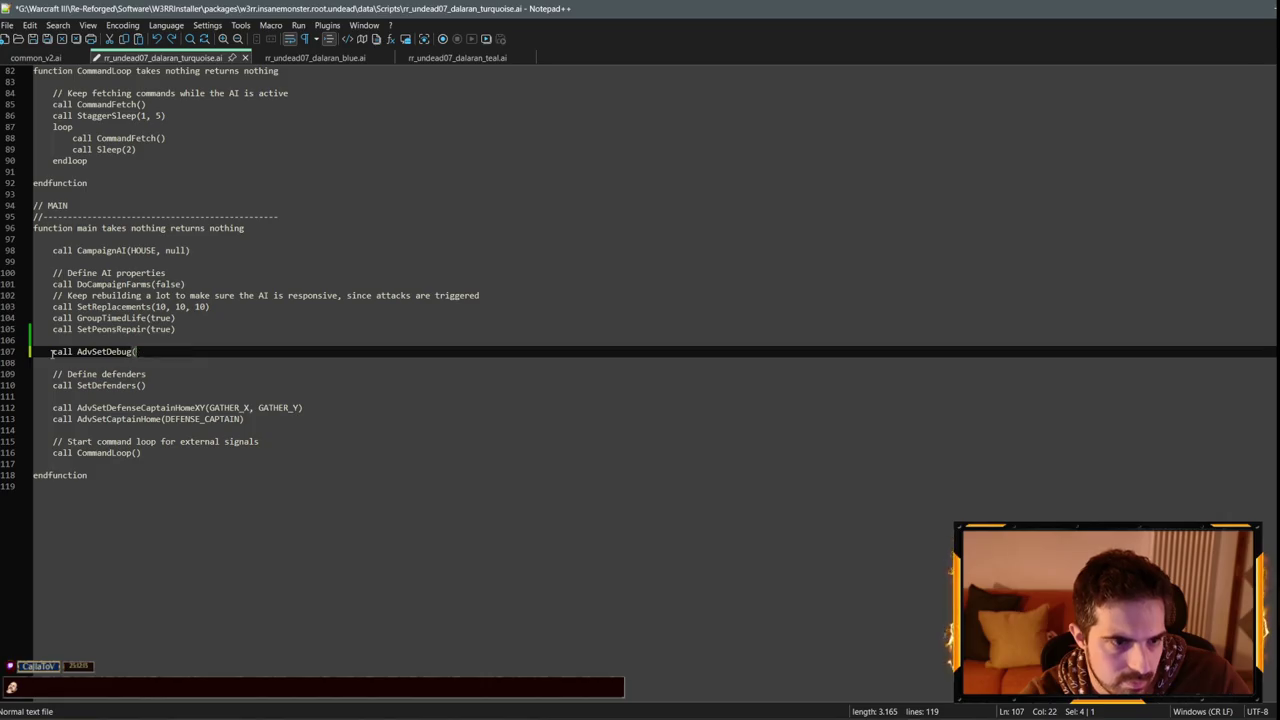
key(BackSpace)
key(BackSpace)
key(BackSpace)
key(ctrl+s)
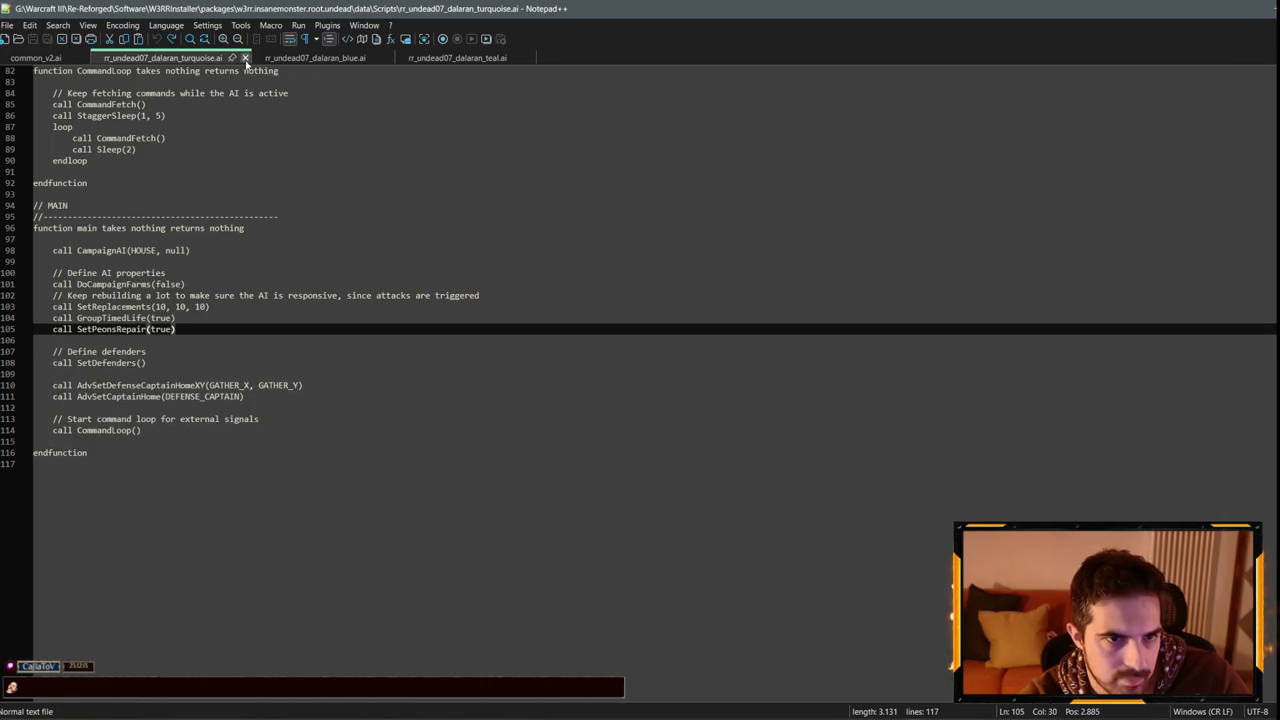
Close the turquoise, blue and teal AI script tabs.
click(244, 57)
click(229, 57)
click(229, 57)
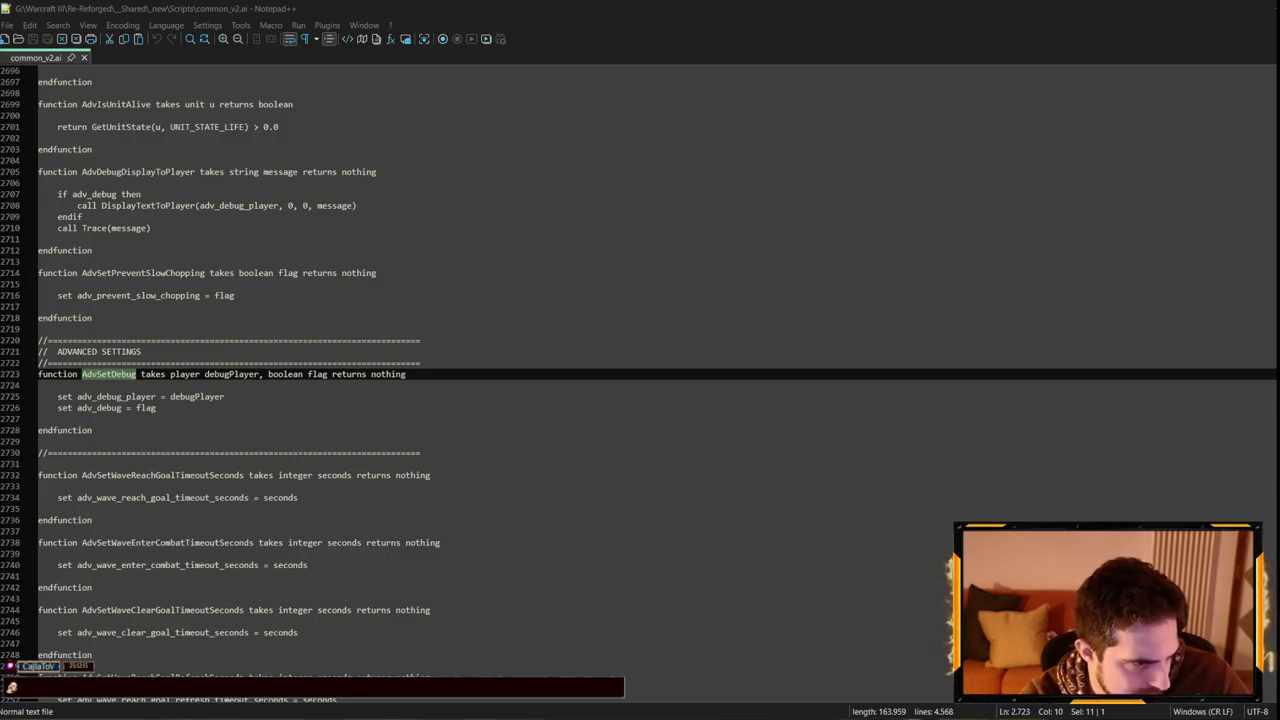
Paste the AdvSetDebug call after SetPeonsRepair on line 193 of the retail blue script.
scroll(221, 178, down, 20)
scroll(221, 178, up, 17)
click(230, 475)
key(Return)
key(Return)
key(ctrl+v)
click(301, 58)
scroll(274, 346, down, 20)
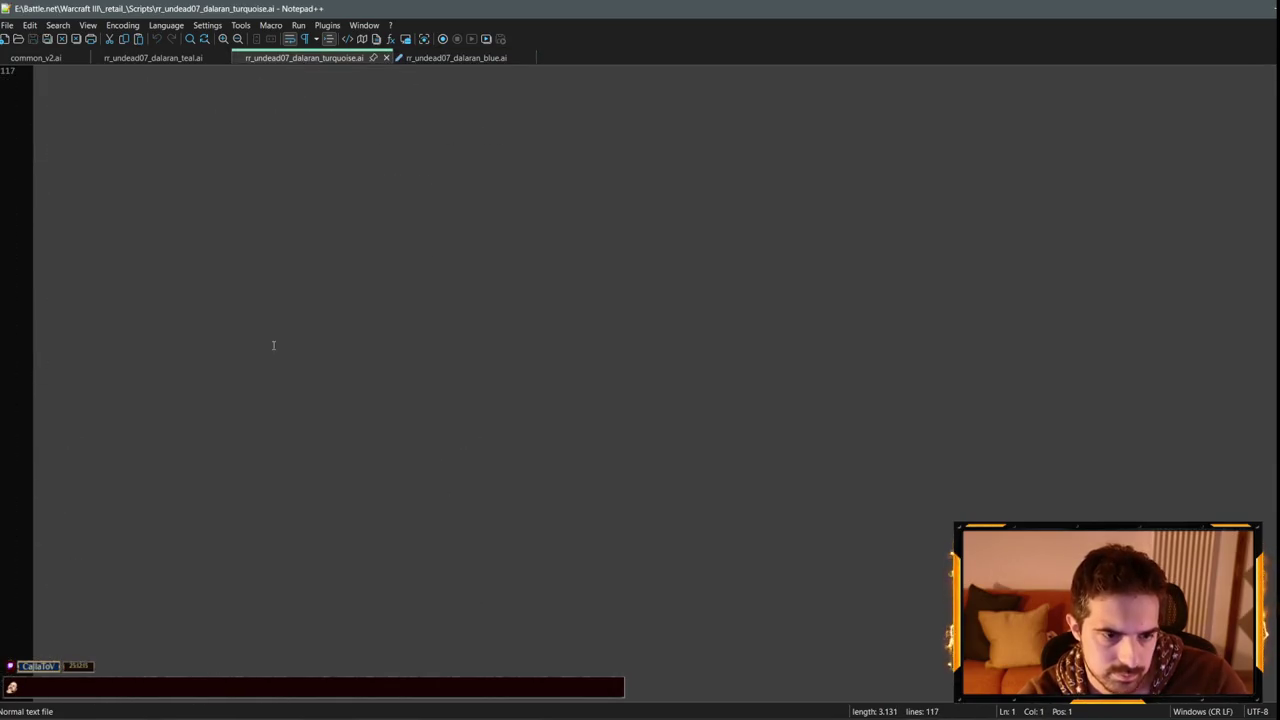
Add blank lines below SetPeonsRepair in the turquoise script, clearing the stray characters.
scroll(274, 346, up, 12)
click(218, 376)
text(ù)
key(Return)
key(Return)
text(ù)
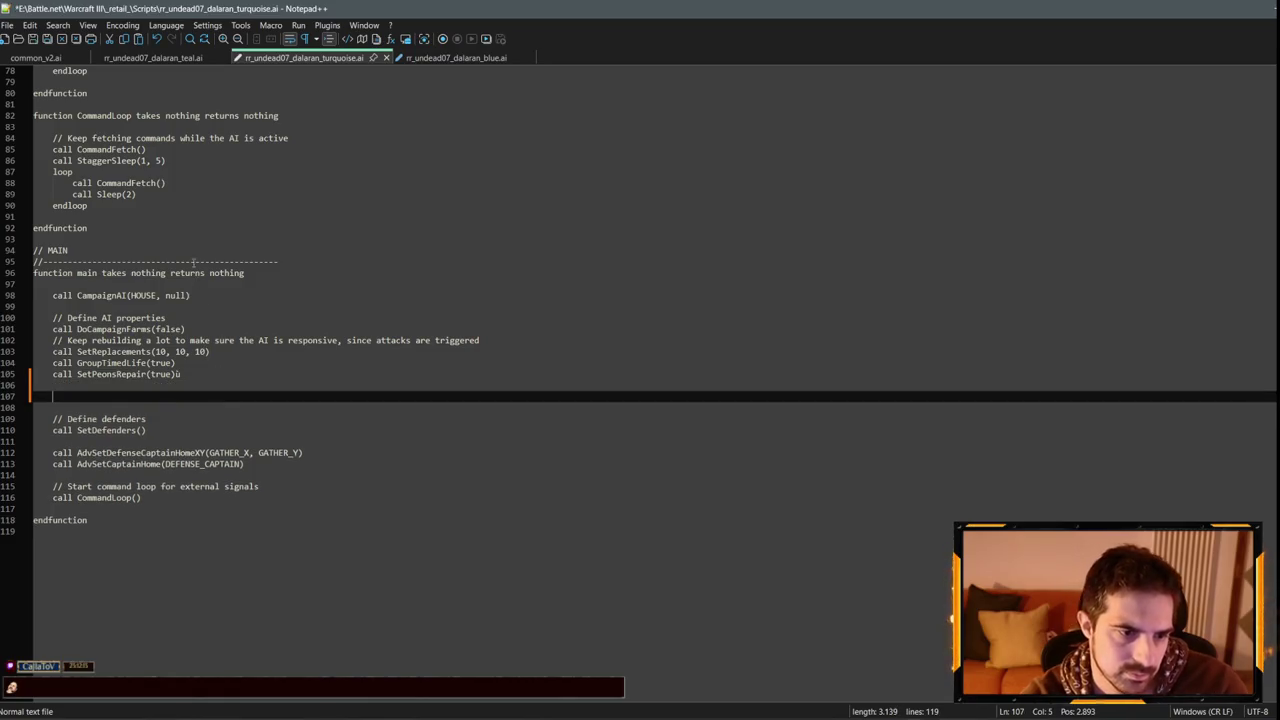
text(ù)
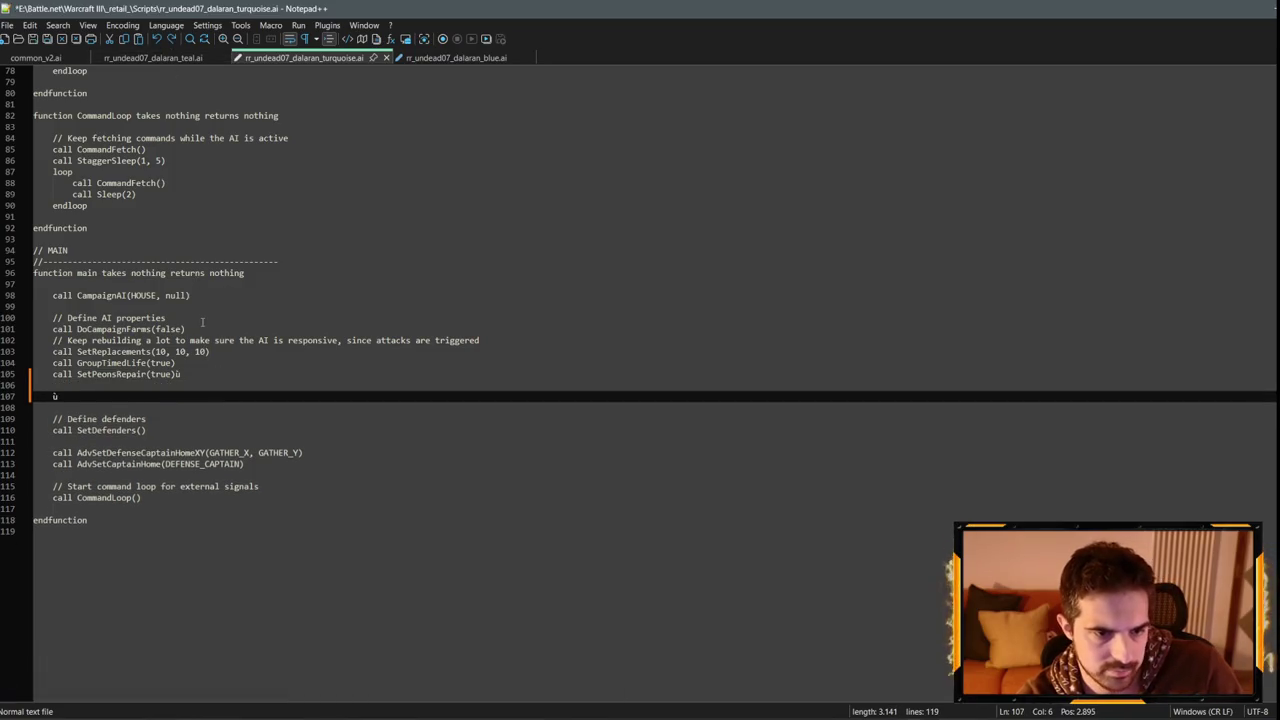
key(BackSpace)
key(BackSpace)
key(BackSpace)
key(Return)
key(Return)
key(Return)
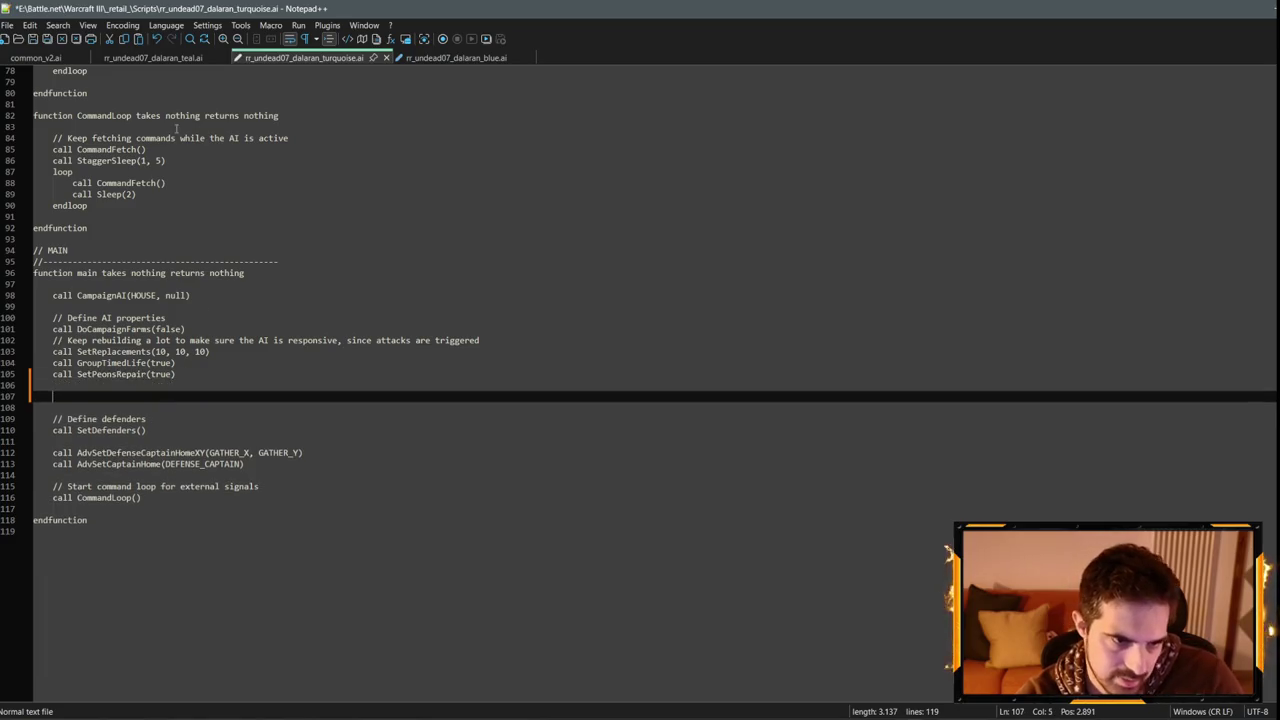
Copy AdvSetDebug(PlayerEx(4), true) from the blue script into the turquoise script's main.
click(418, 60)
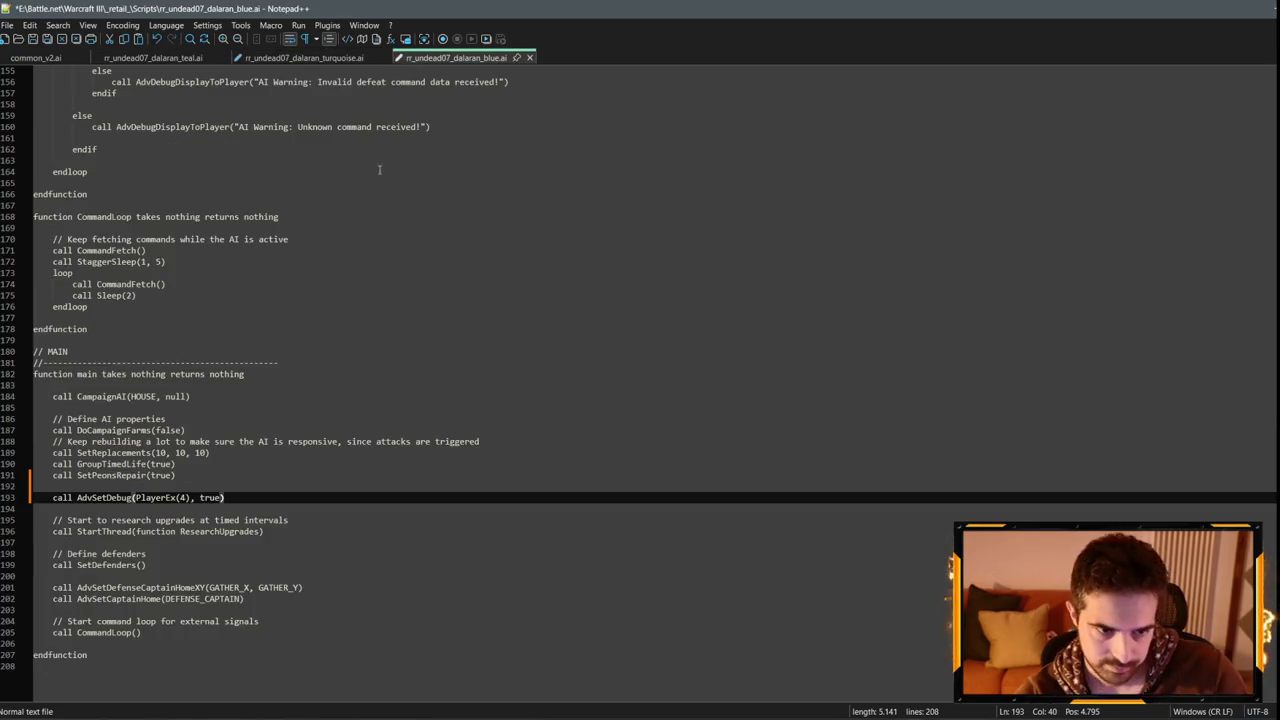
drag(262, 497, 52, 500)
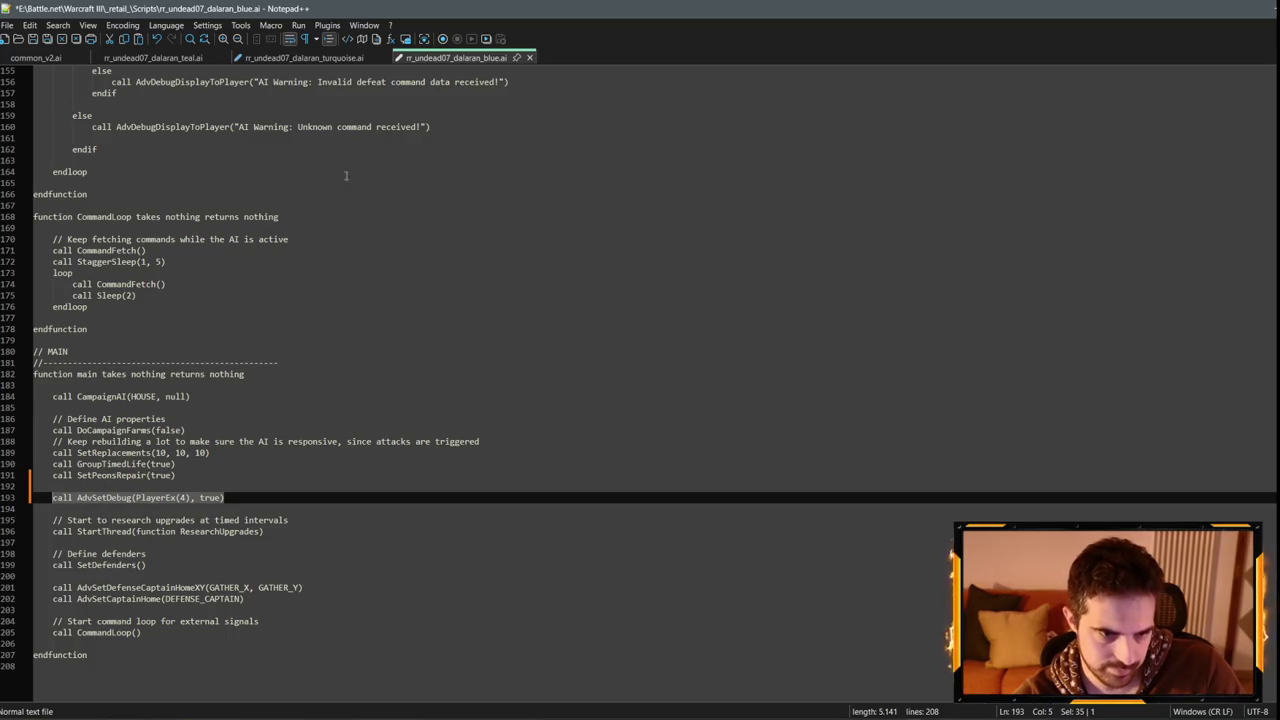
key(ctrl+c)
click(300, 57)
key(ctrl+v)
click(34, 407)
key(BackSpace)
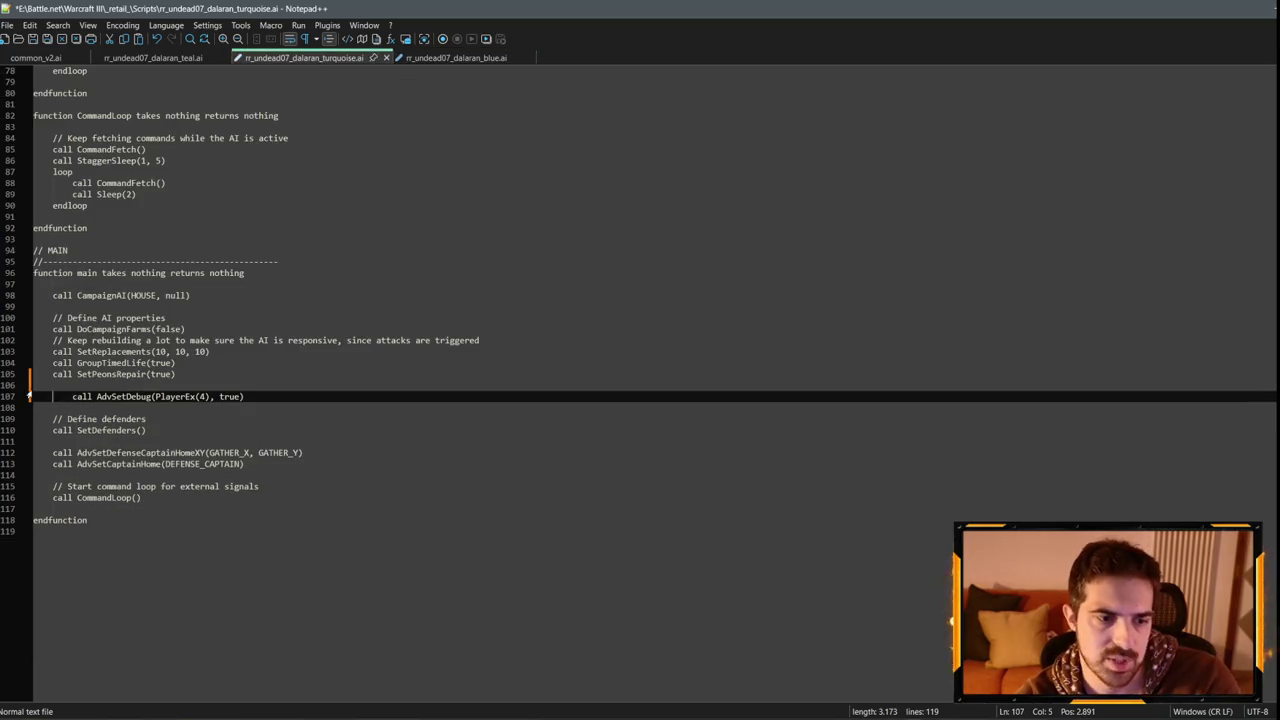
key(BackSpace)
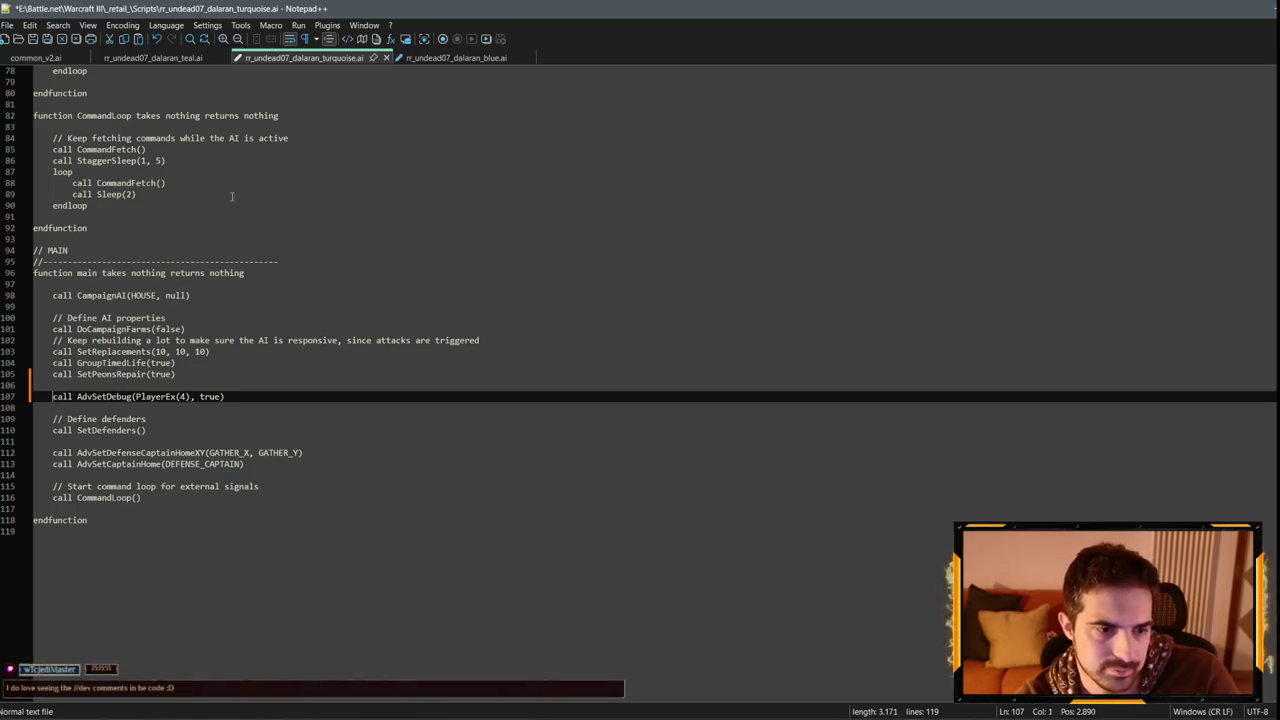
Paste AdvSetDebug(PlayerEx(4), true) after SetPeonsRepair on line 109 of the teal script.
click(172, 57)
scroll(200, 250, down, 20)
scroll(200, 250, up, 1)
click(207, 250)
key(Return)
key(Return)
key(ctrl+v)
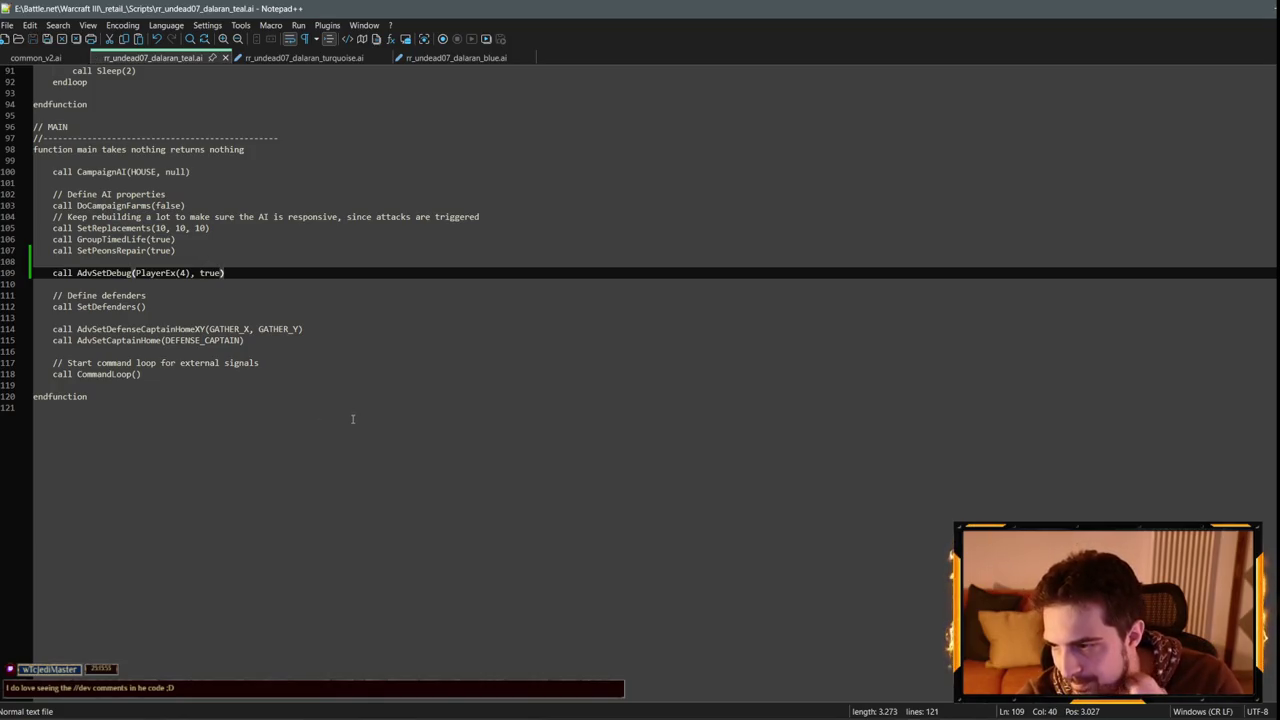
Bring the World Editor's Trigger Editor back to the front.
click(1271, 8)
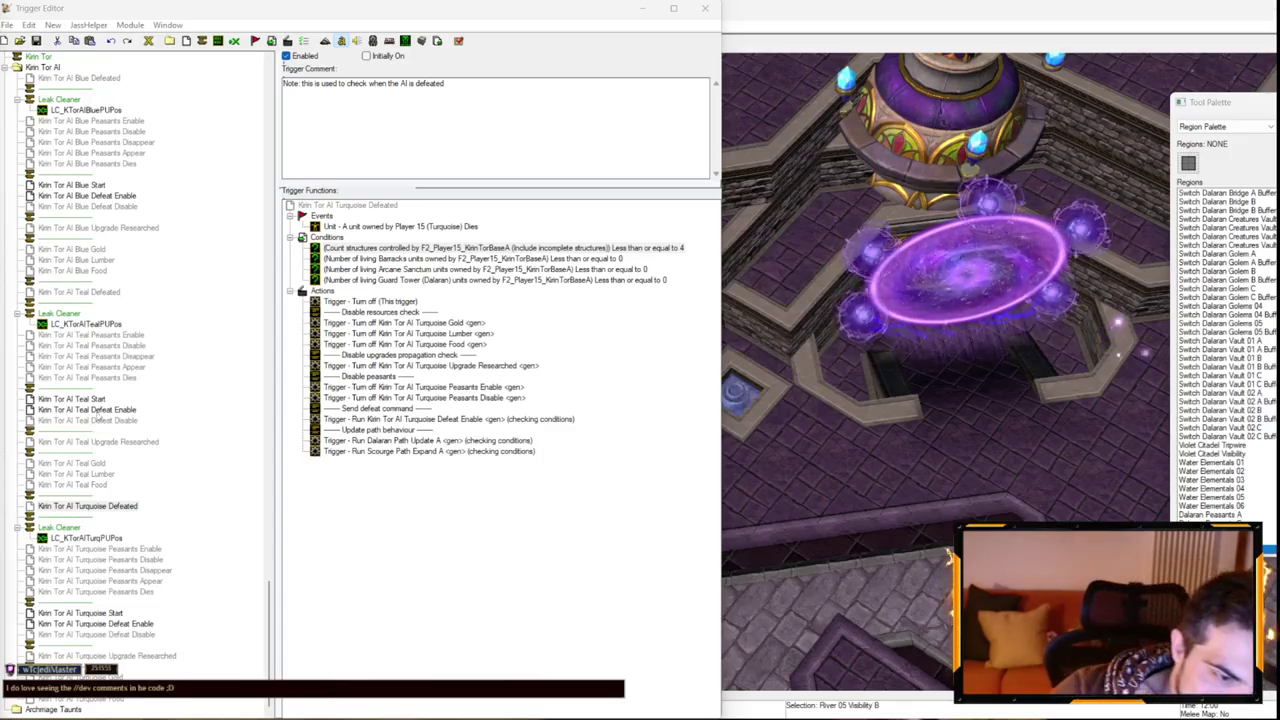
scroll(152, 373, up, 15)
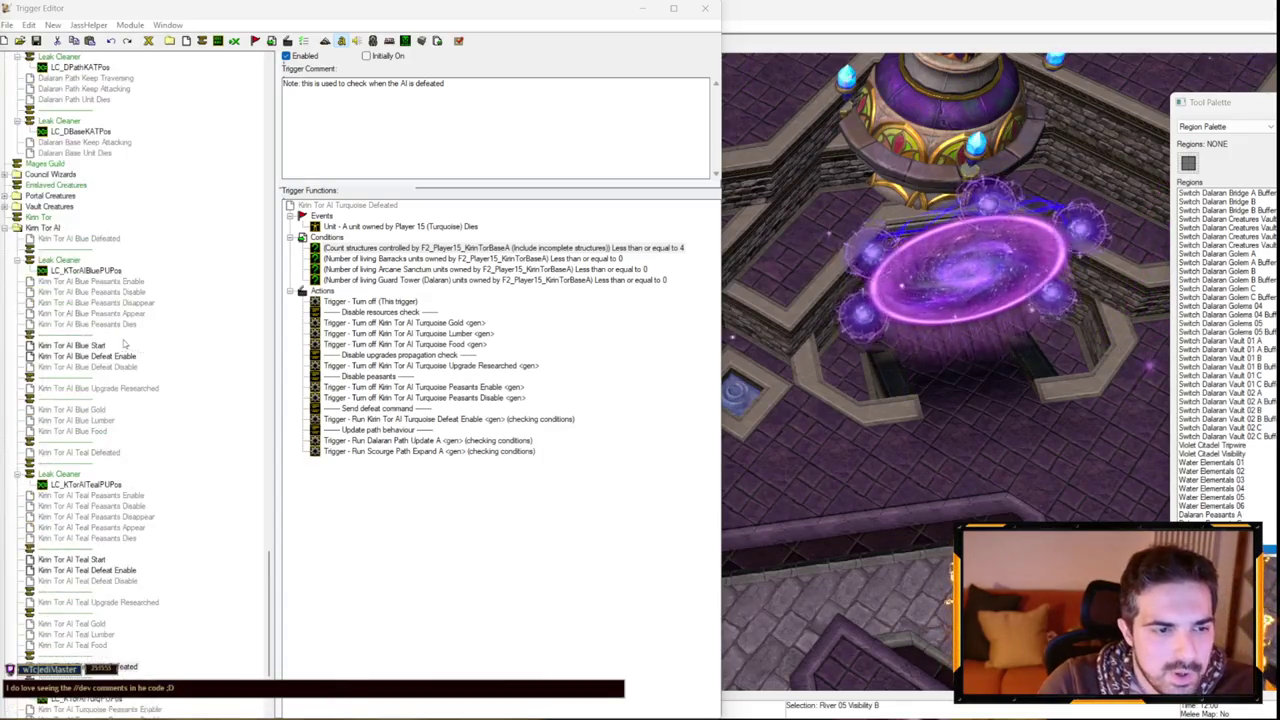
scroll(57, 398, up, 5)
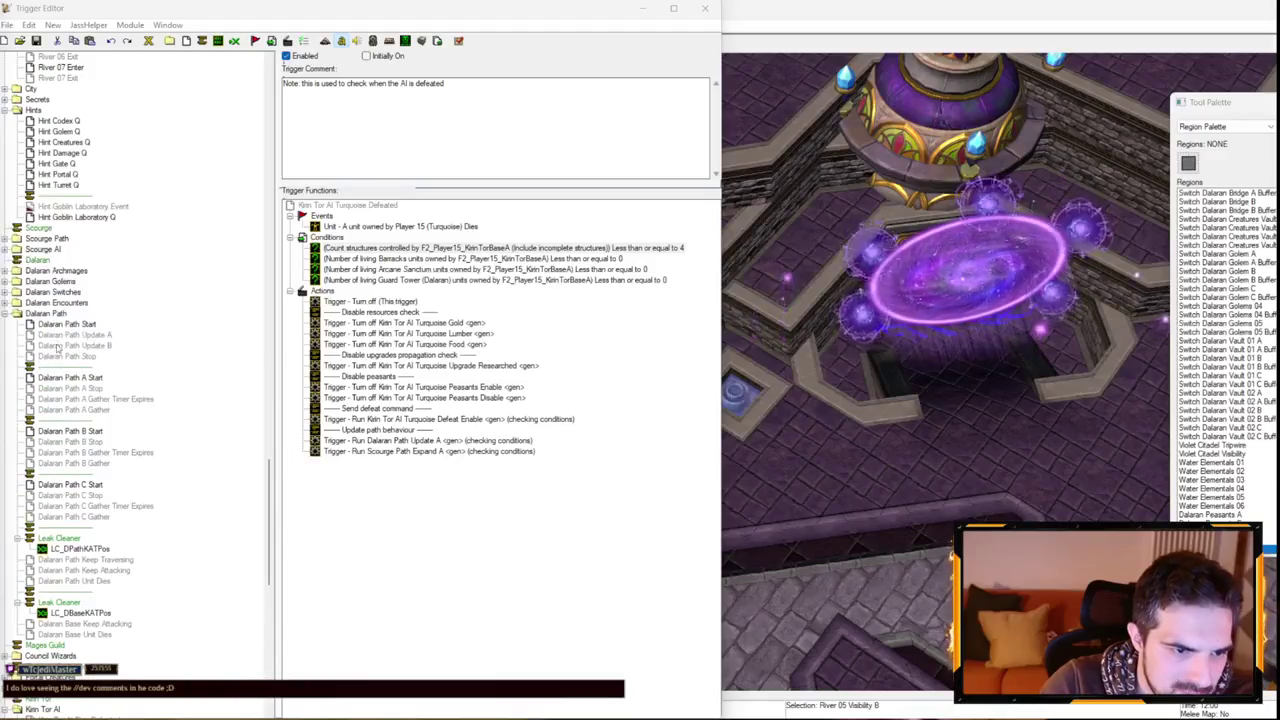
Browse the Dalaran Path Start, A Start, B Start and B Gather triggers to reach C Gather.
click(90, 325)
click(70, 378)
click(70, 431)
click(80, 464)
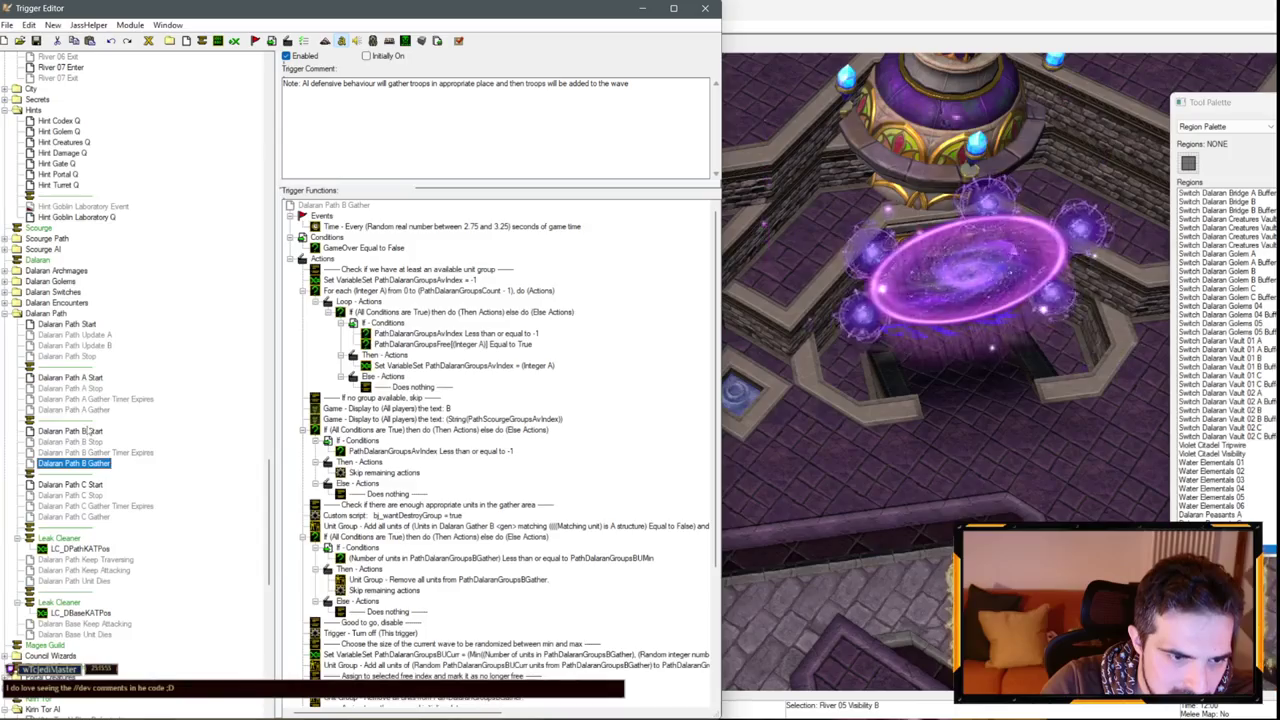
scroll(92, 453, down, 4)
click(92, 388)
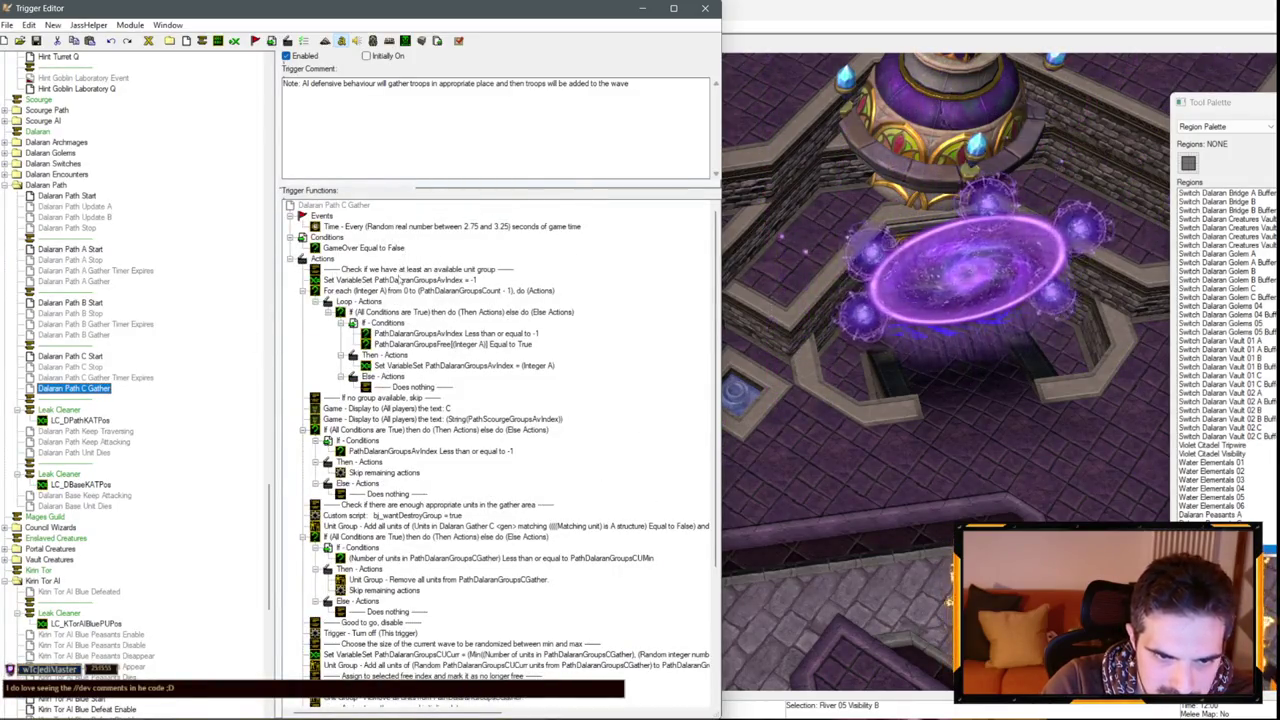
Inspect C Gather's Set Variable, Integer A loop, AvIndex and PathDalaranGroupsFree conditions.
click(400, 280)
click(409, 291)
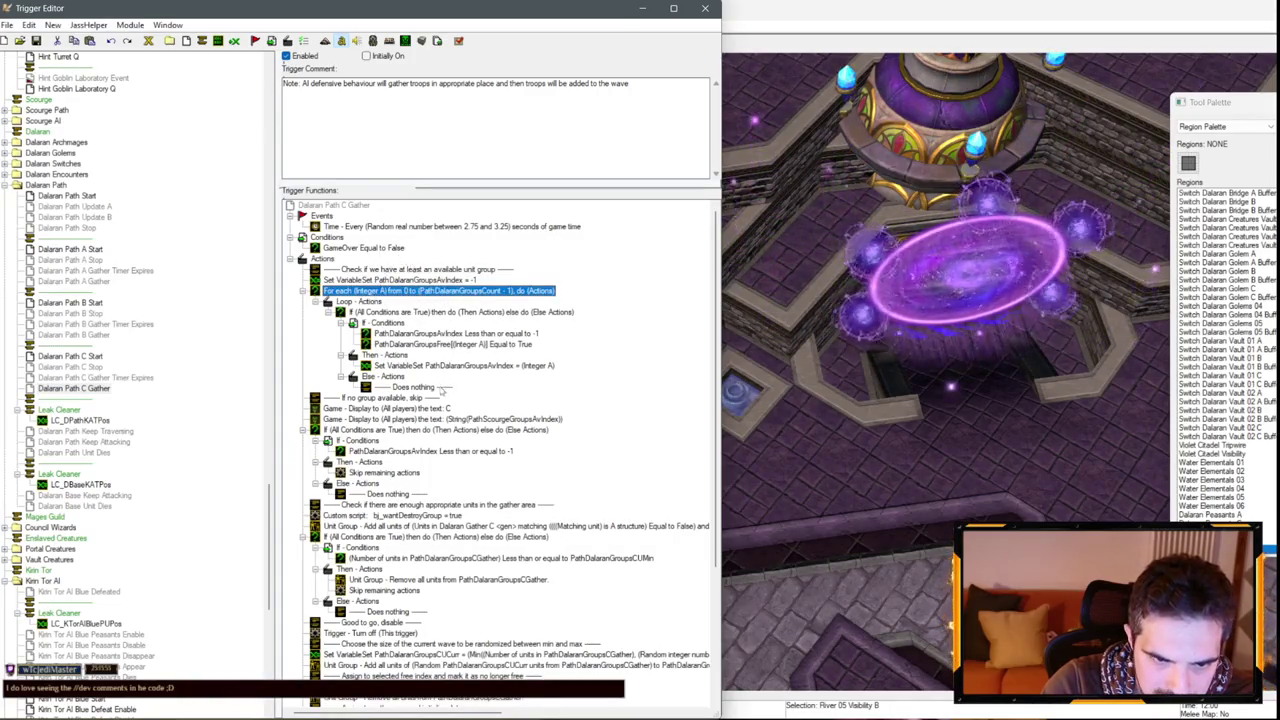
click(444, 430)
click(420, 455)
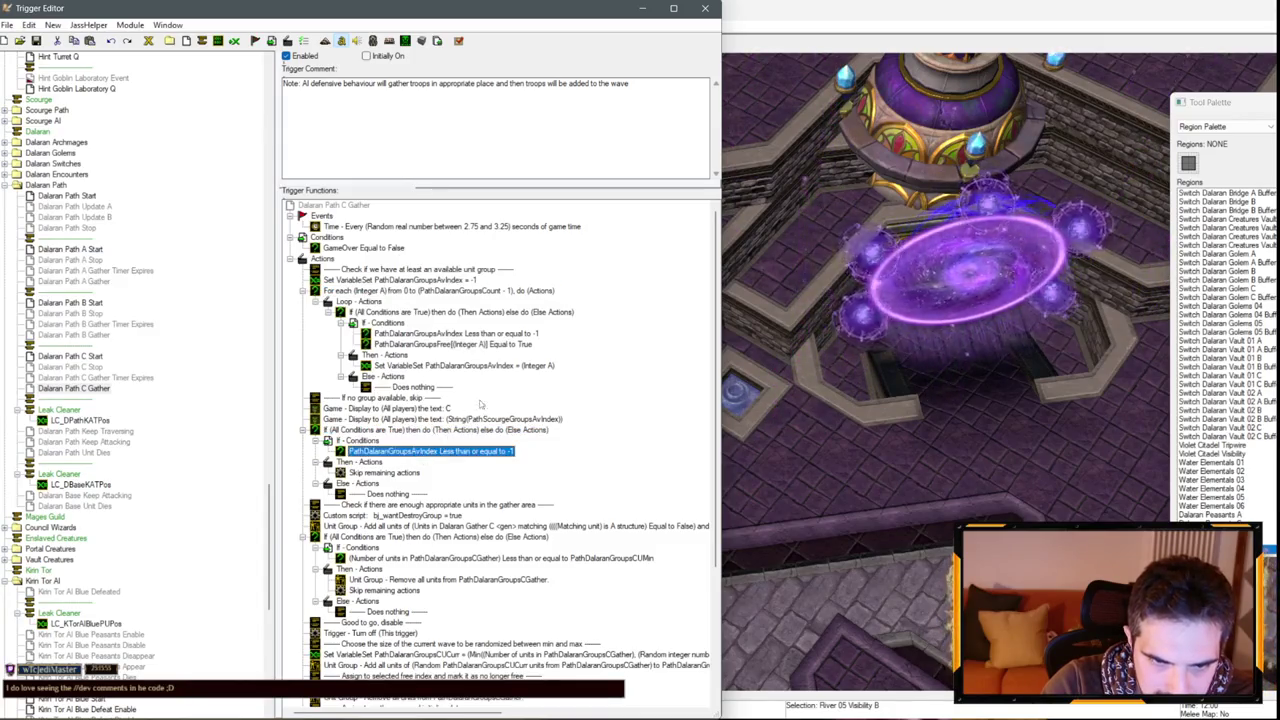
click(418, 338)
click(417, 366)
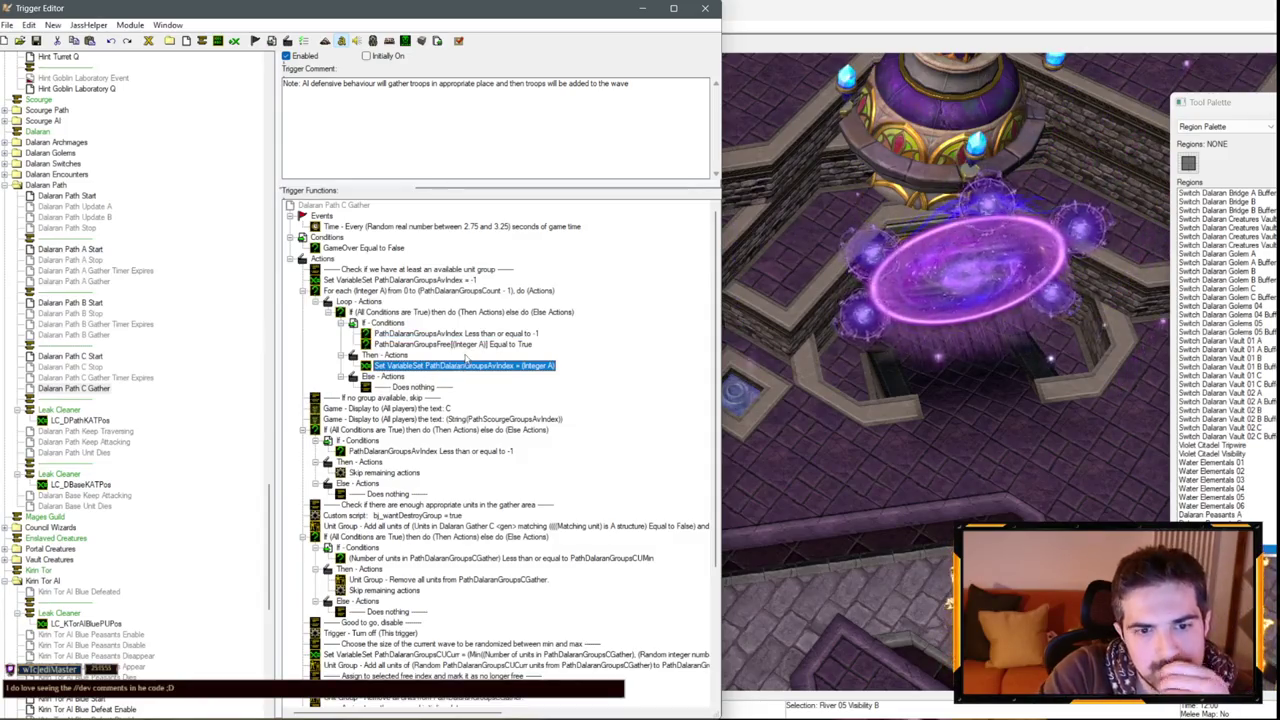
click(468, 334)
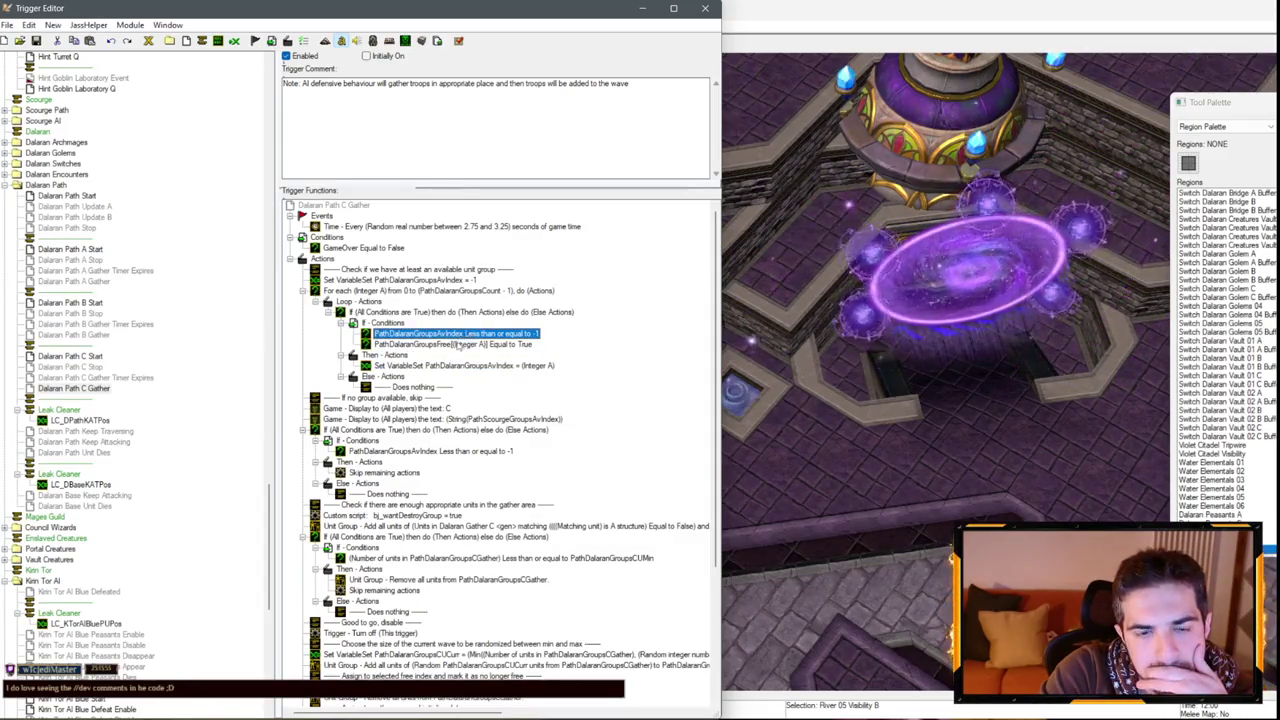
click(455, 344)
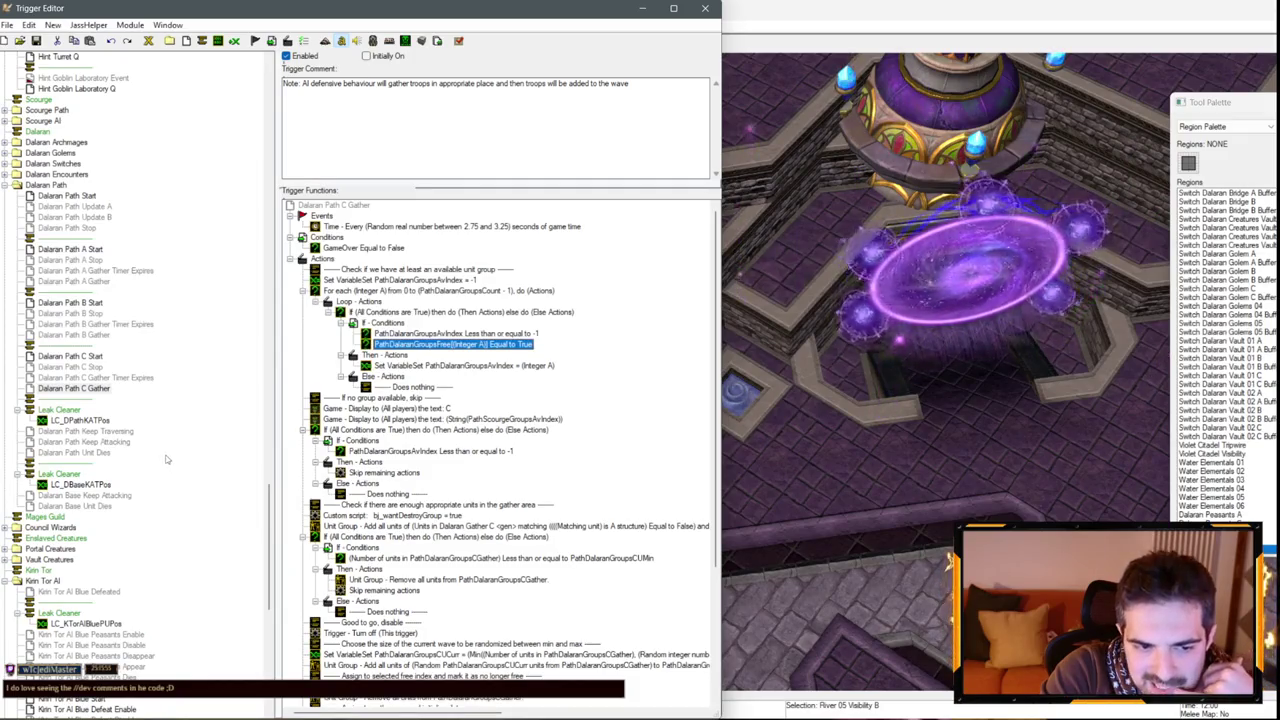
scroll(168, 460, down, 5)
scroll(137, 452, down, 5)
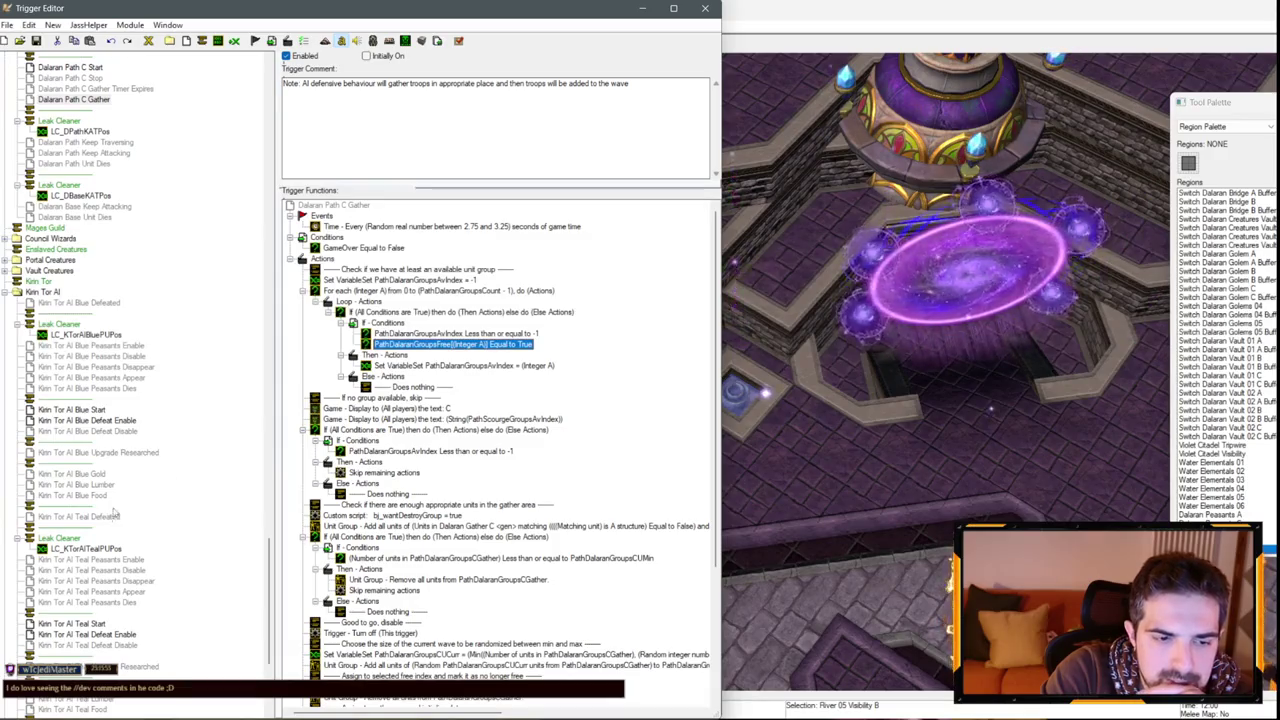
scroll(160, 444, down, 3)
scroll(141, 472, down, 4)
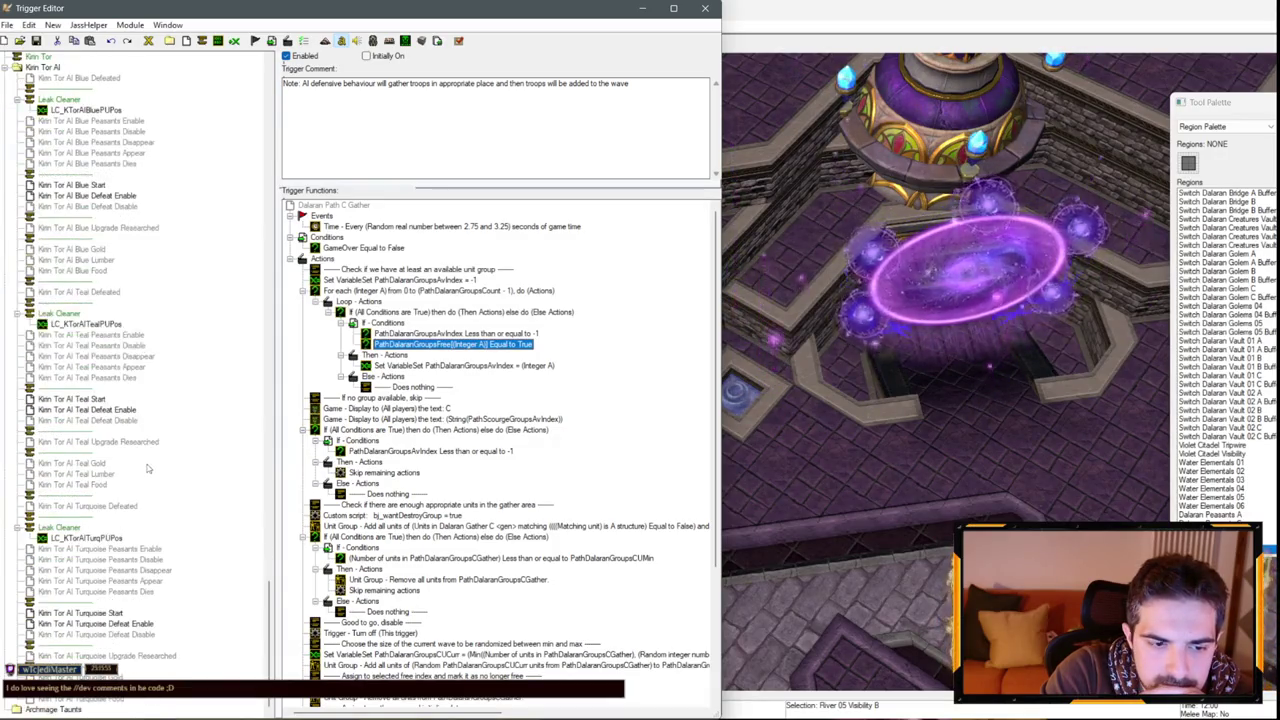
scroll(141, 472, up, 5)
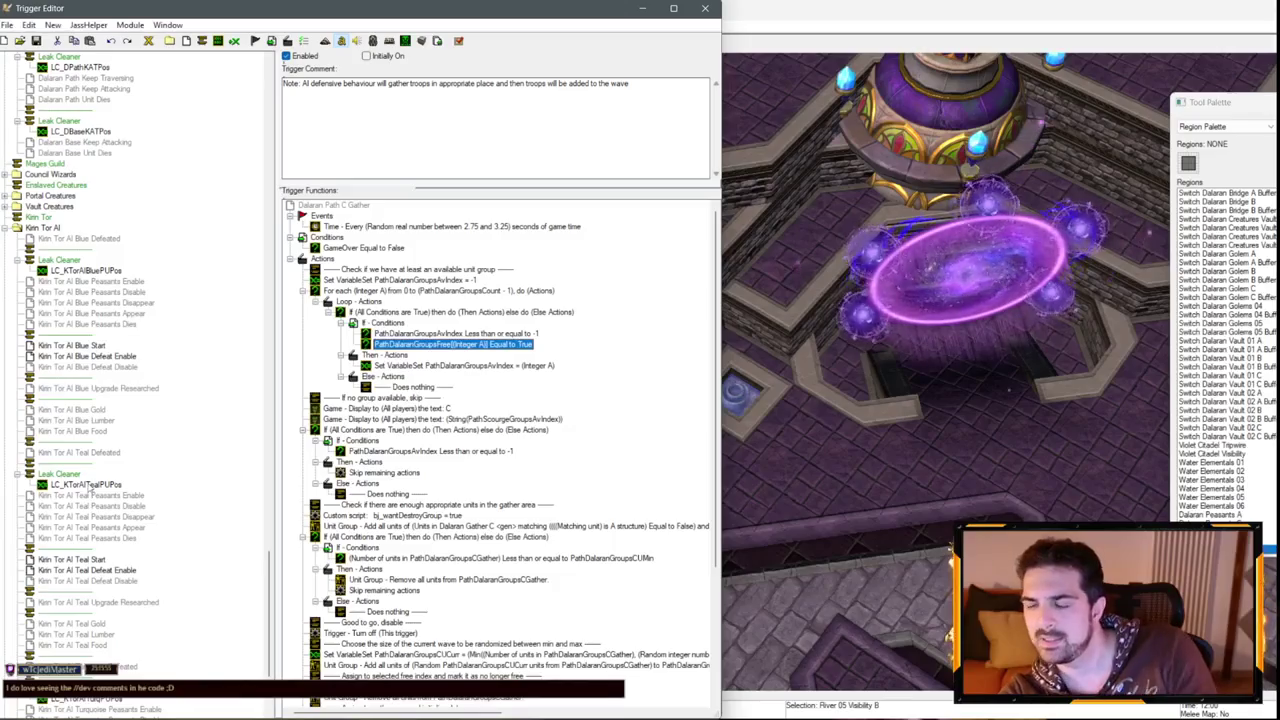
scroll(112, 422, down, 5)
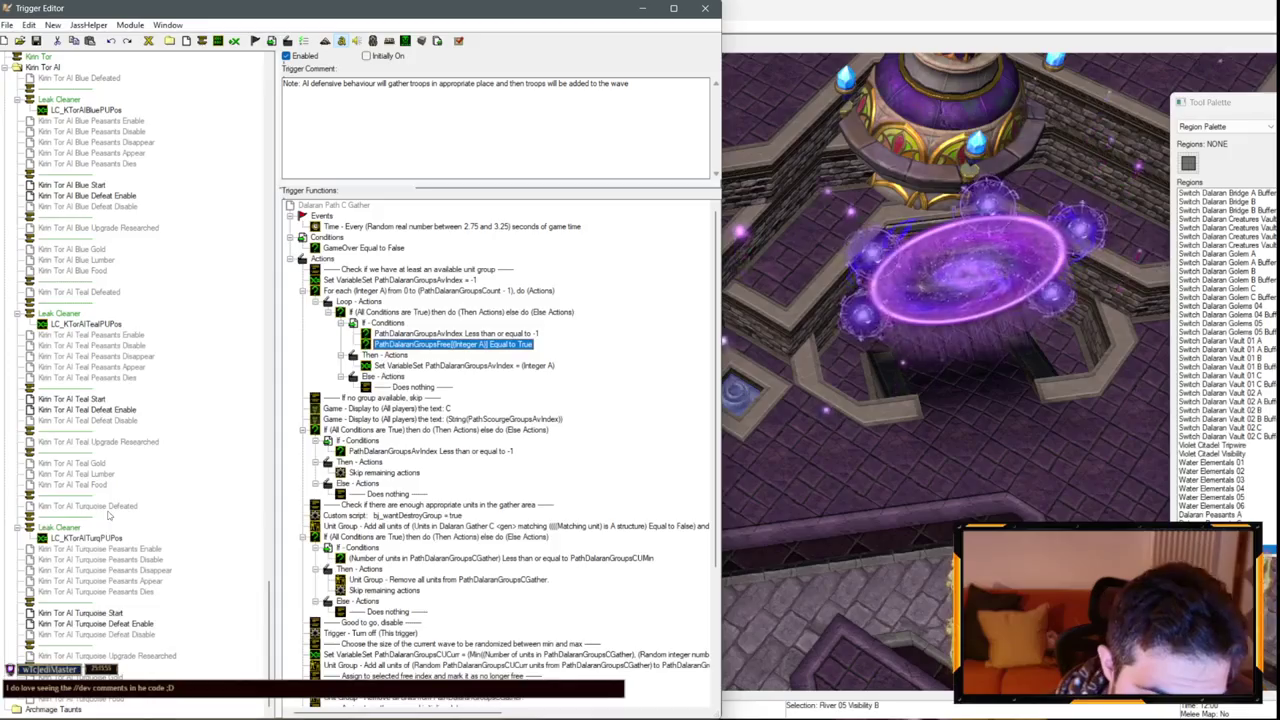
scroll(169, 414, up, 20)
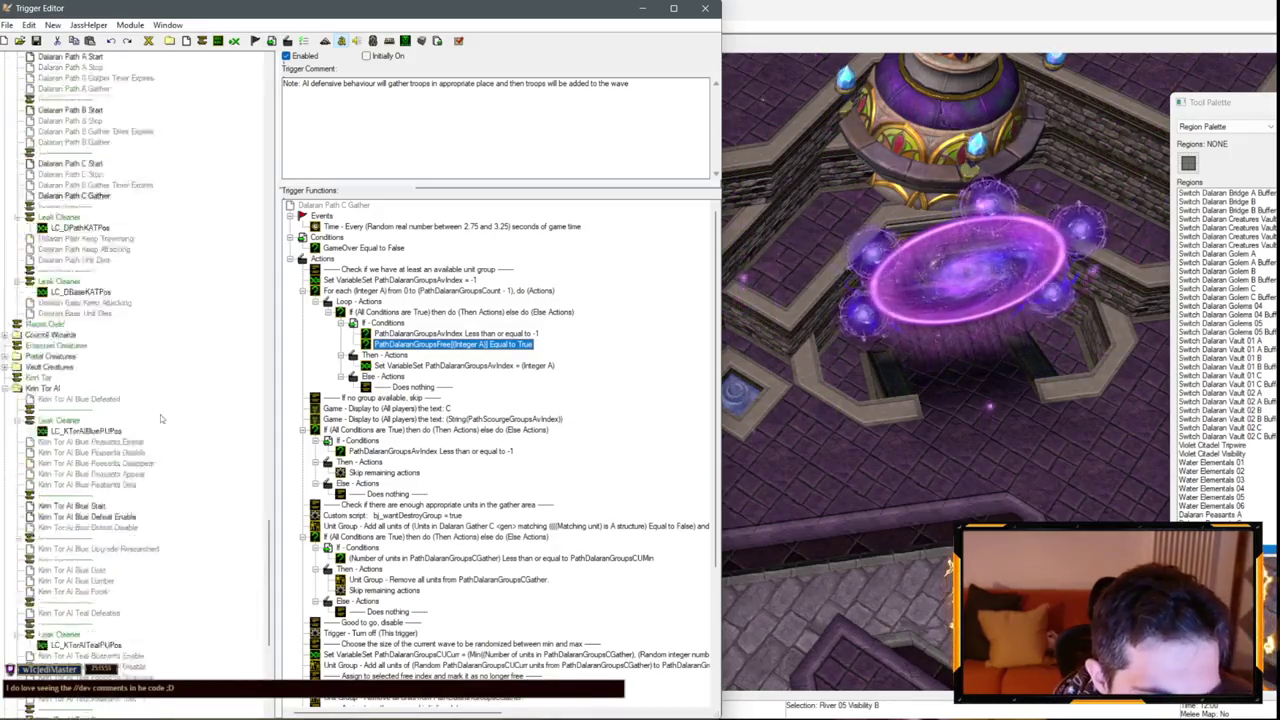
click(90, 377)
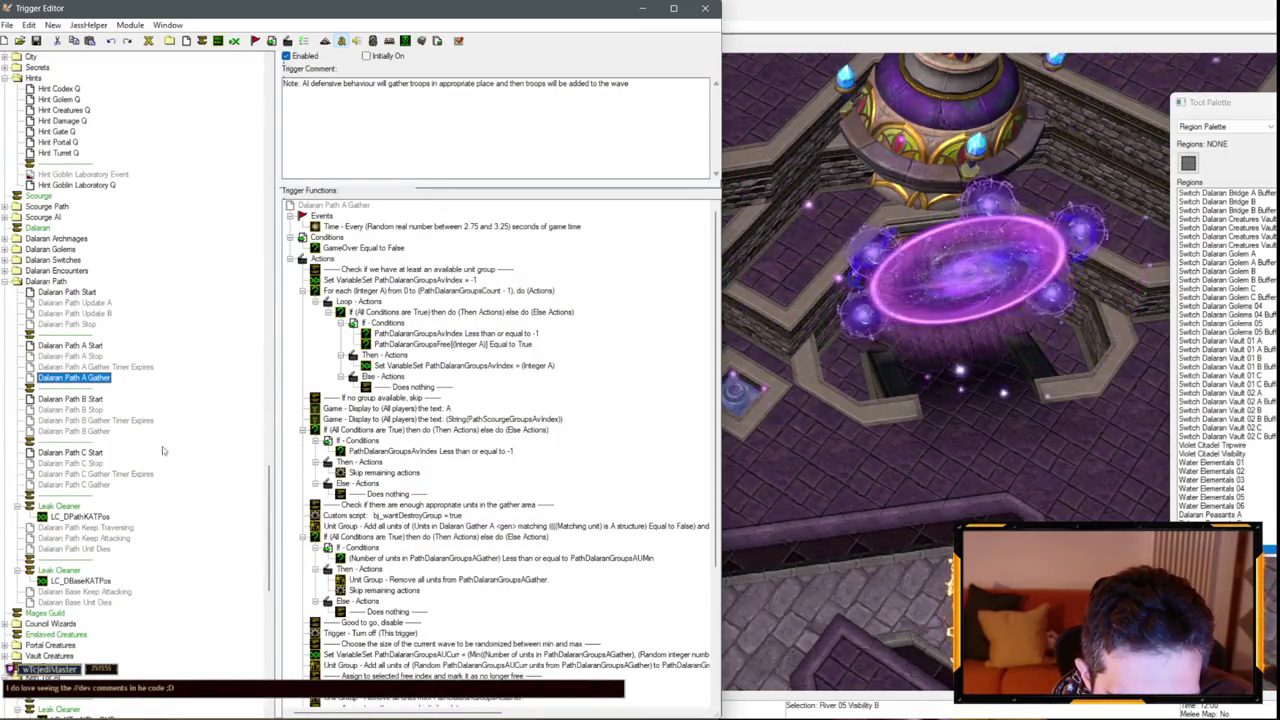
click(88, 431)
click(104, 484)
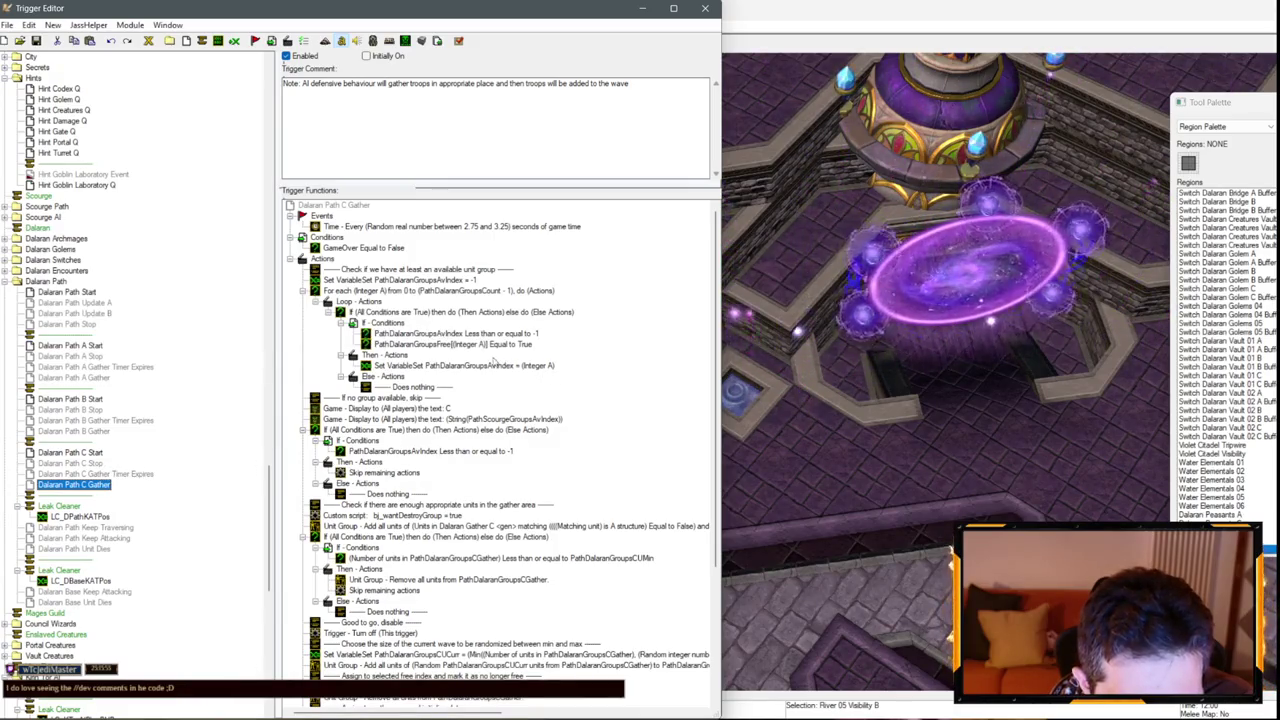
double_click(476, 366)
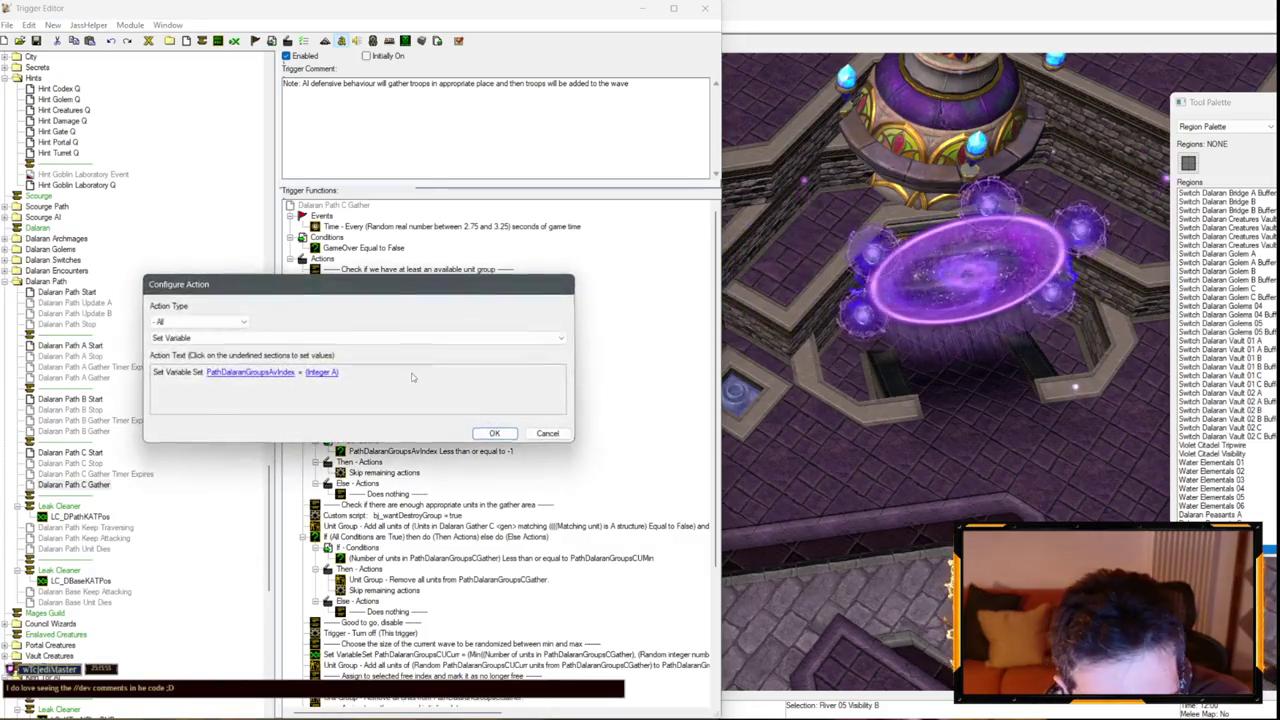
click(325, 373)
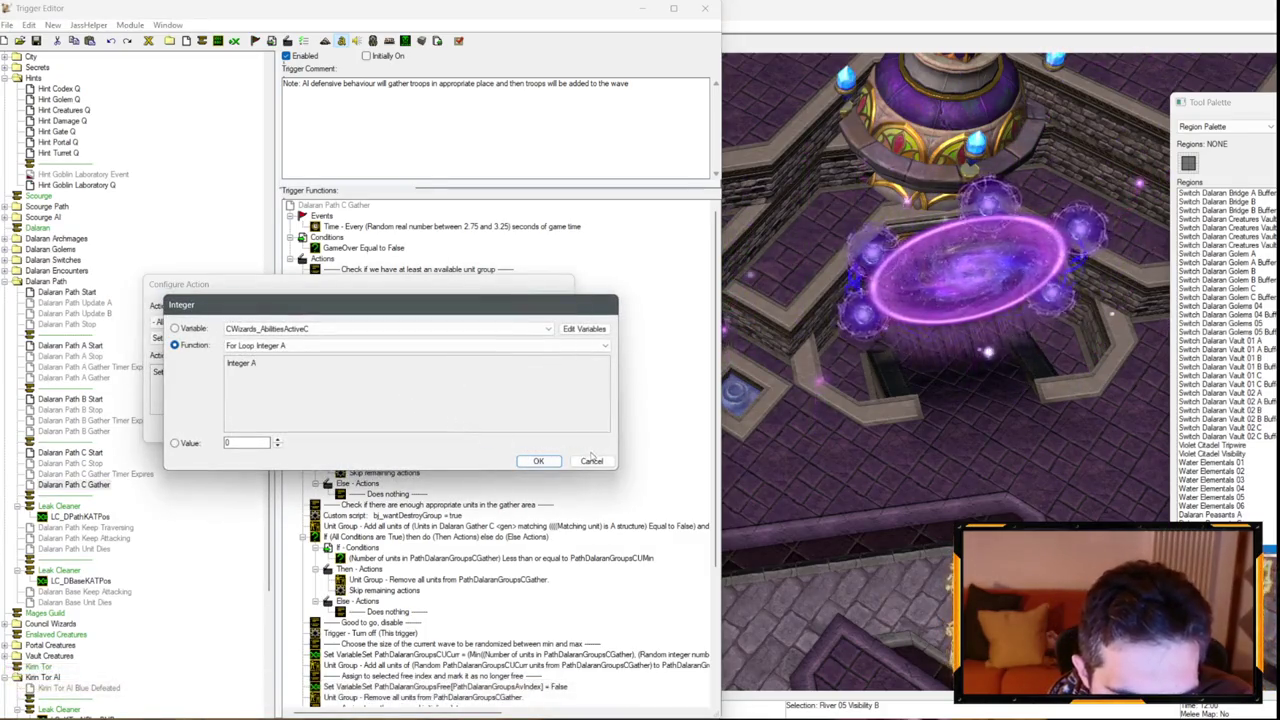
click(590, 462)
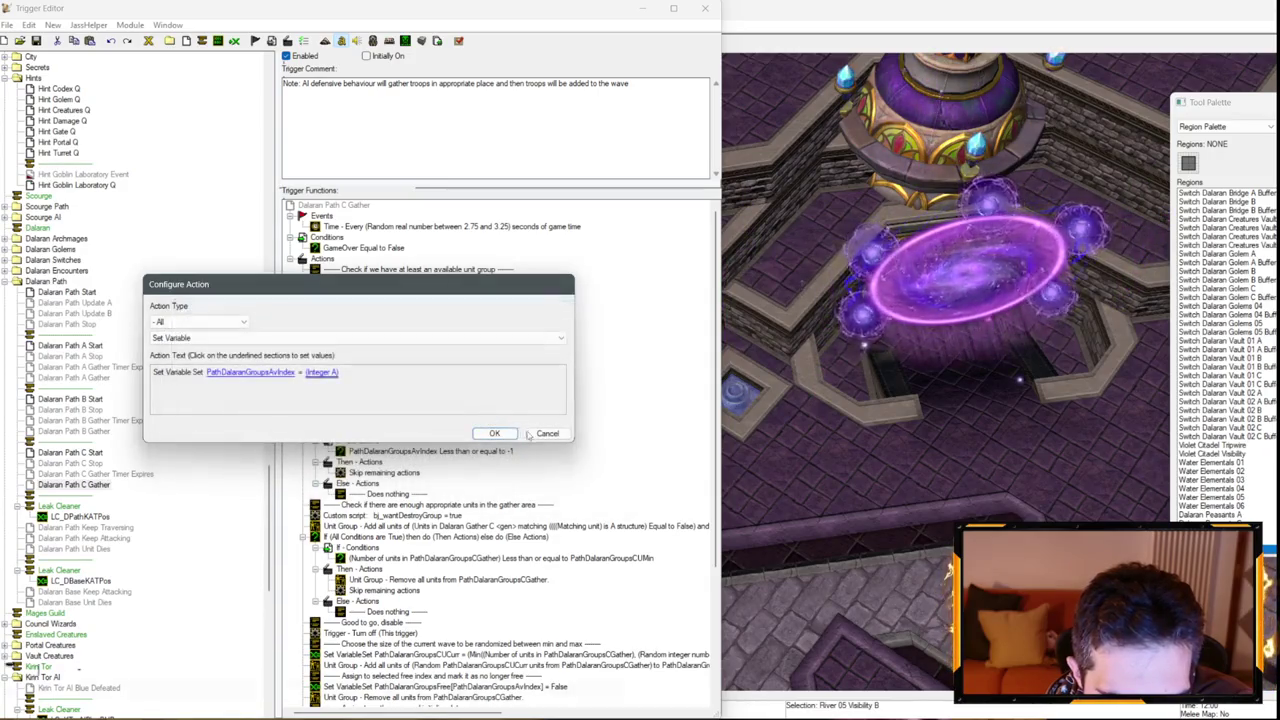
click(525, 432)
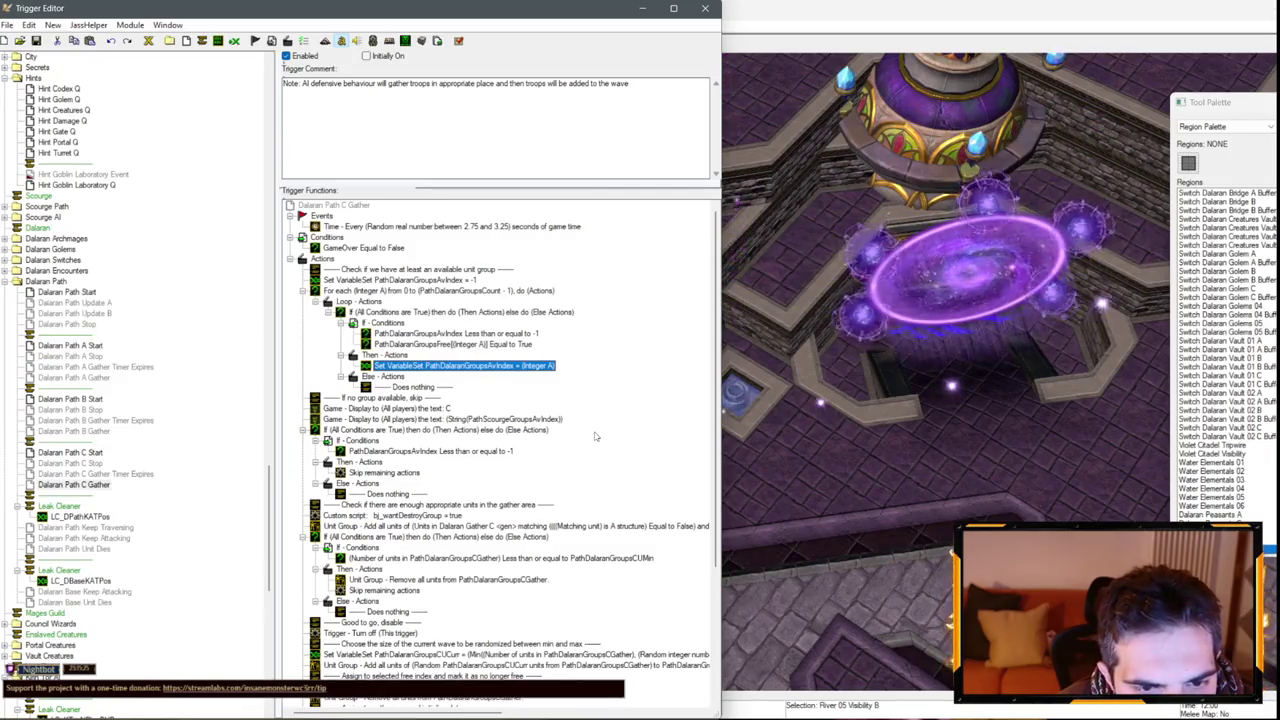
Change the debug display action's integer from PathScourgeGroupsAvIndex to PathDalaranGroupsAvIndex.
click(450, 334)
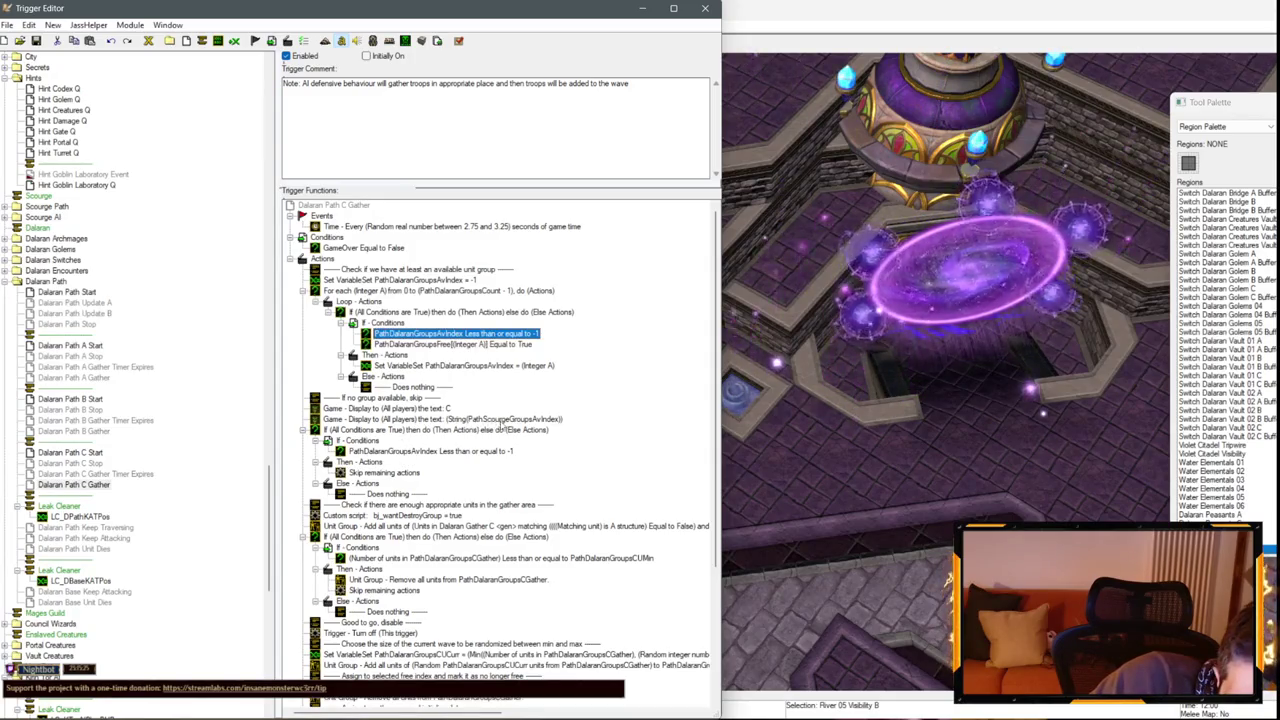
double_click(430, 421)
click(329, 385)
click(295, 366)
click(330, 348)
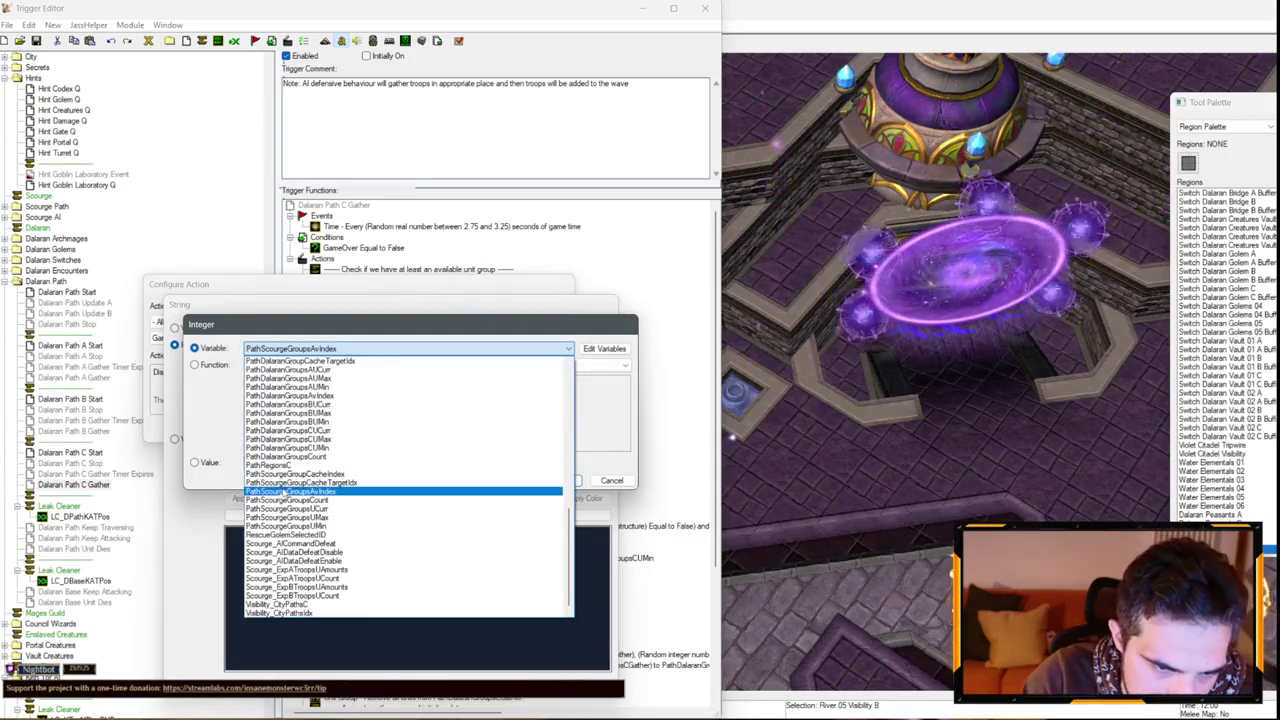
scroll(333, 438, up, 2)
click(340, 447)
key(Return)
key(Return)
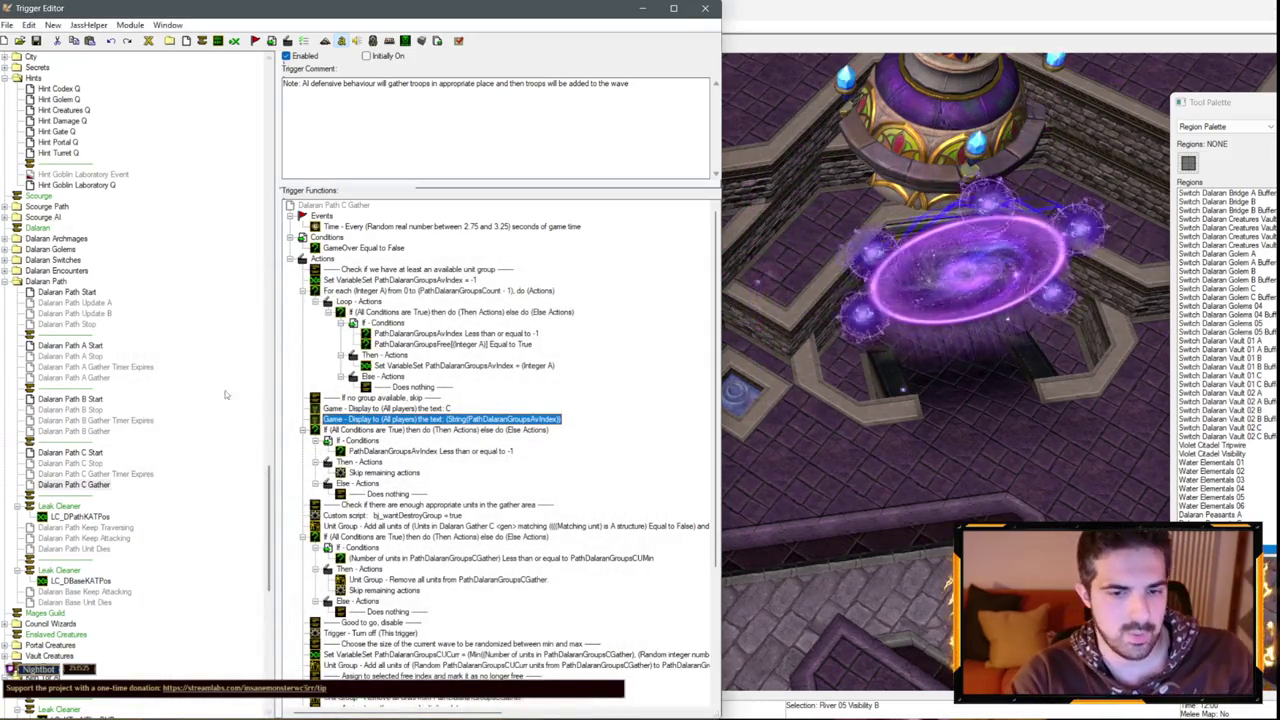
Paste the corrected debug line into B and A Gather and delete the old Scourge line.
click(74, 431)
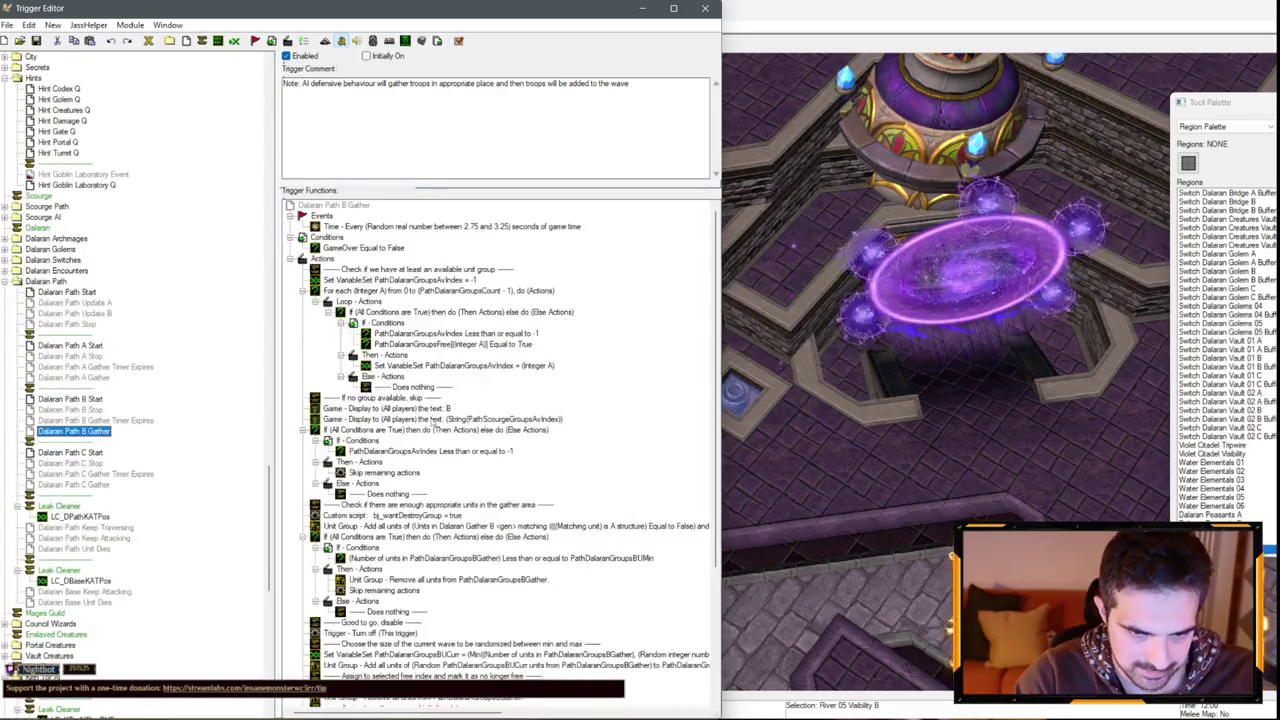
click(433, 419)
key(ctrl+v)
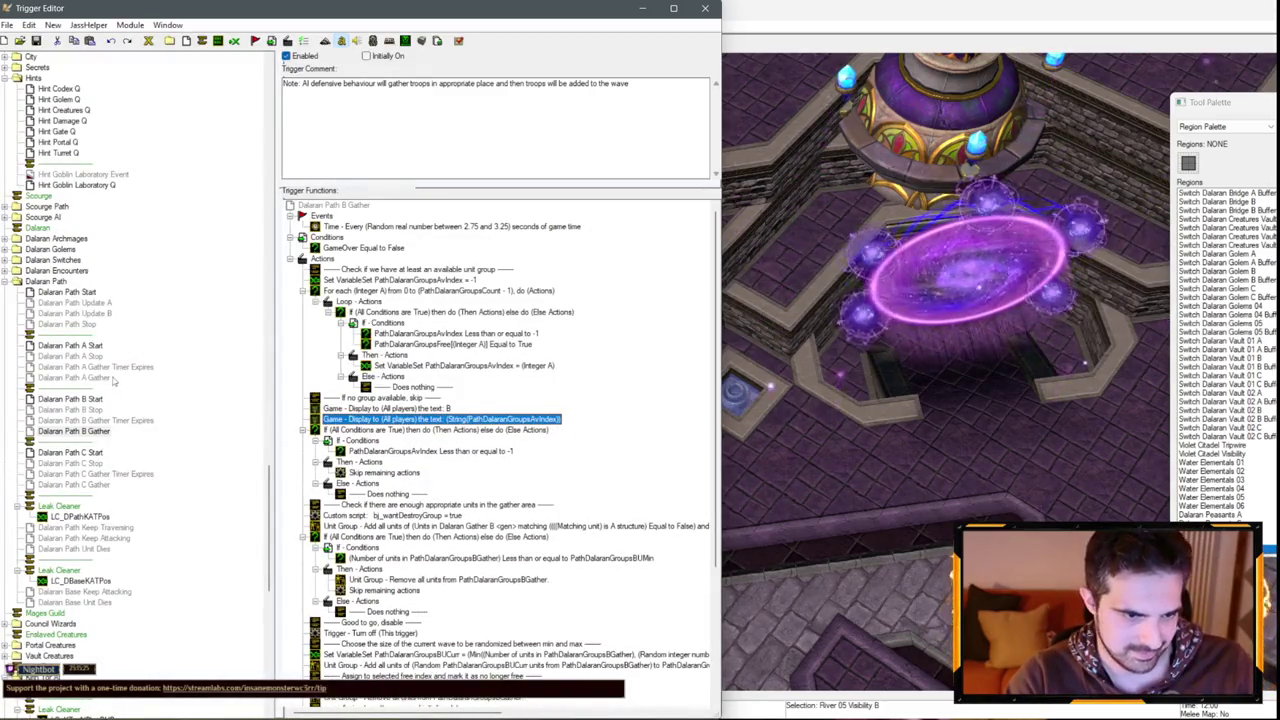
click(74, 377)
click(440, 419)
key(ctrl+v)
click(430, 419)
key(Delete)
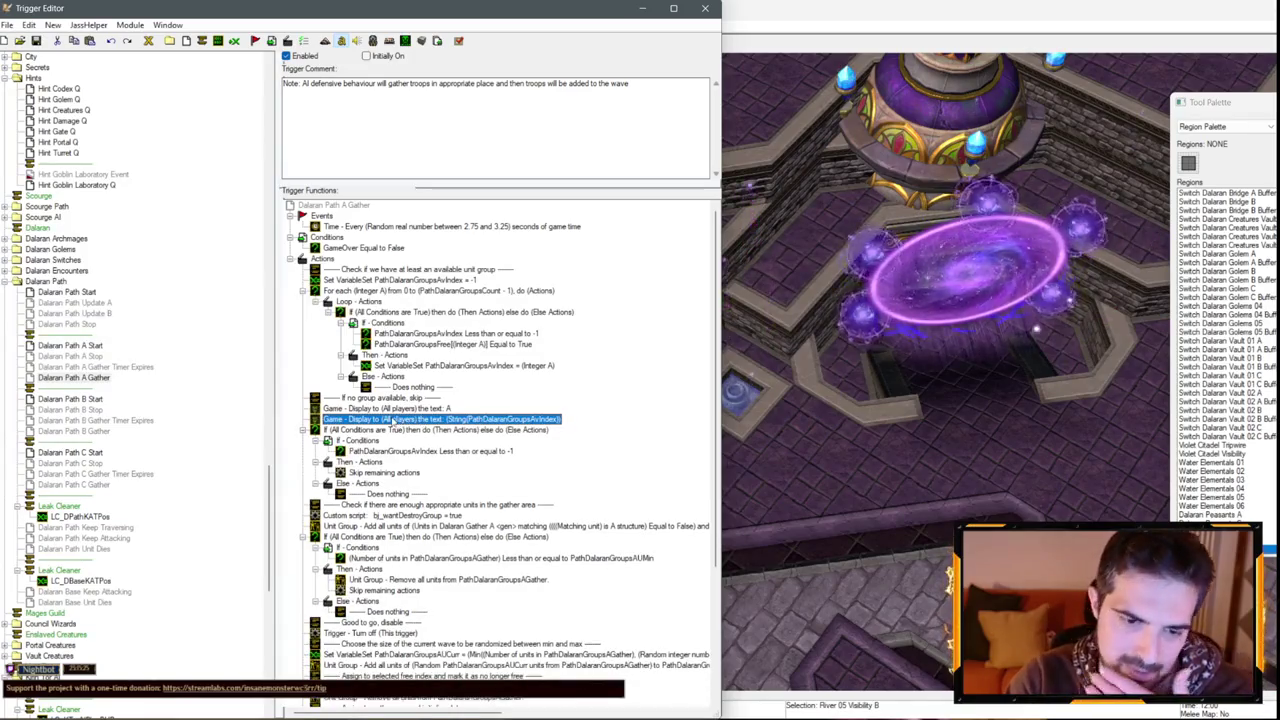
scroll(92, 424, down, 6)
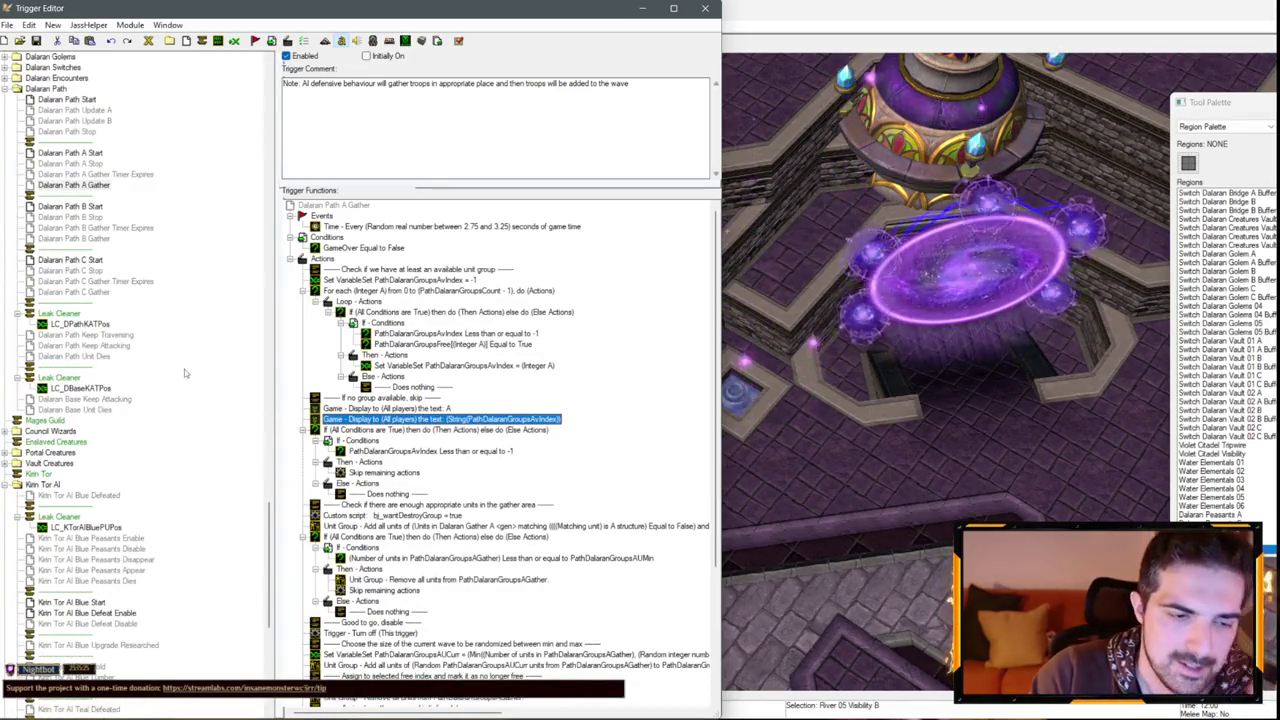
scroll(143, 357, down, 7)
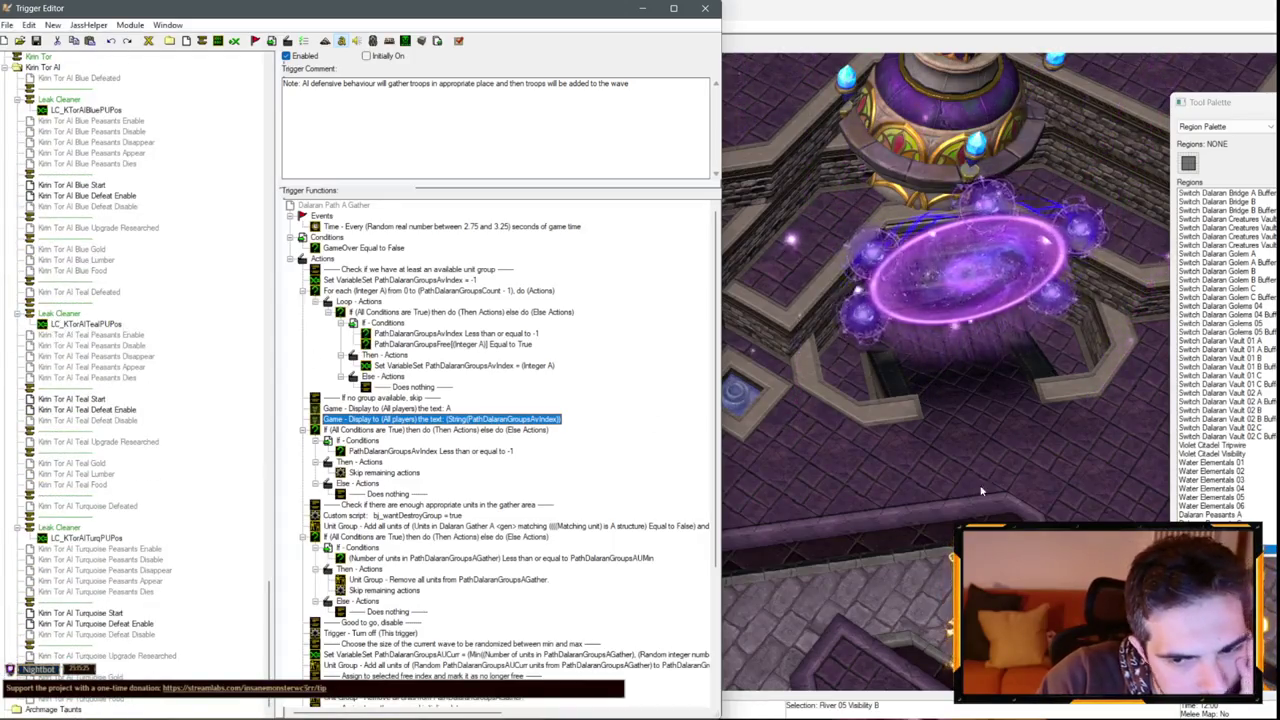
key(F3)
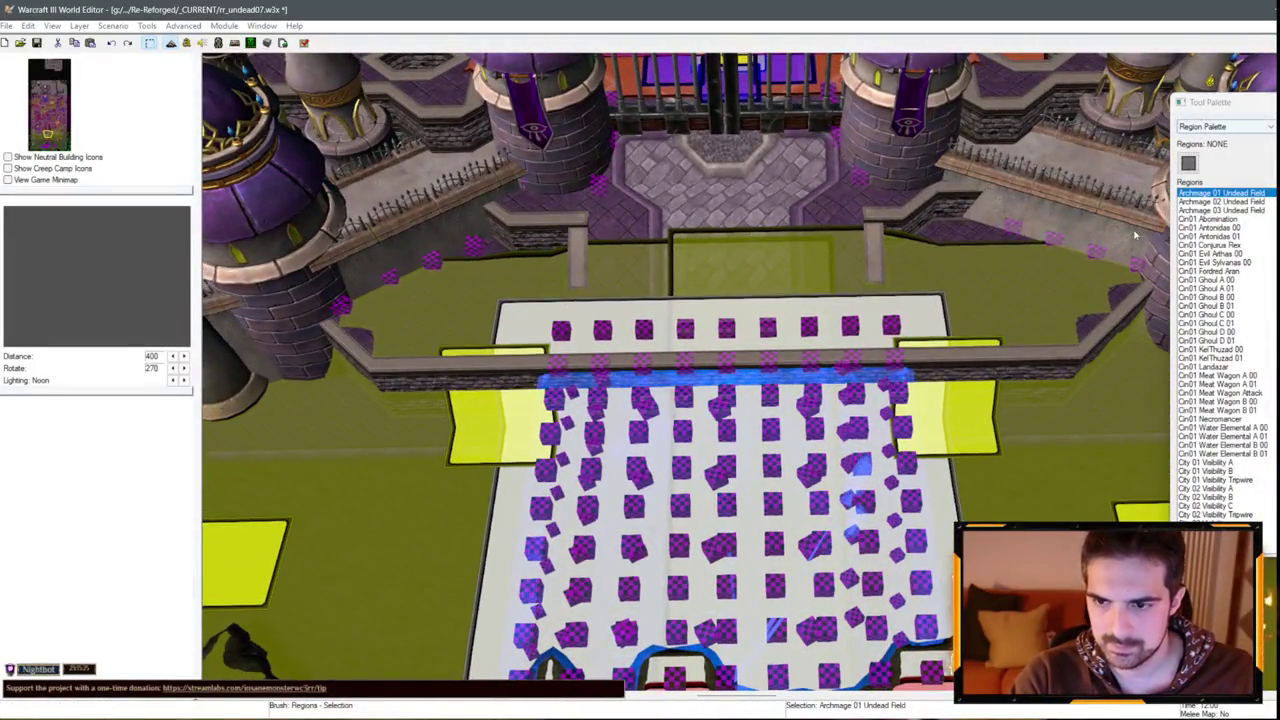
Move both yellow gate regions up onto the bridge and reopen the Init 04 Environment trigger.
drag(962, 400, 965, 318)
mouse_move(515, 425)
mouse_down()
mouse_move(518, 320)
mouse_move(528, 326)
mouse_up()
scroll(528, 326, down, 5)
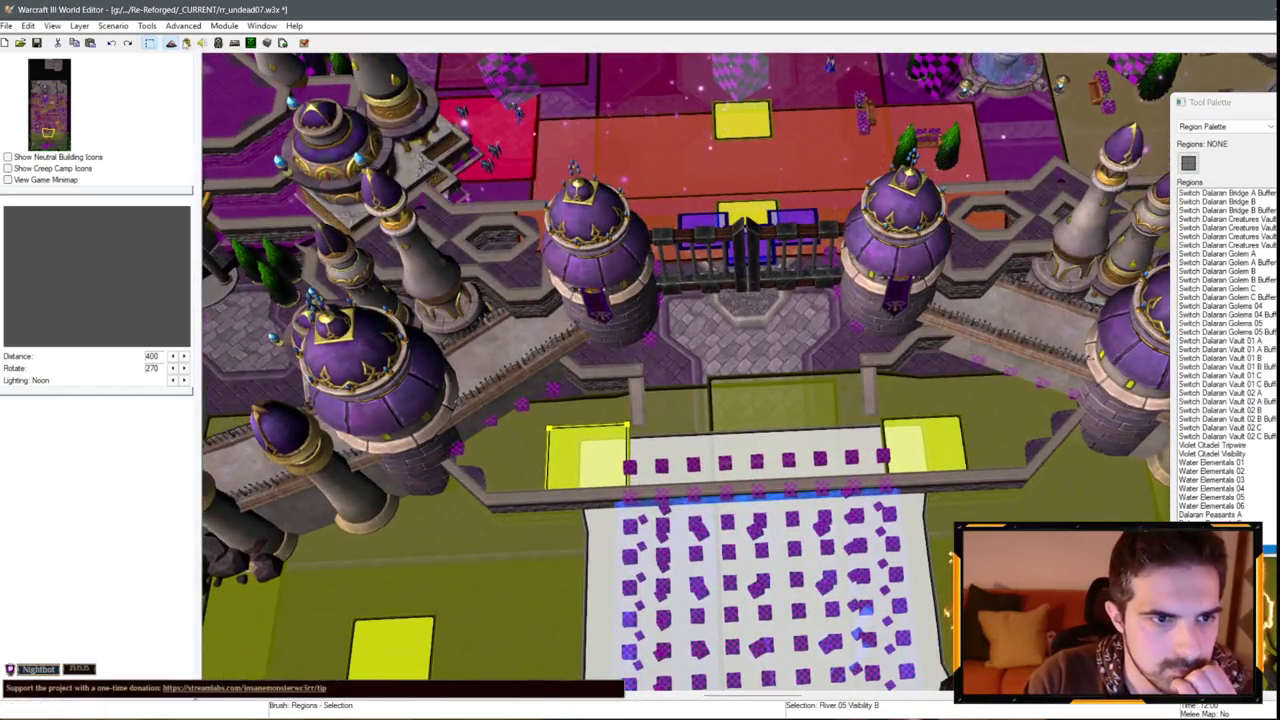
key(F4)
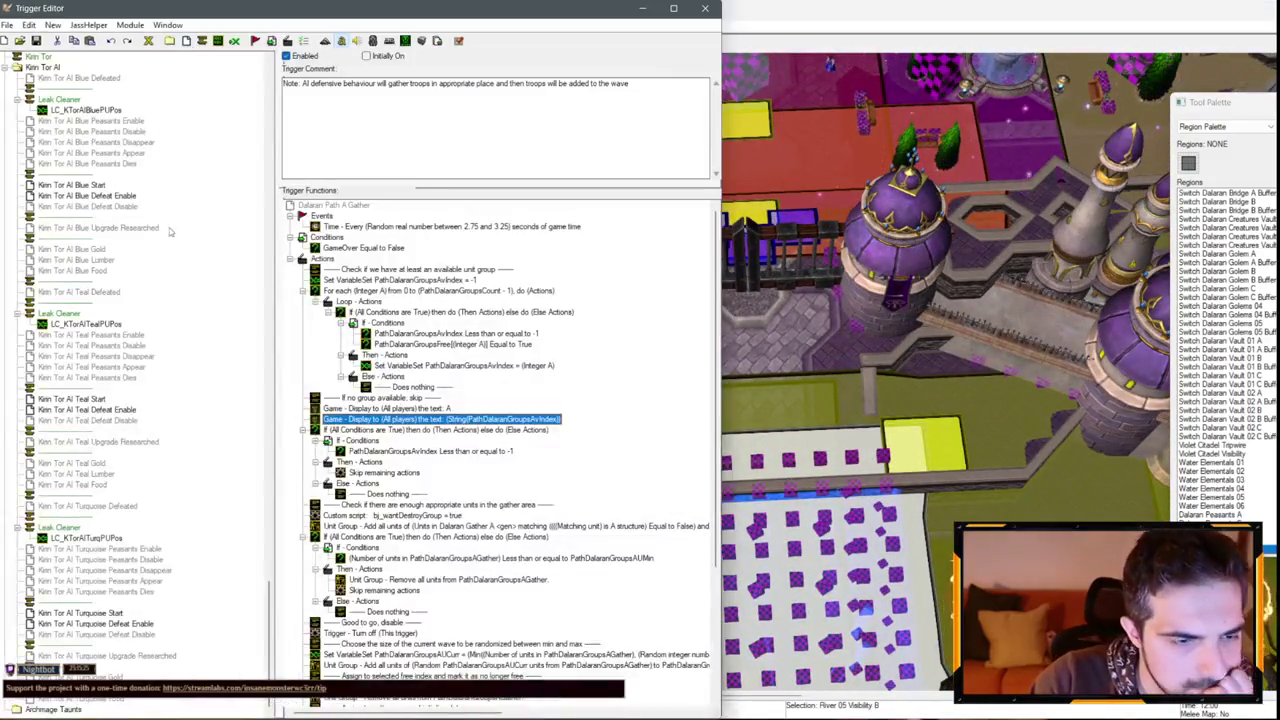
scroll(118, 297, up, 15)
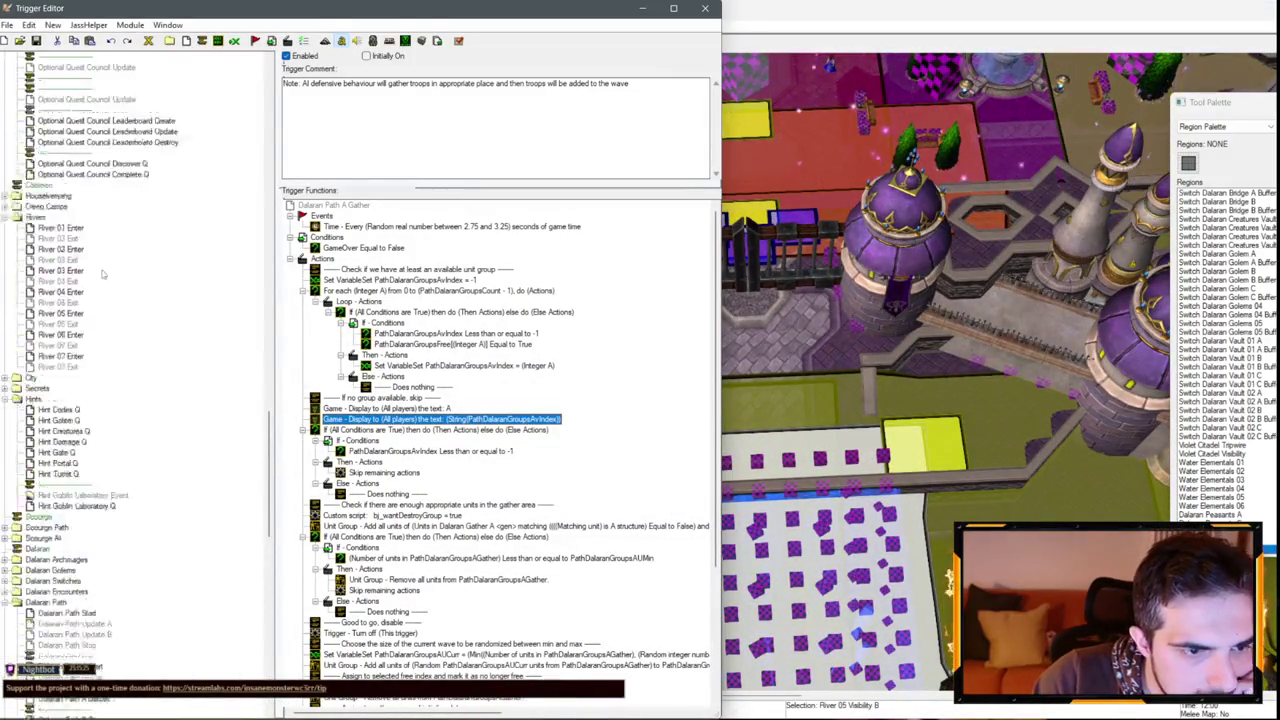
scroll(90, 260, up, 10)
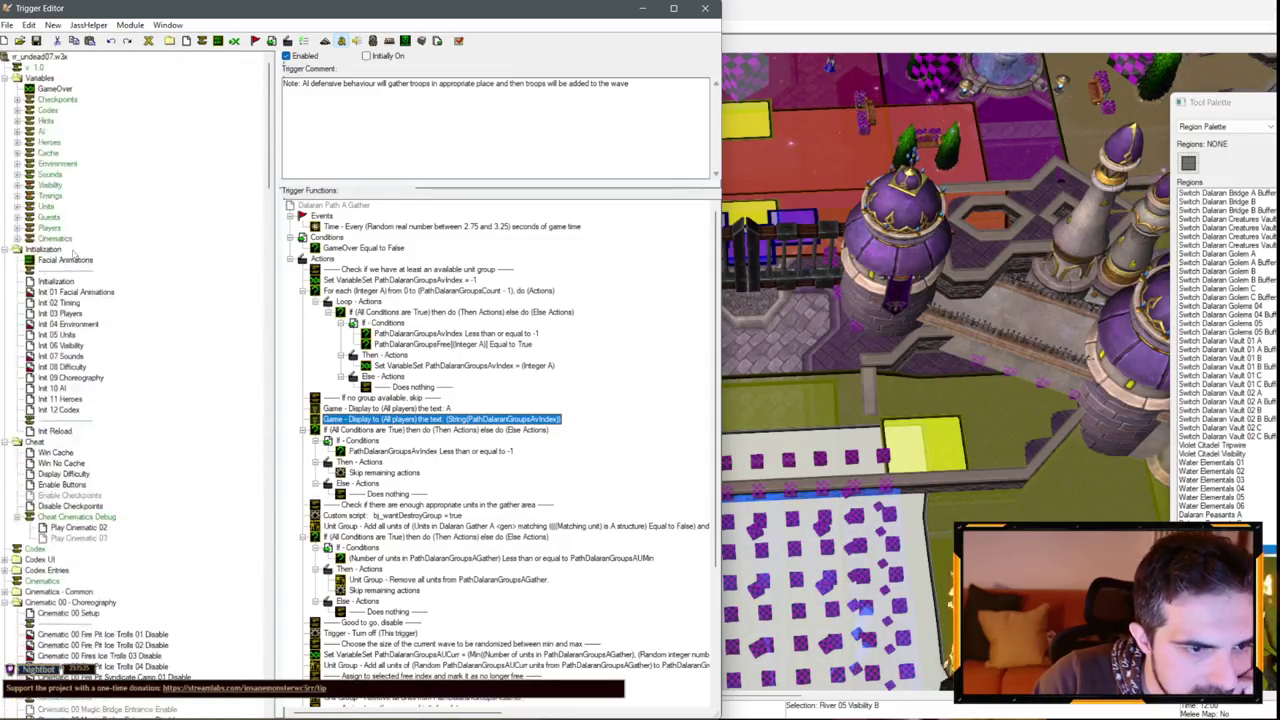
click(68, 324)
Select the MagicTurret01, MagicTurret02 and MagicTurret03Beam death animation actions.
scroll(441, 362, down, 10)
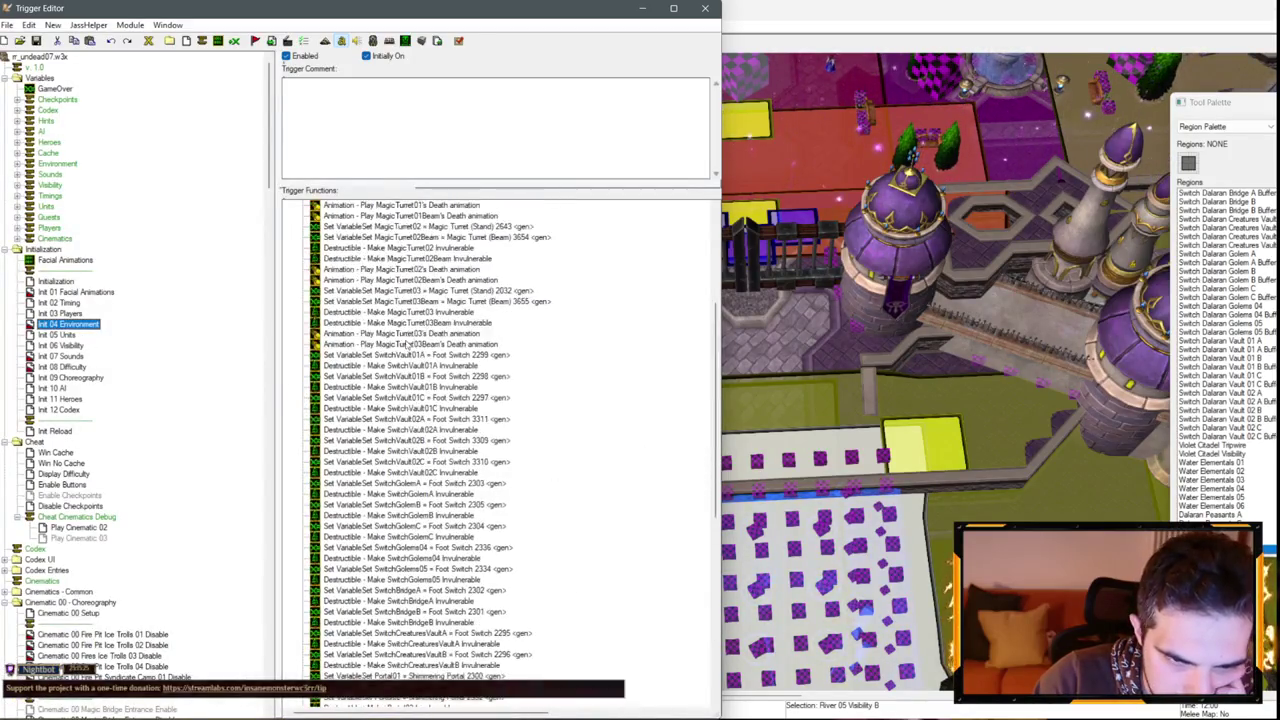
scroll(455, 328, up, 4)
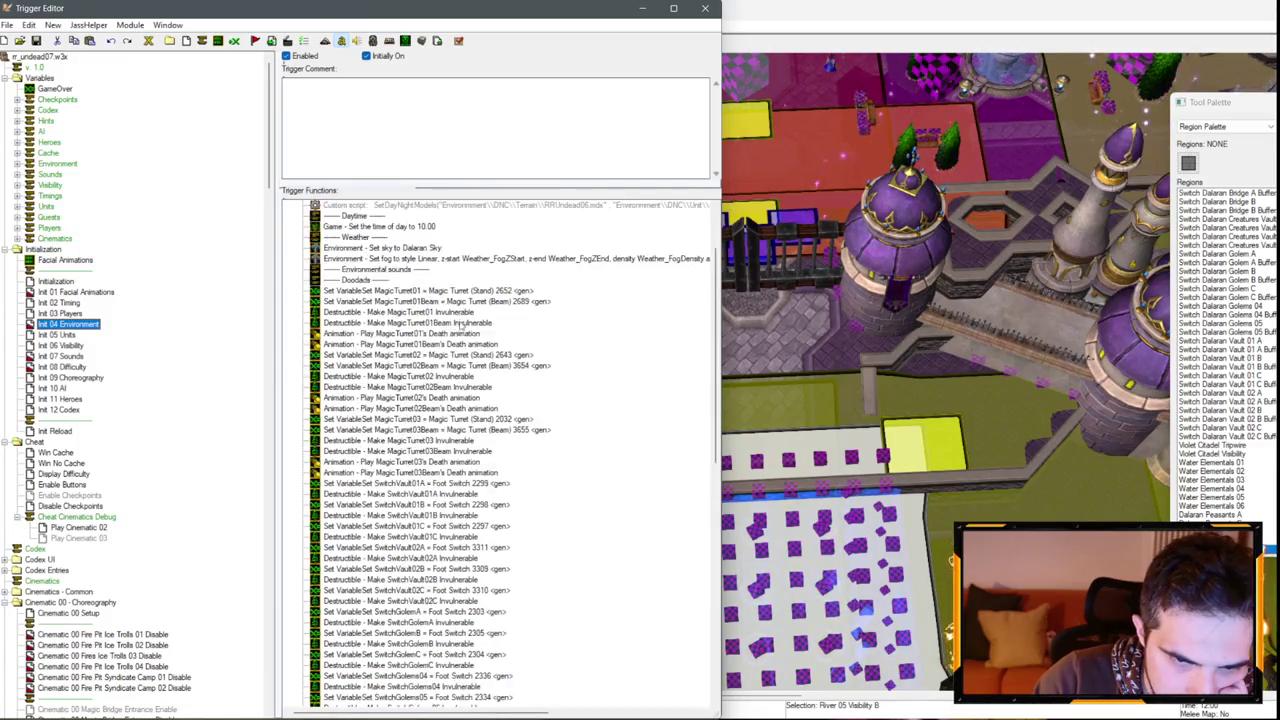
click(430, 335)
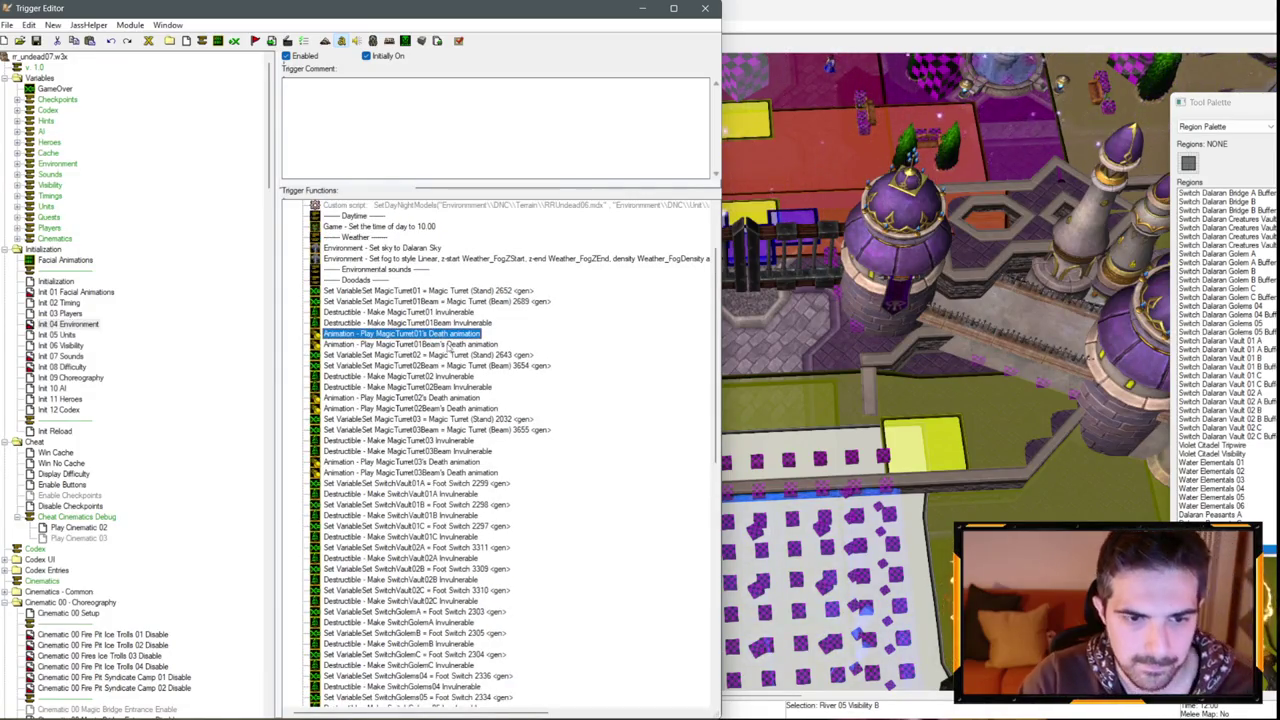
shift+click(443, 345)
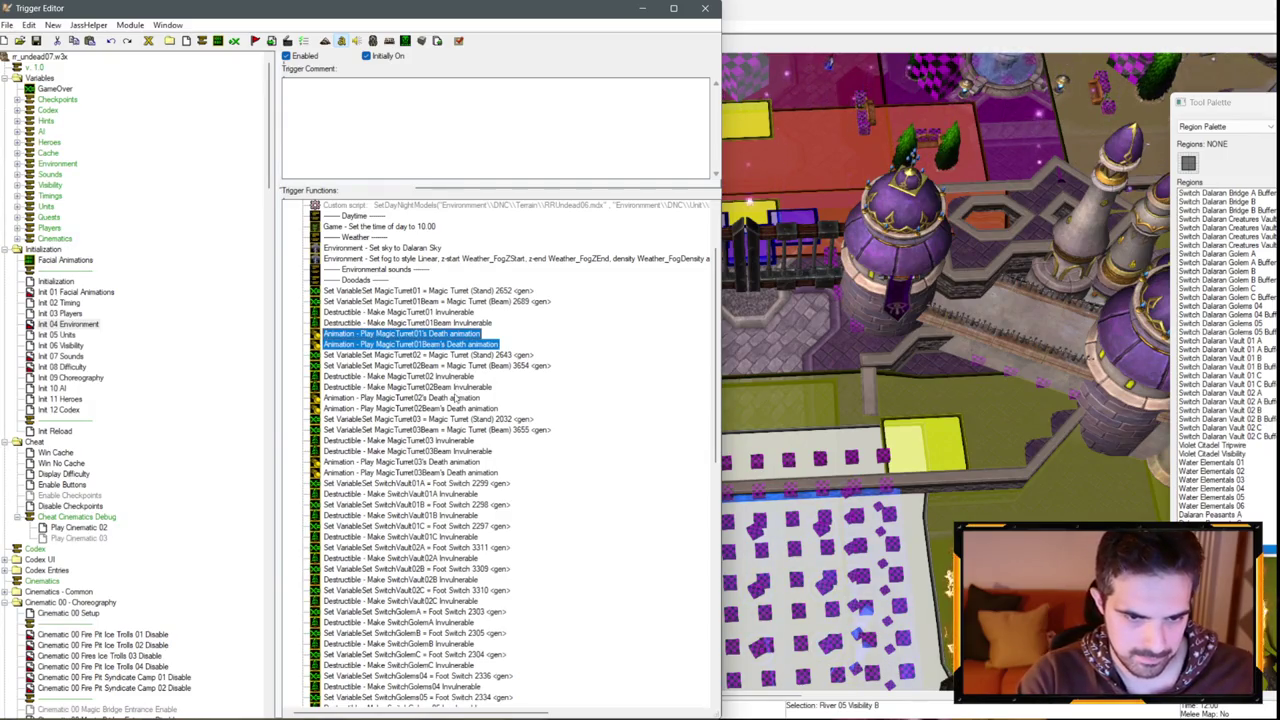
click(455, 398)
shift+click(440, 409)
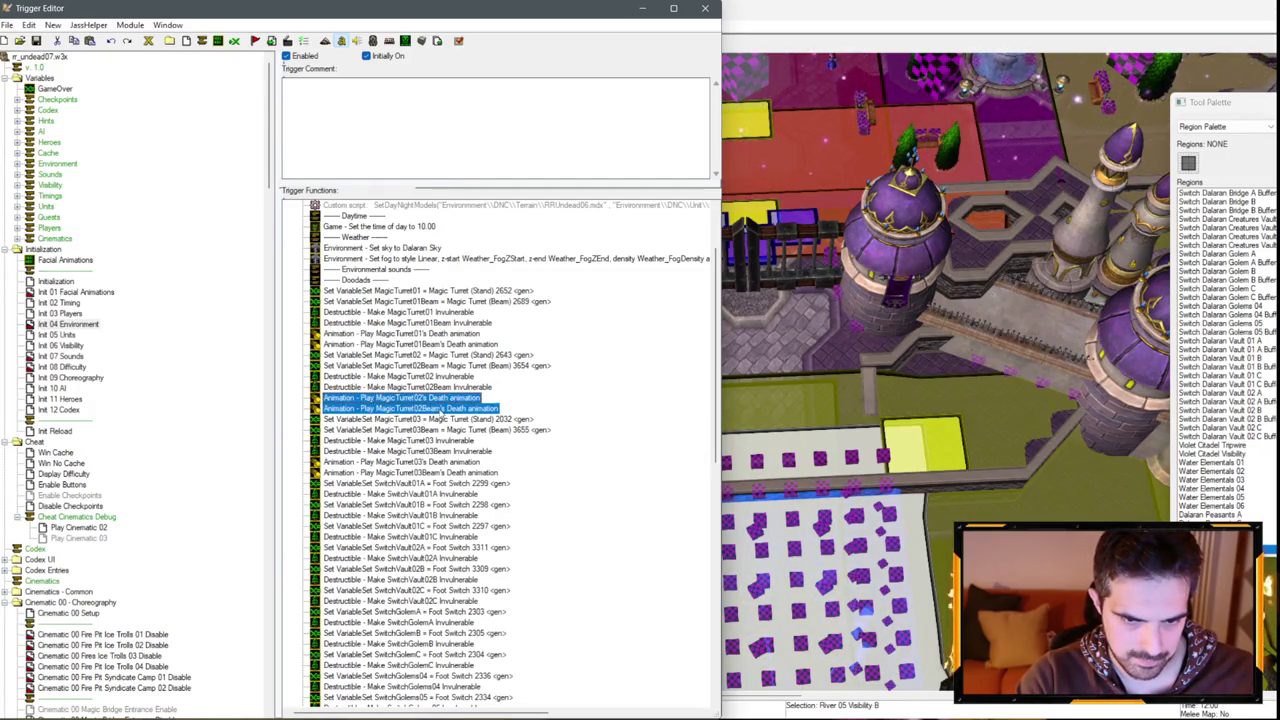
click(431, 471)
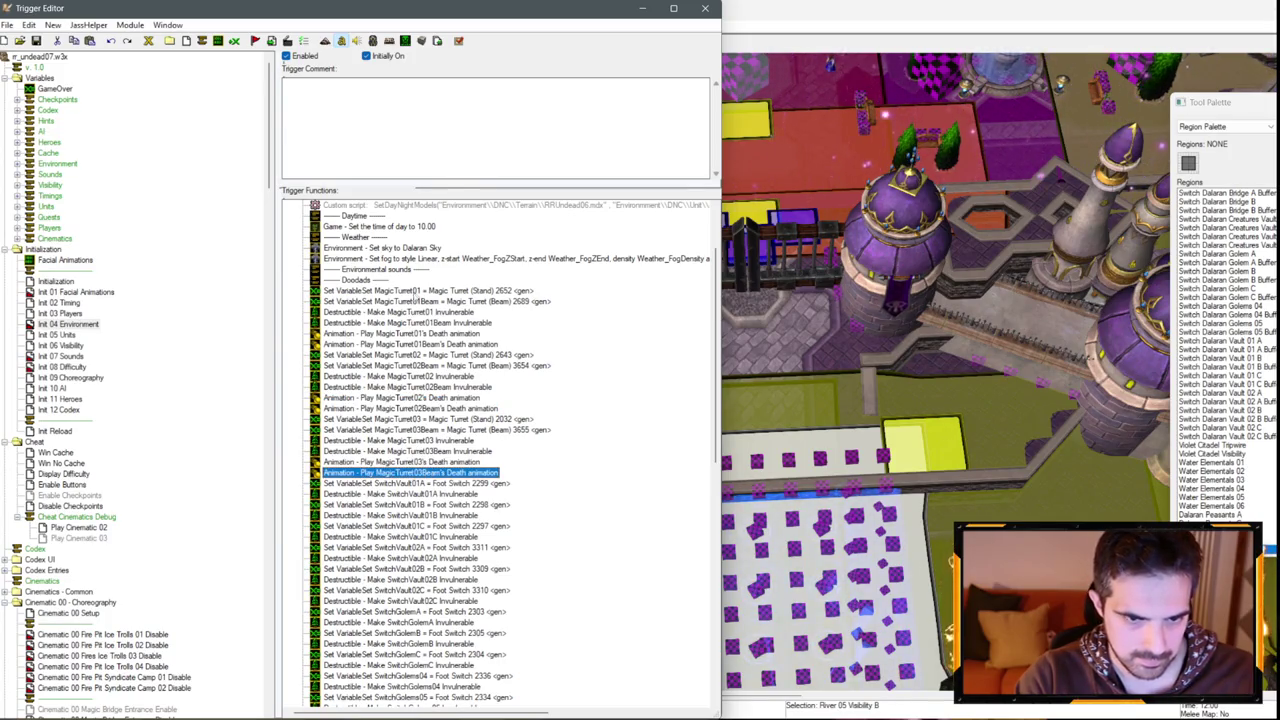
click(413, 333)
Collapse the Kirin Tor AI folder and look through Council Wizards 02 and 03 Enable.
scroll(130, 380, down, 20)
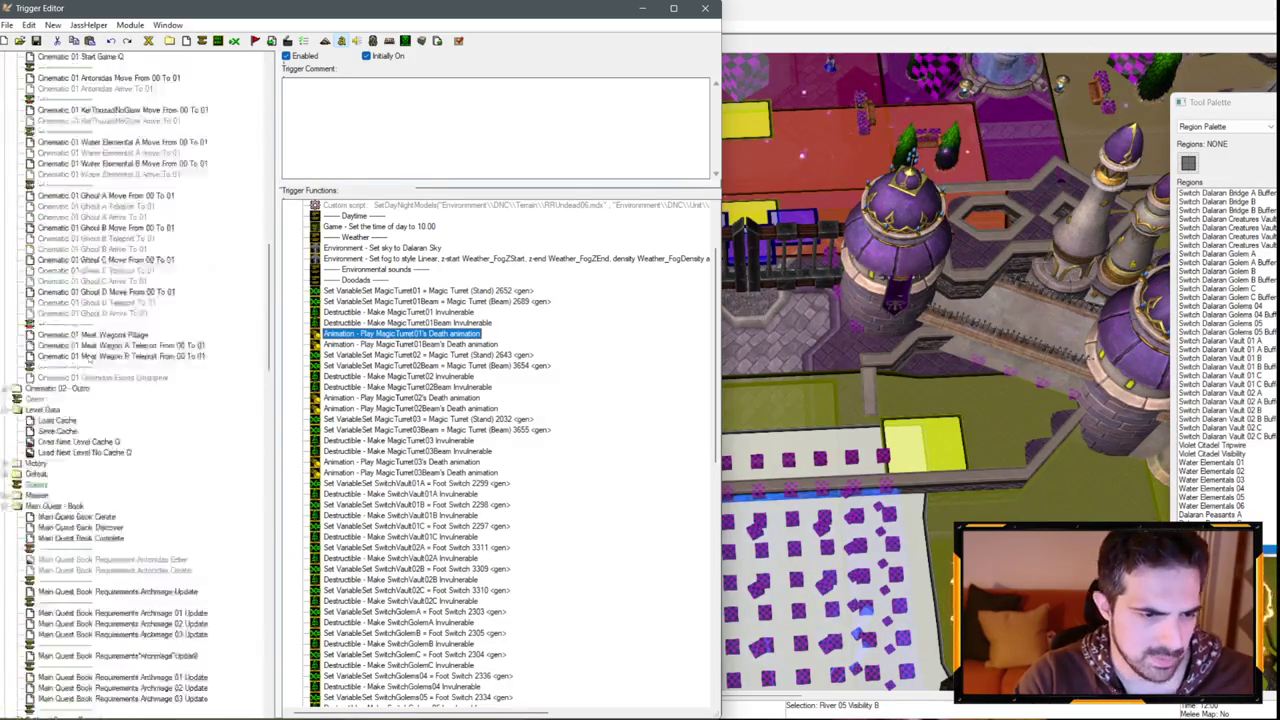
scroll(92, 352, down, 15)
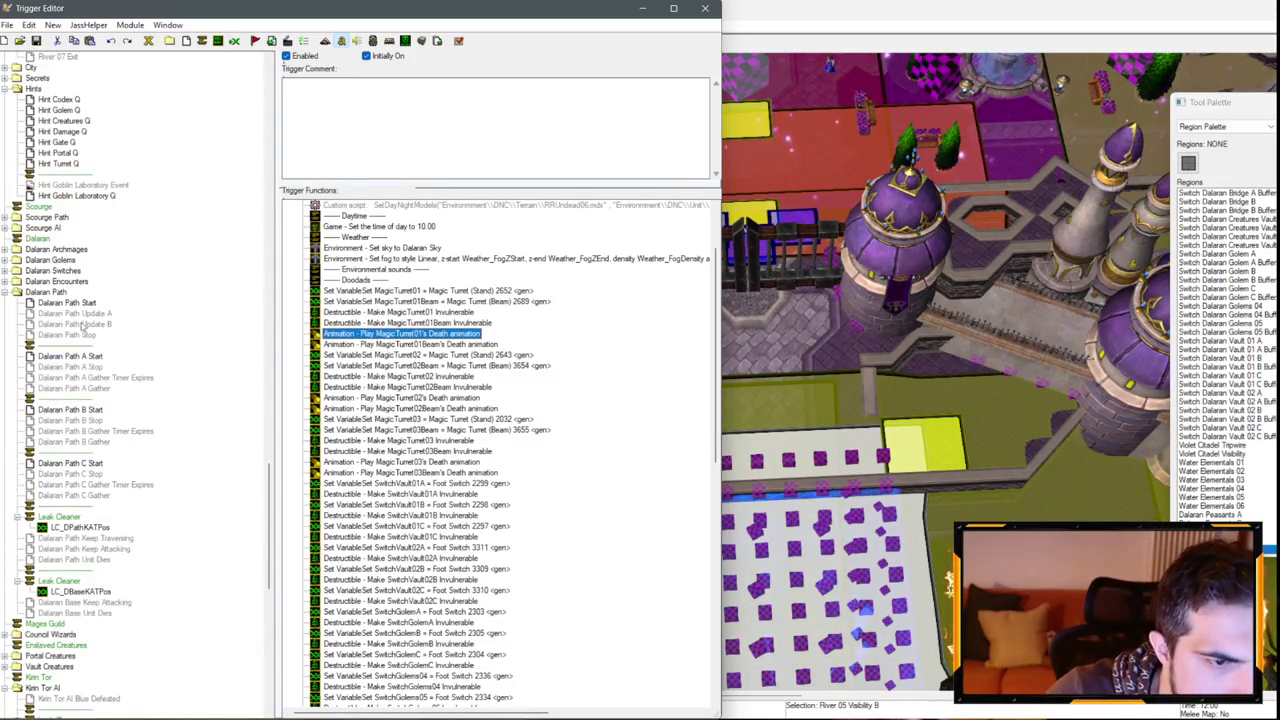
scroll(88, 366, down, 14)
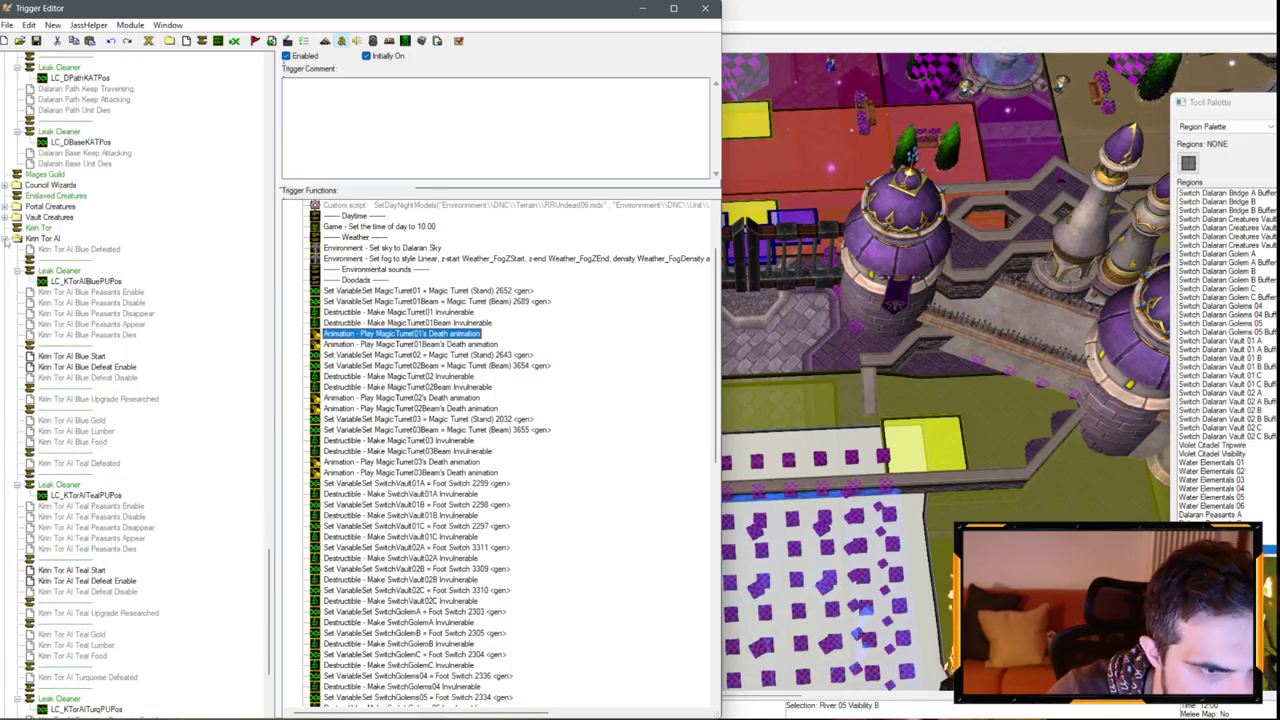
click(6, 240)
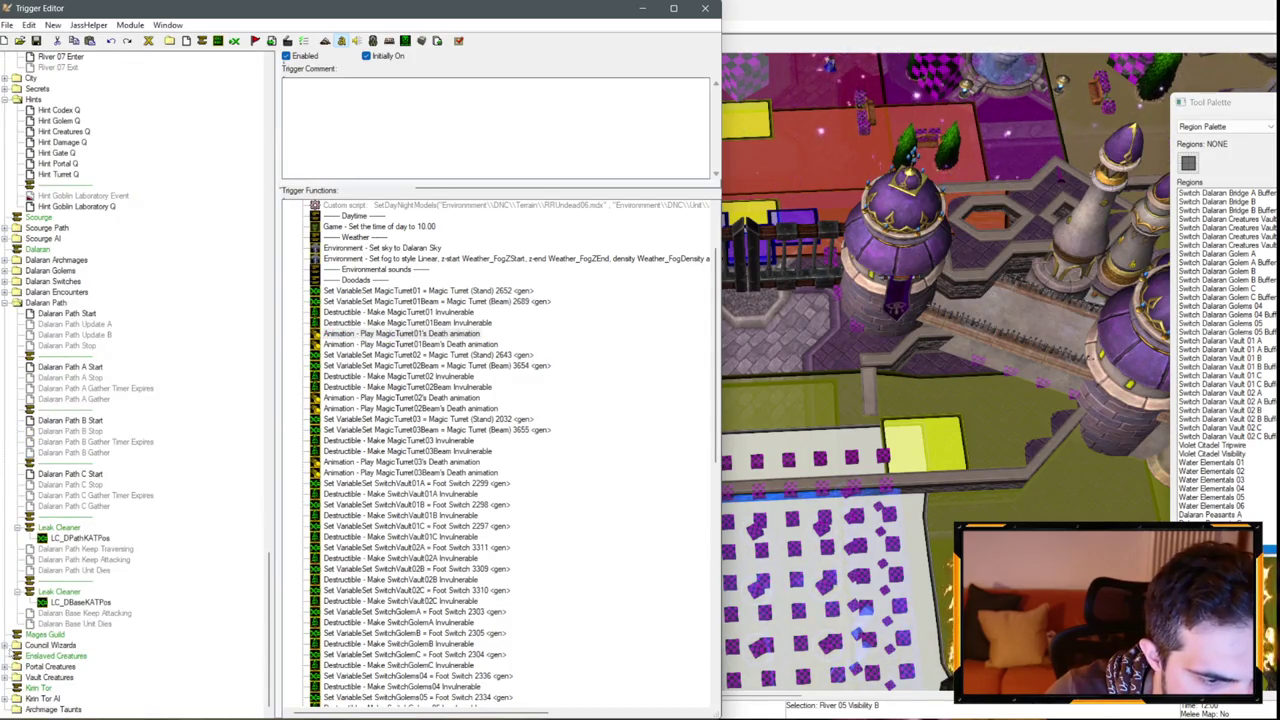
click(16, 645)
click(92, 475)
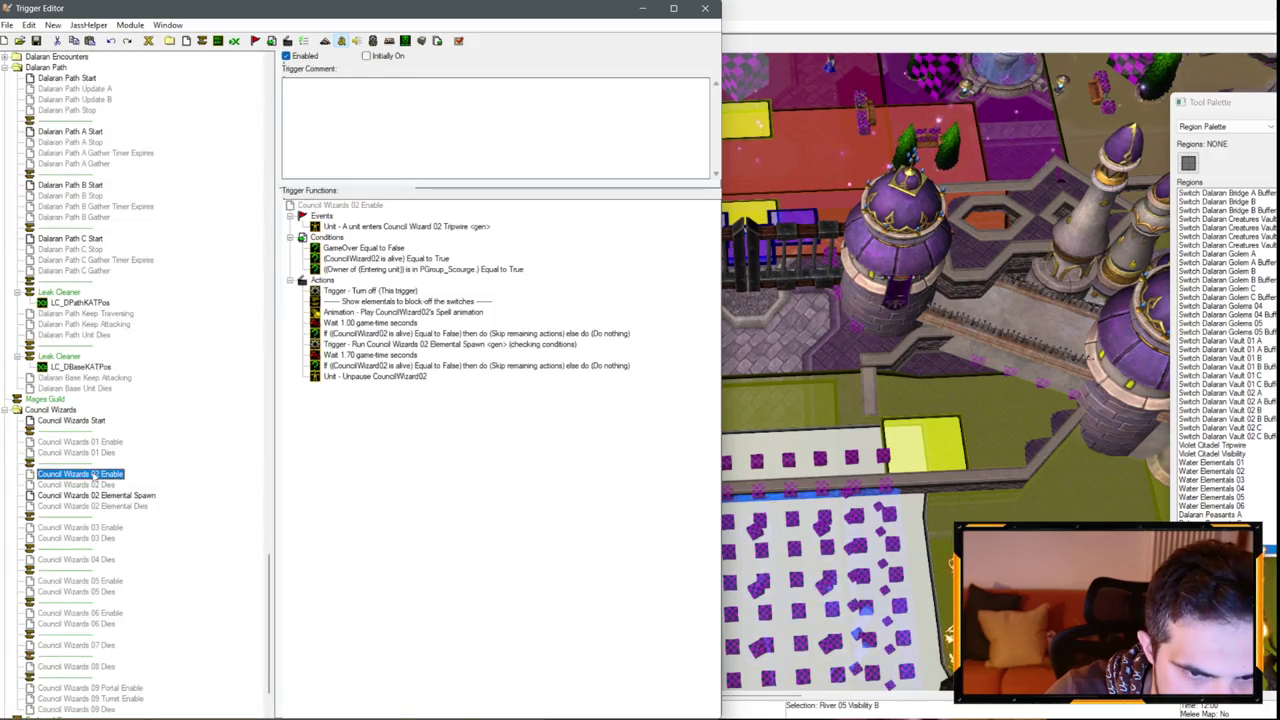
click(104, 526)
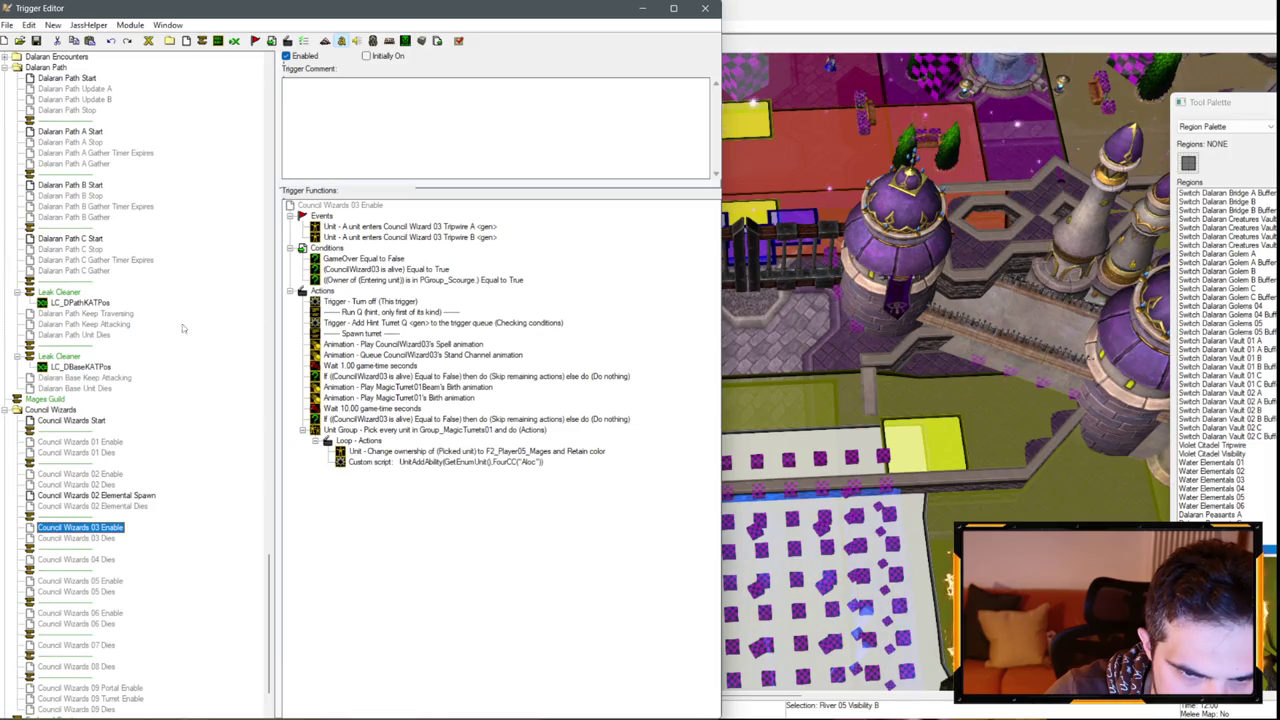
In Int 04 Environment, duplicate the Make Portal01 Invulnerable action.
scroll(95, 328, up, 20)
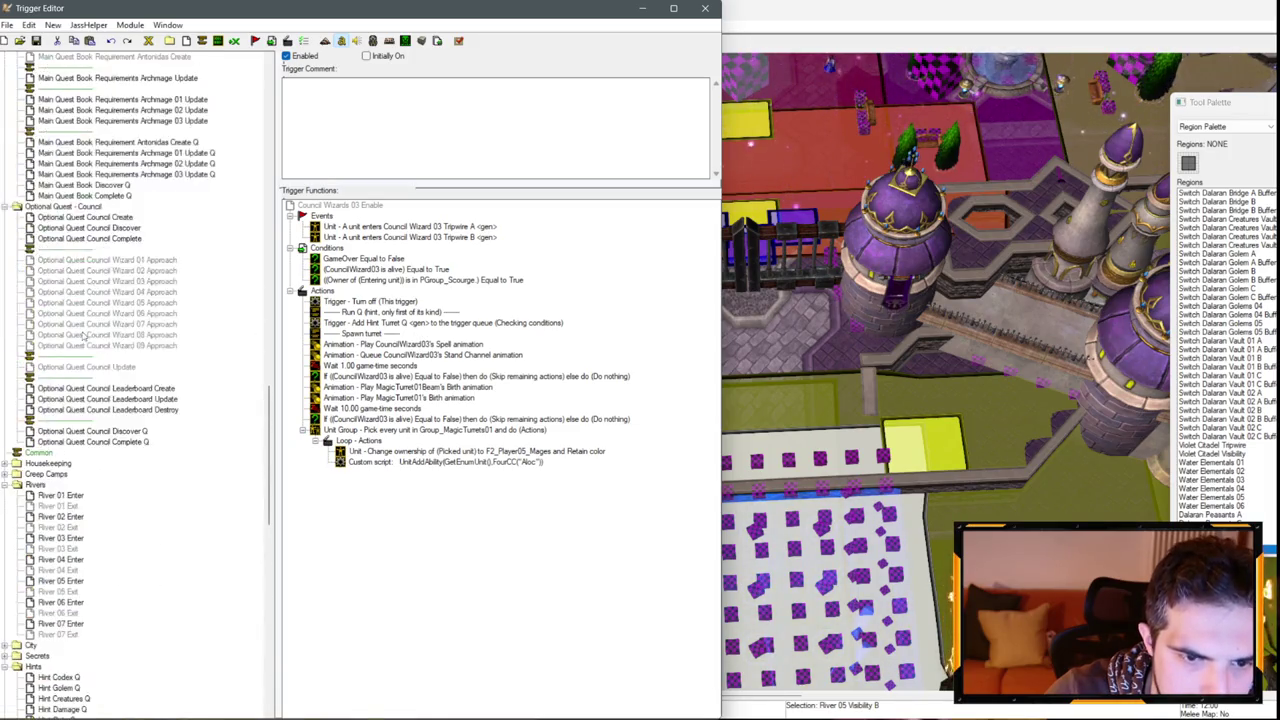
scroll(95, 328, up, 20)
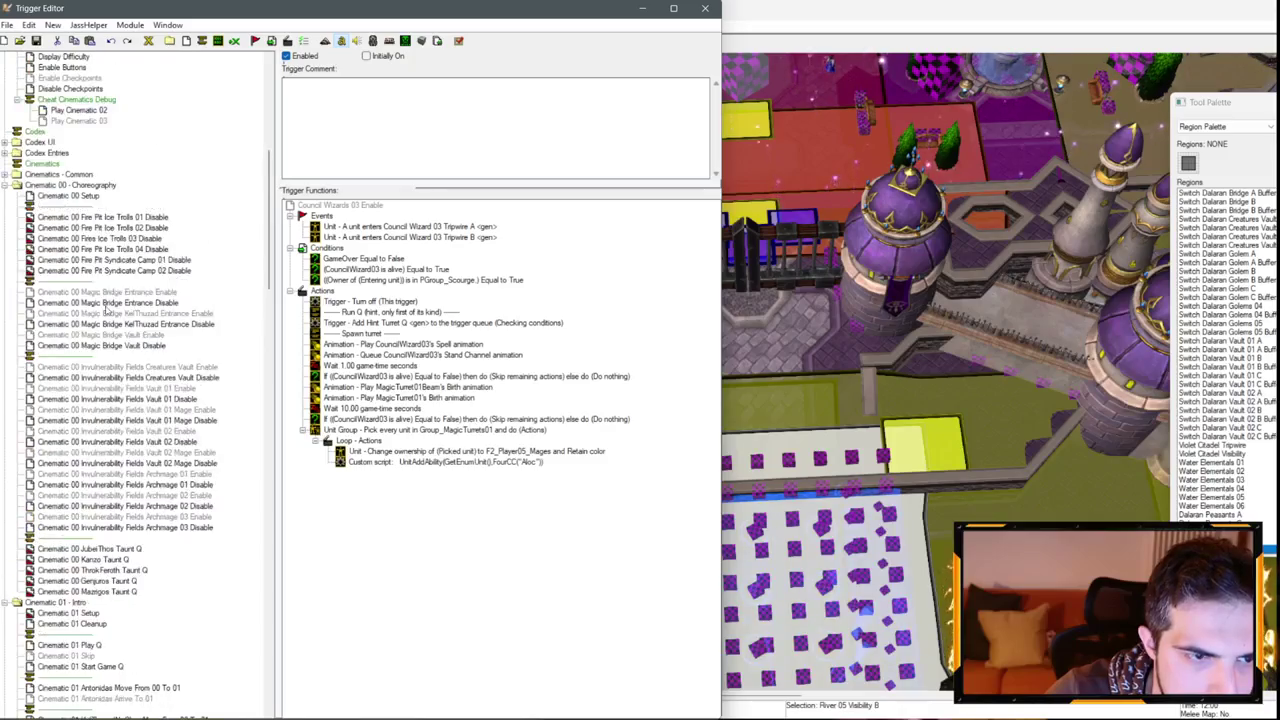
scroll(80, 275, up, 6)
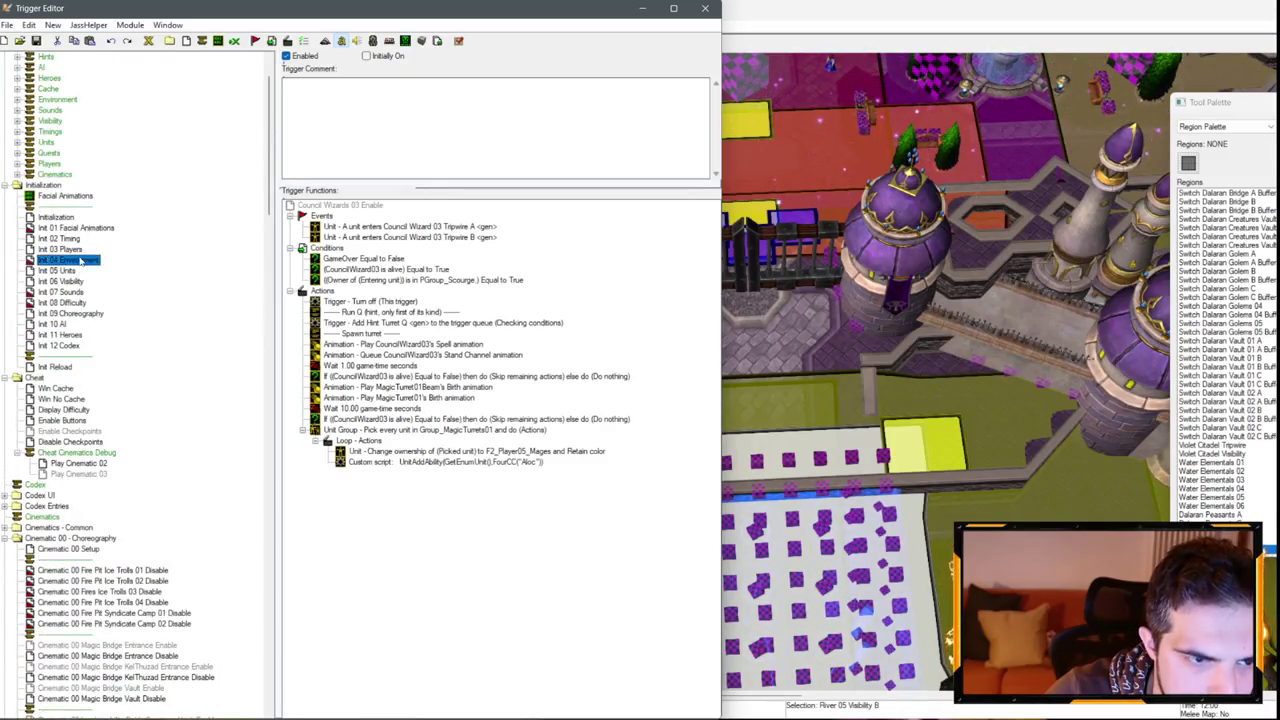
click(83, 260)
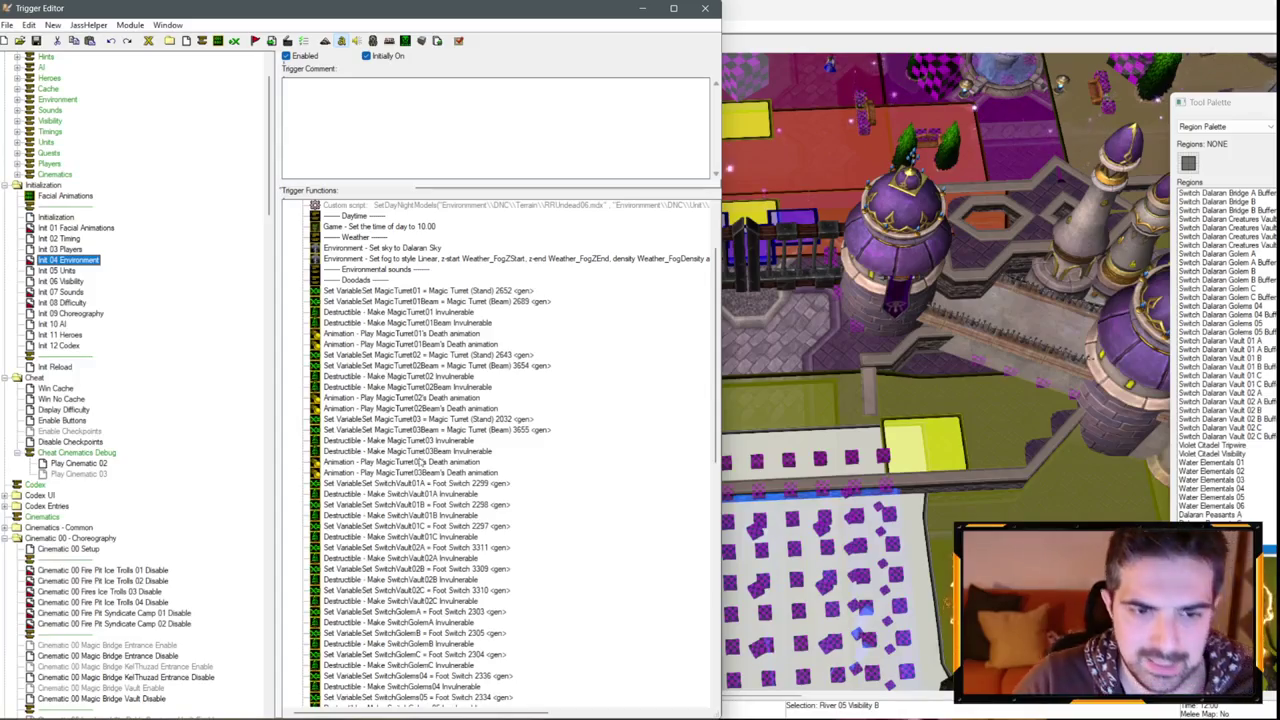
scroll(424, 434, down, 13)
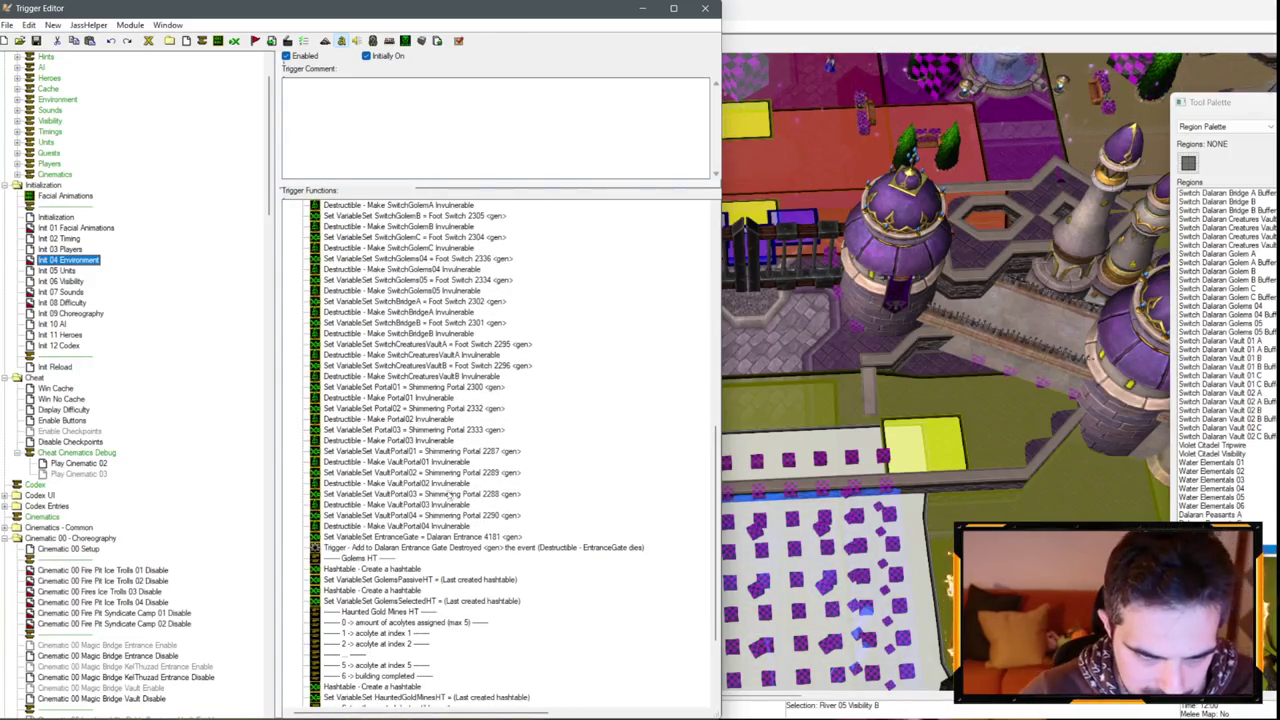
click(418, 397)
key(ctrl+c)
key(ctrl+v)
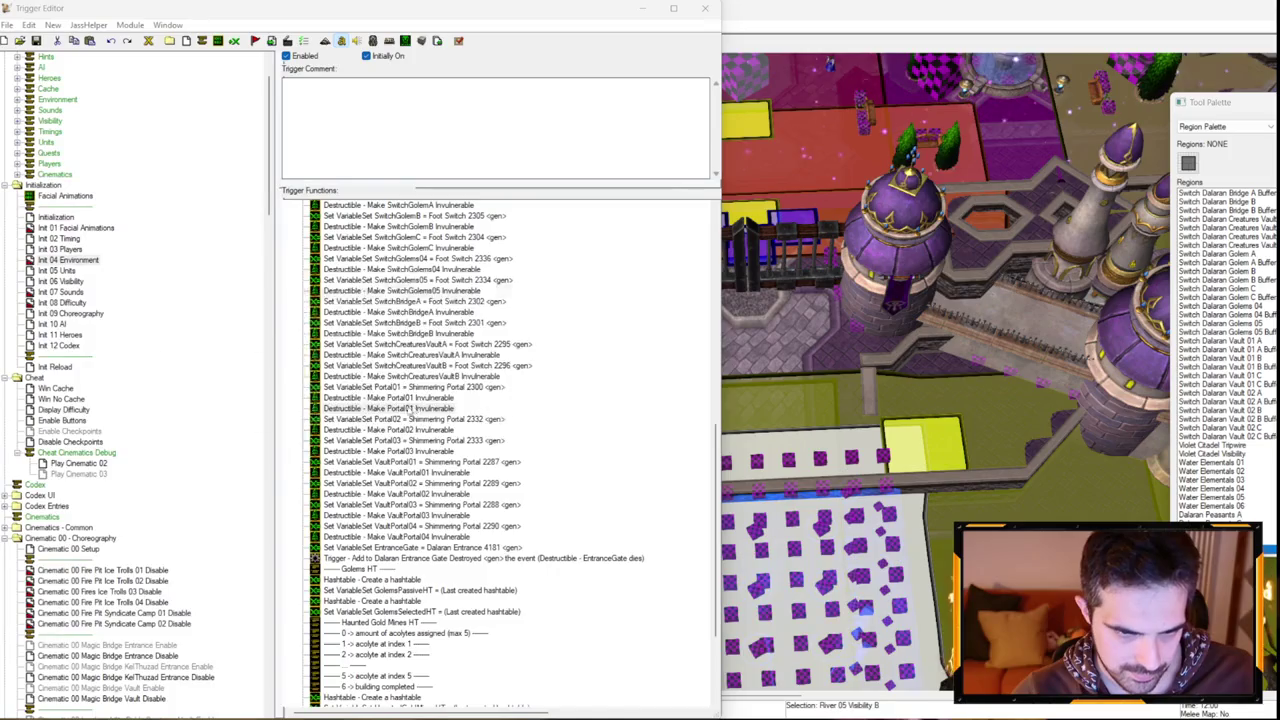
Turn the duplicated action into Destructible - Kill Portal01.
double_click(418, 408)
click(285, 338)
scroll(230, 393, up, 5)
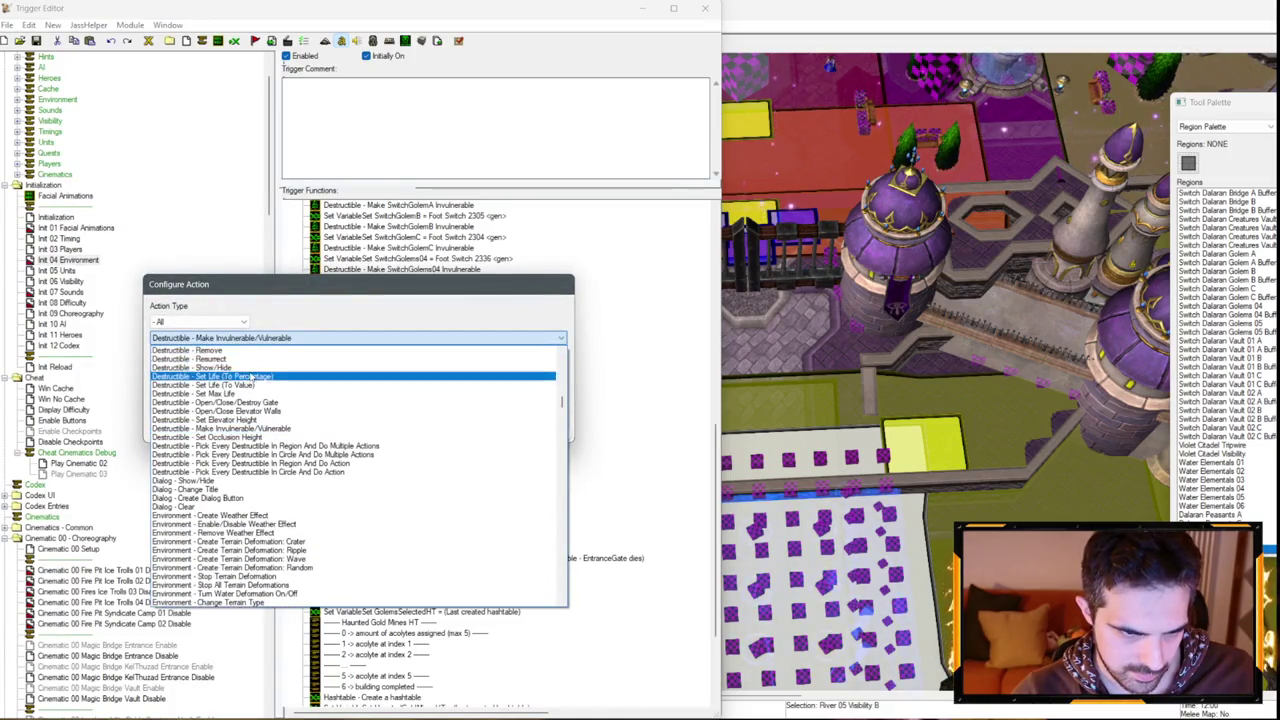
click(229, 393)
click(214, 377)
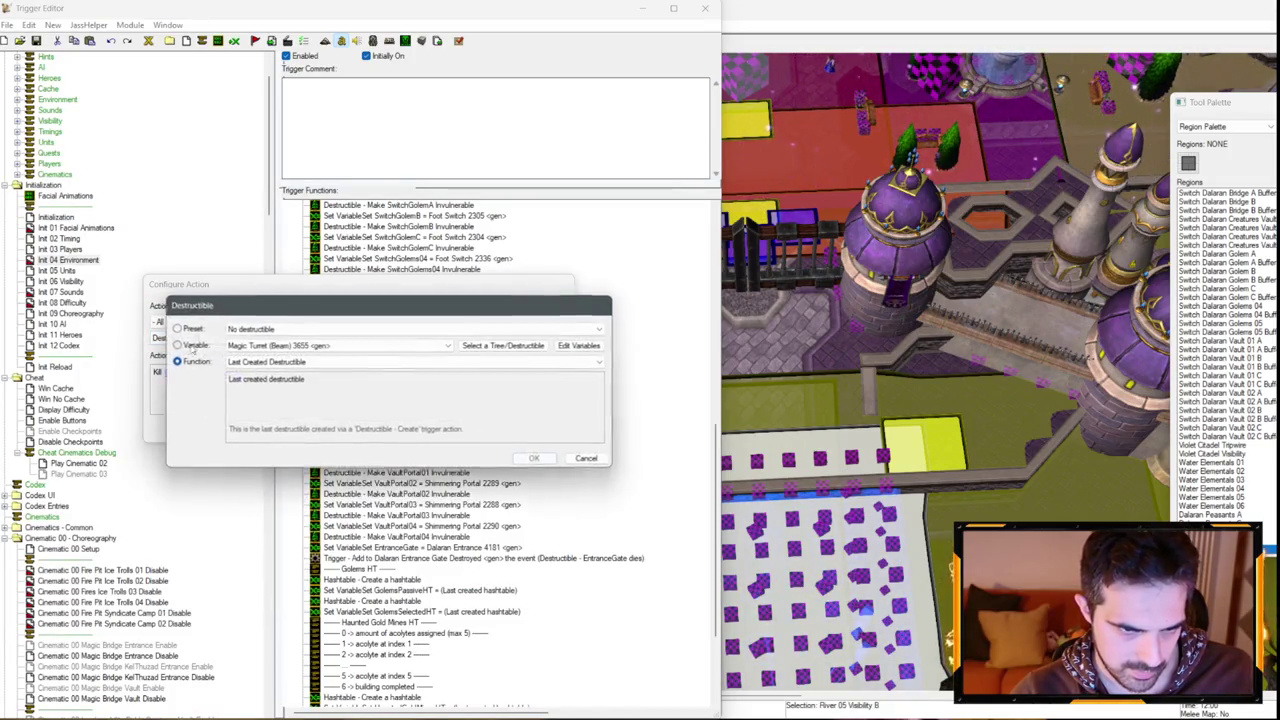
text(Portal01)
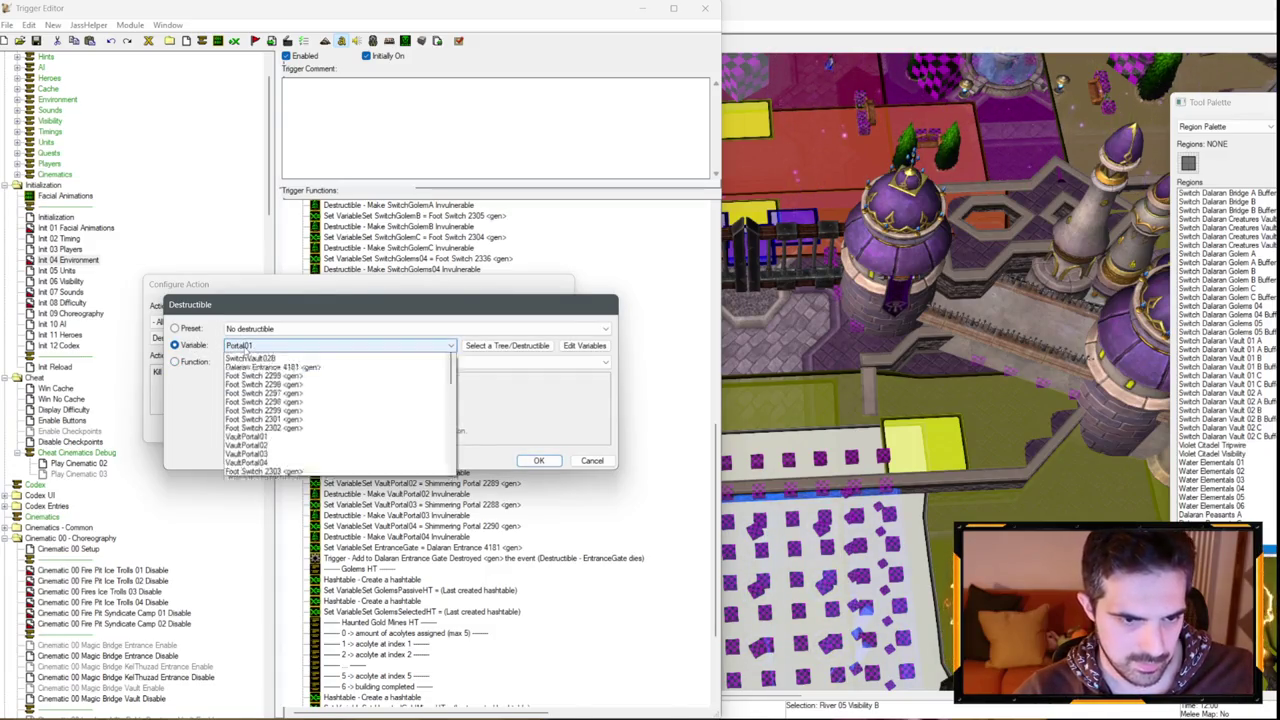
key(Return)
key(Return)
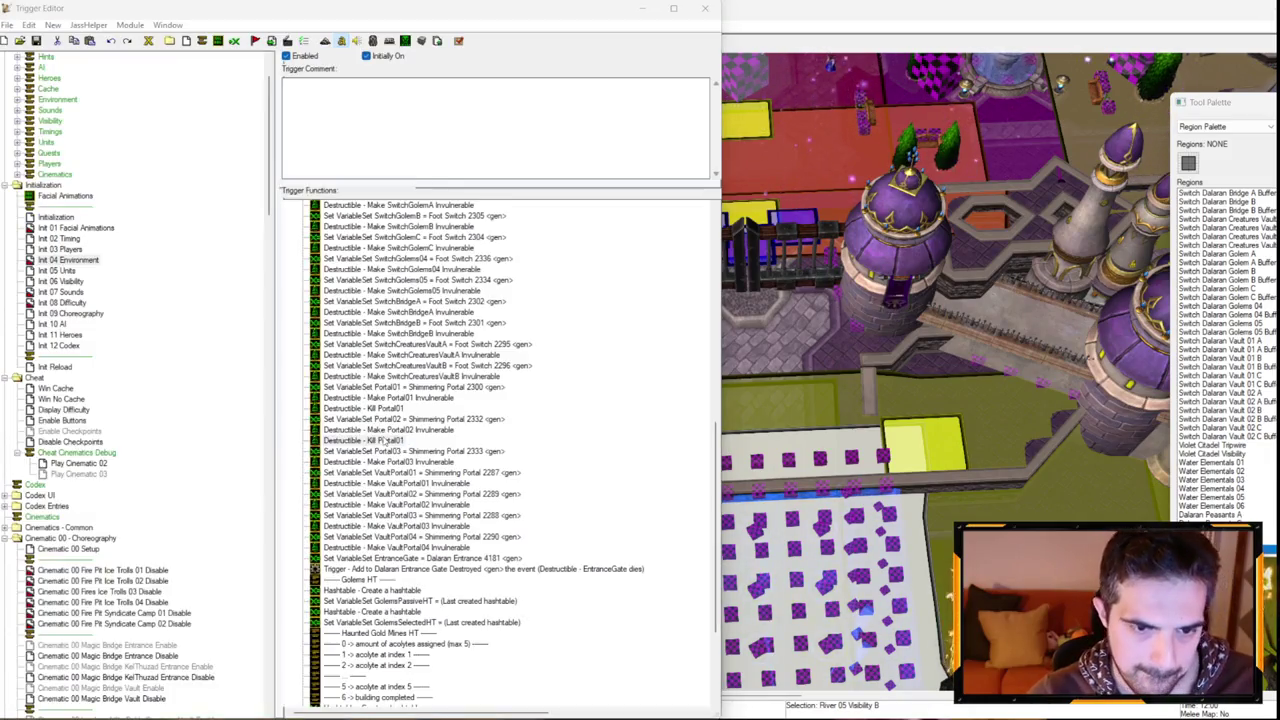
Add Kill Portal02 and Kill Portal03 actions after their invulnerability actions.
double_click(365, 408)
click(176, 376)
text(Portal02)
key(Return)
key(Return)
key(ctrl+c)
click(407, 461)
key(ctrl+v)
double_click(365, 472)
click(178, 372)
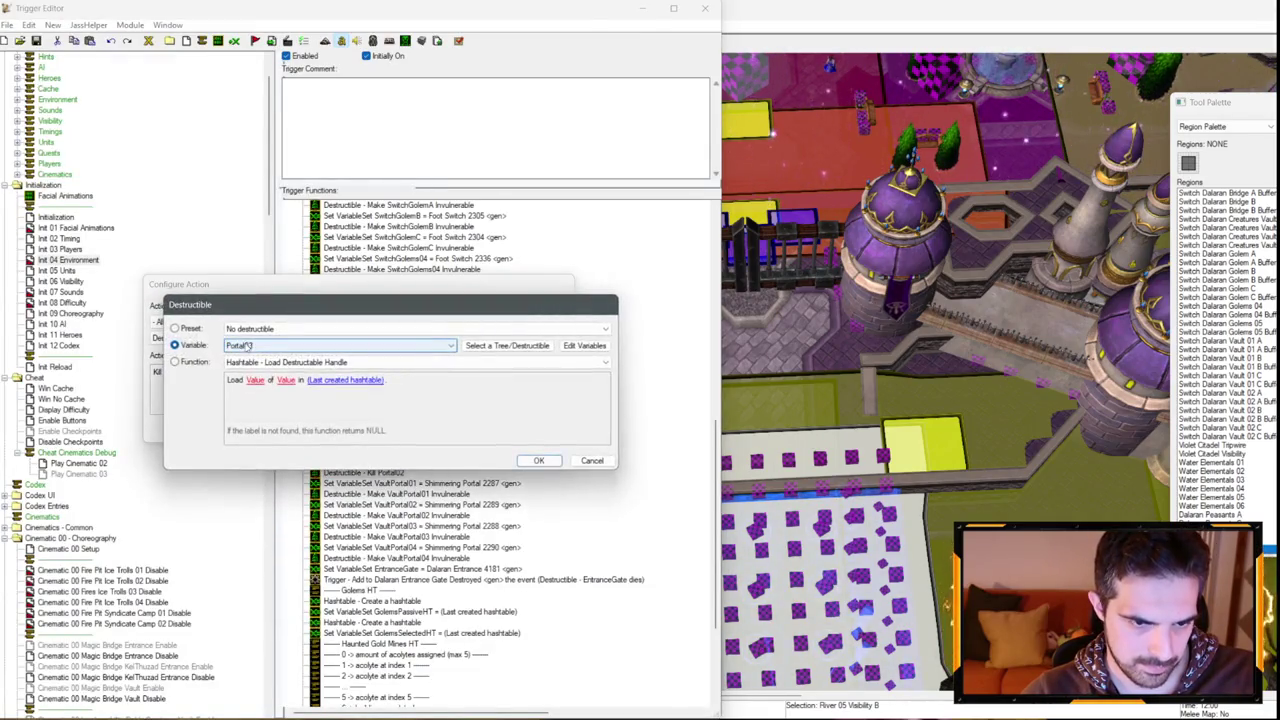
text(Portal03)
key(Return)
key(Return)
click(390, 461)
Select the Make Portal01–03 Invulnerable actions together.
ctrl+click(390, 429)
ctrl+click(436, 398)
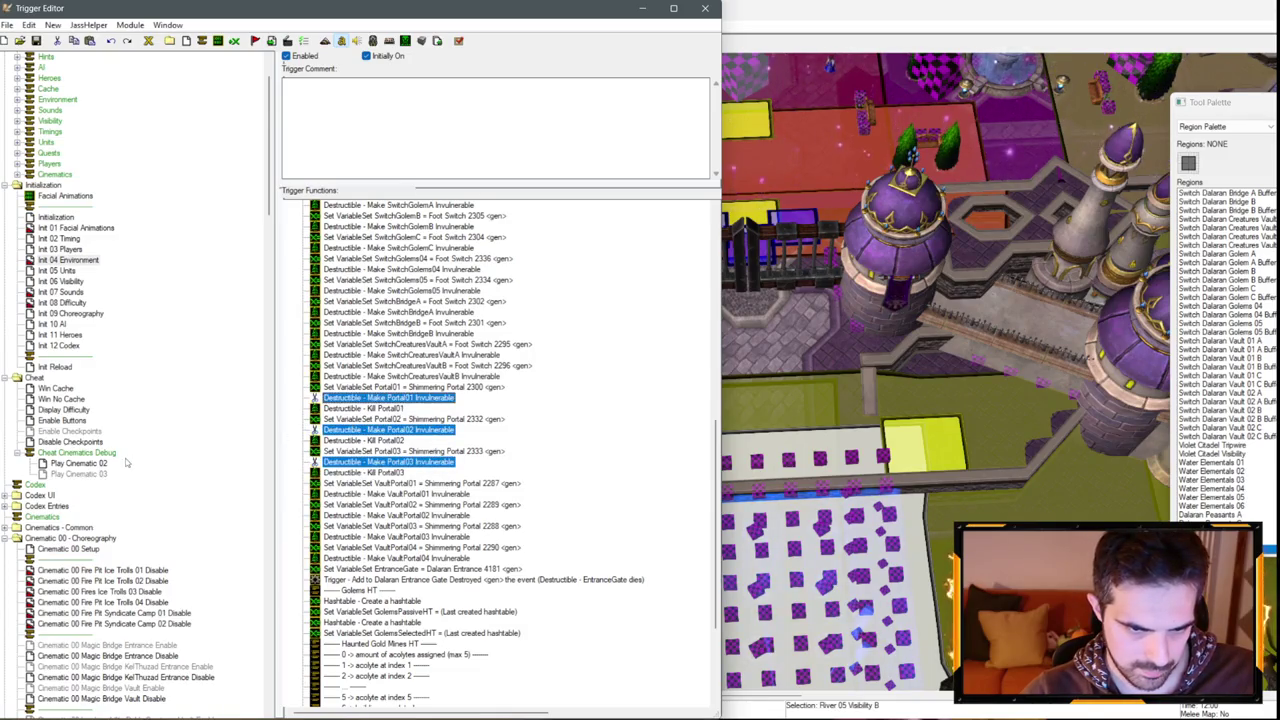
scroll(148, 406, down, 19)
scroll(143, 399, down, 20)
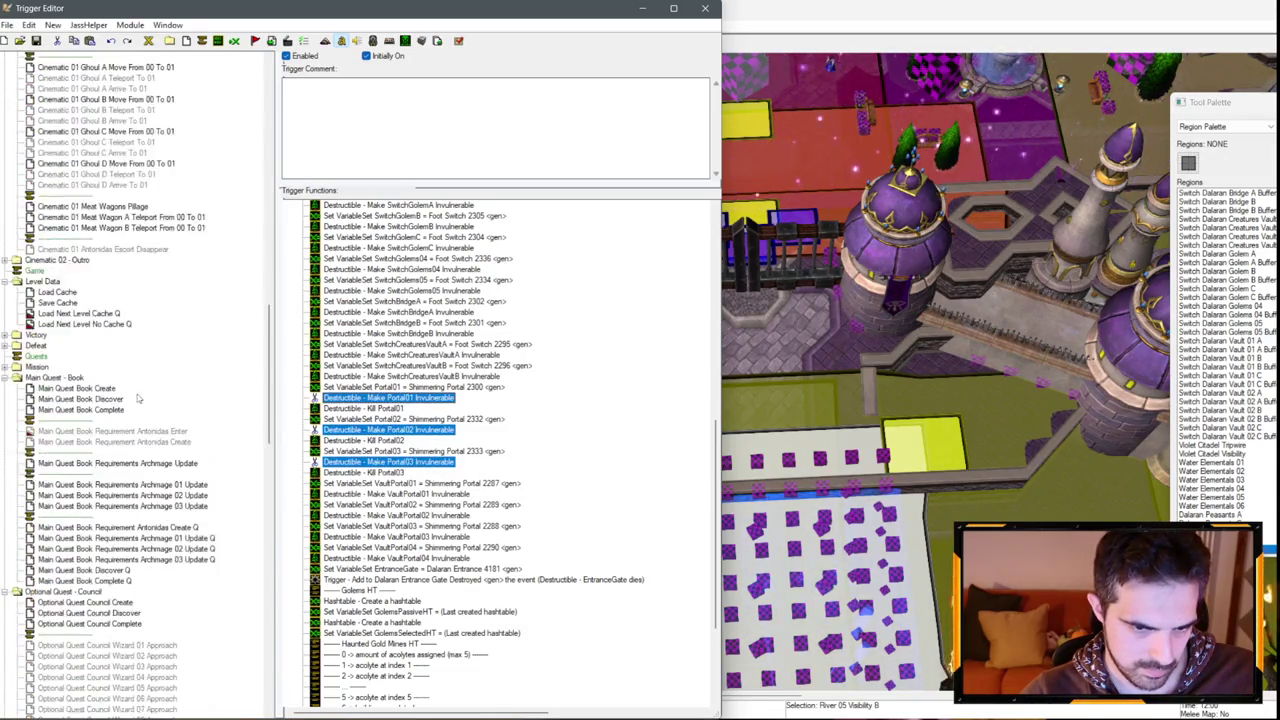
Paste the three Make Portal Invulnerable actions under Add Hint Portal Q in Council Wizards 01 Enable.
scroll(112, 390, down, 11)
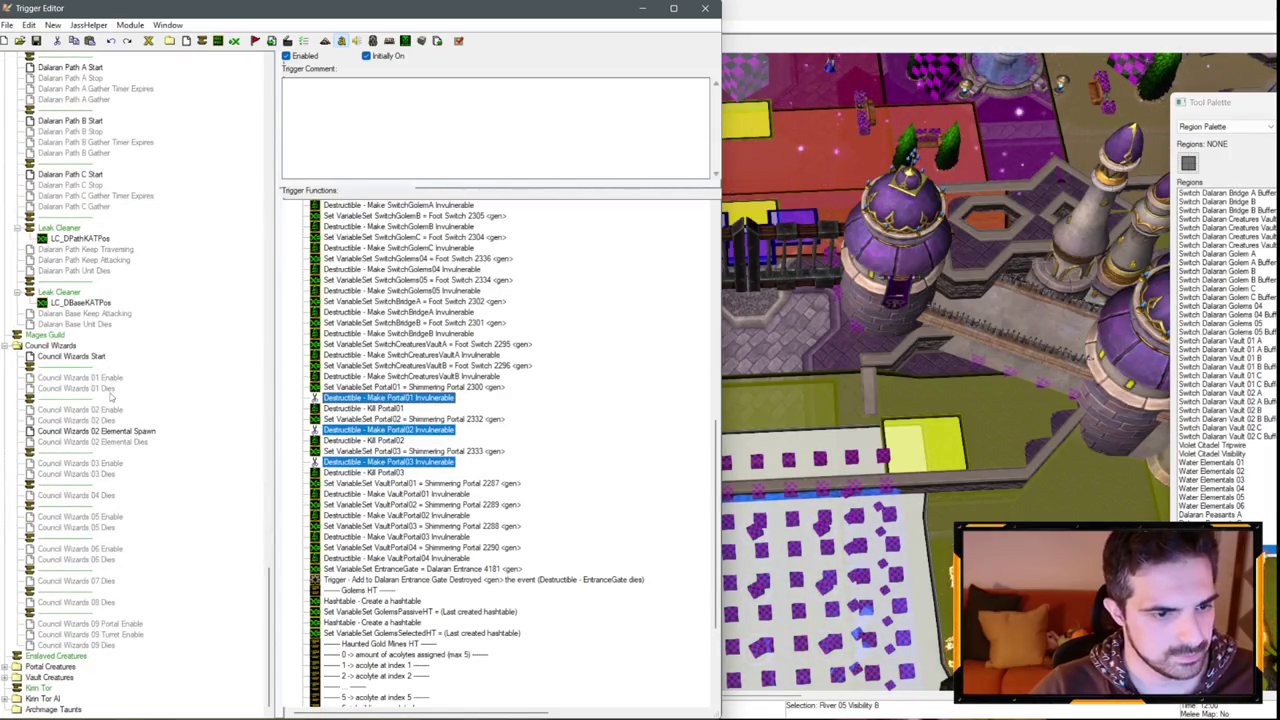
click(110, 379)
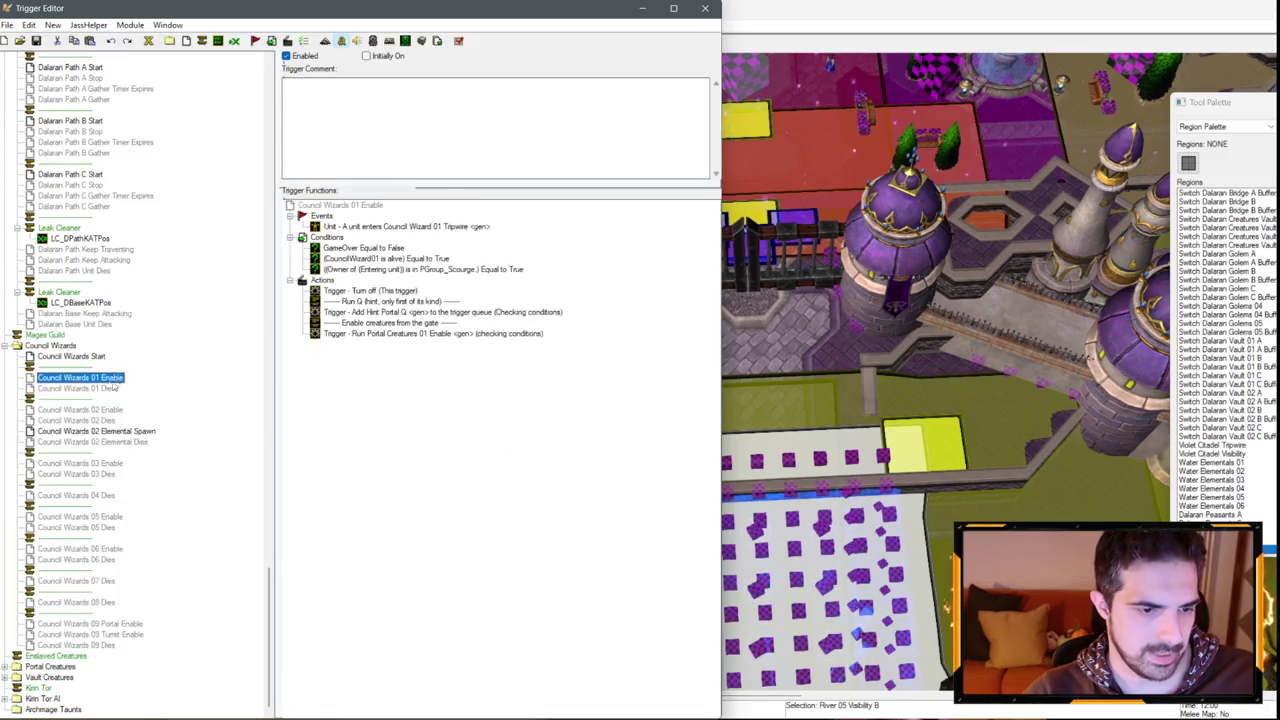
click(370, 312)
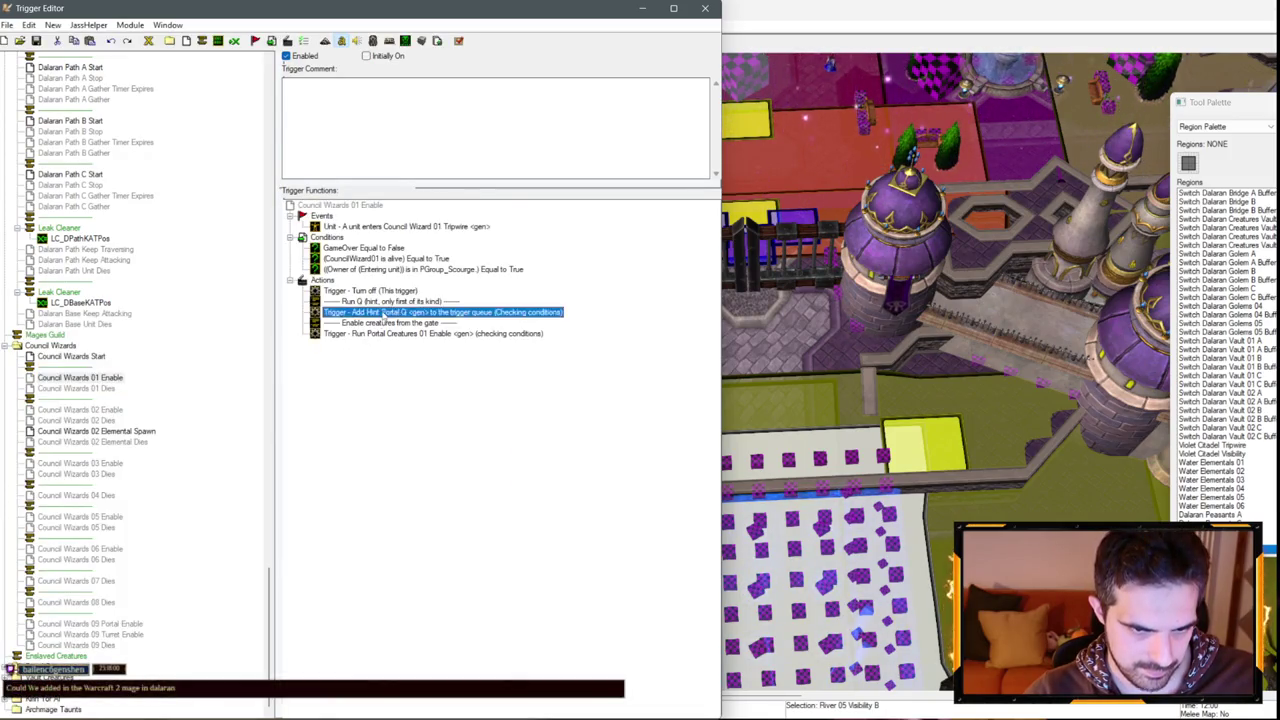
key(ctrl+v)
shift+click(377, 322)
mouse_move(377, 322)
mouse_down()
mouse_move(377, 365)
mouse_move(372, 322)
mouse_up()
key(ctrl+v)
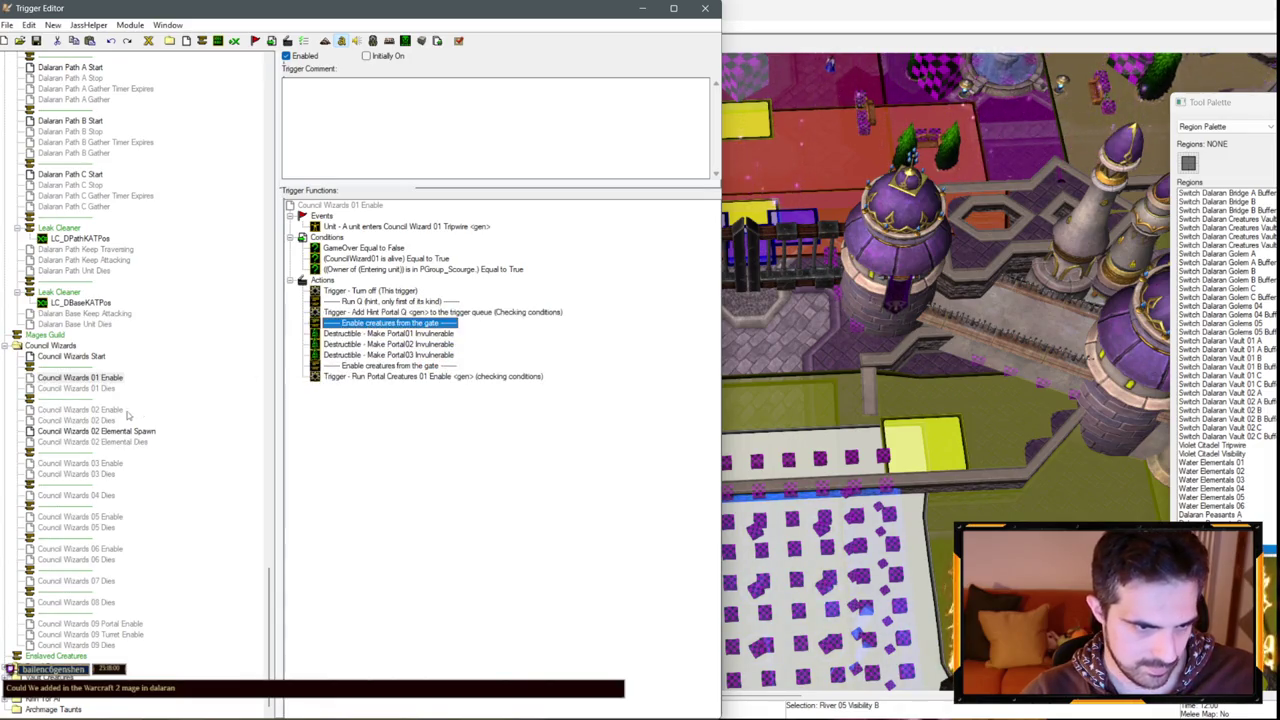
Copy the Spawn turret comment from Council Wizards 03 Enable into Council Wizards 01 Enable.
click(100, 462)
click(370, 334)
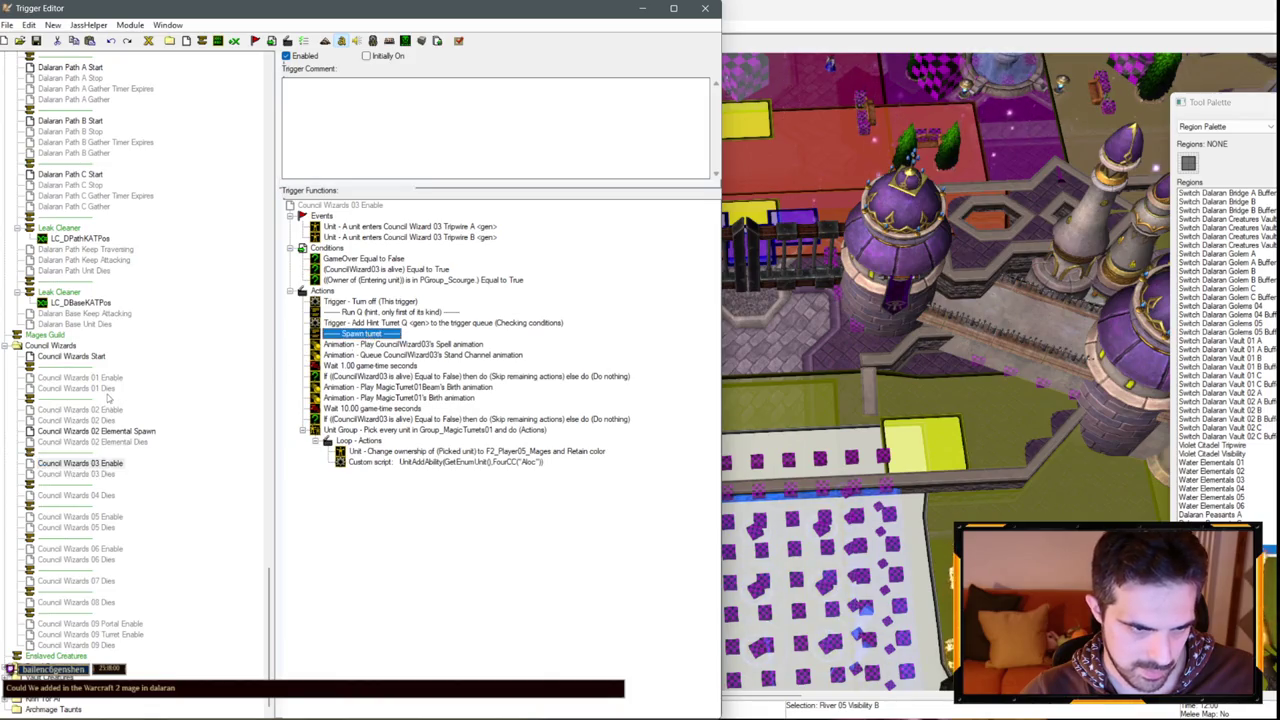
key(ctrl+c)
click(80, 377)
click(370, 322)
key(ctrl+v)
Change the pasted comment's text to 'Spawn portal'.
double_click(367, 323)
click(195, 371)
text(Sp)
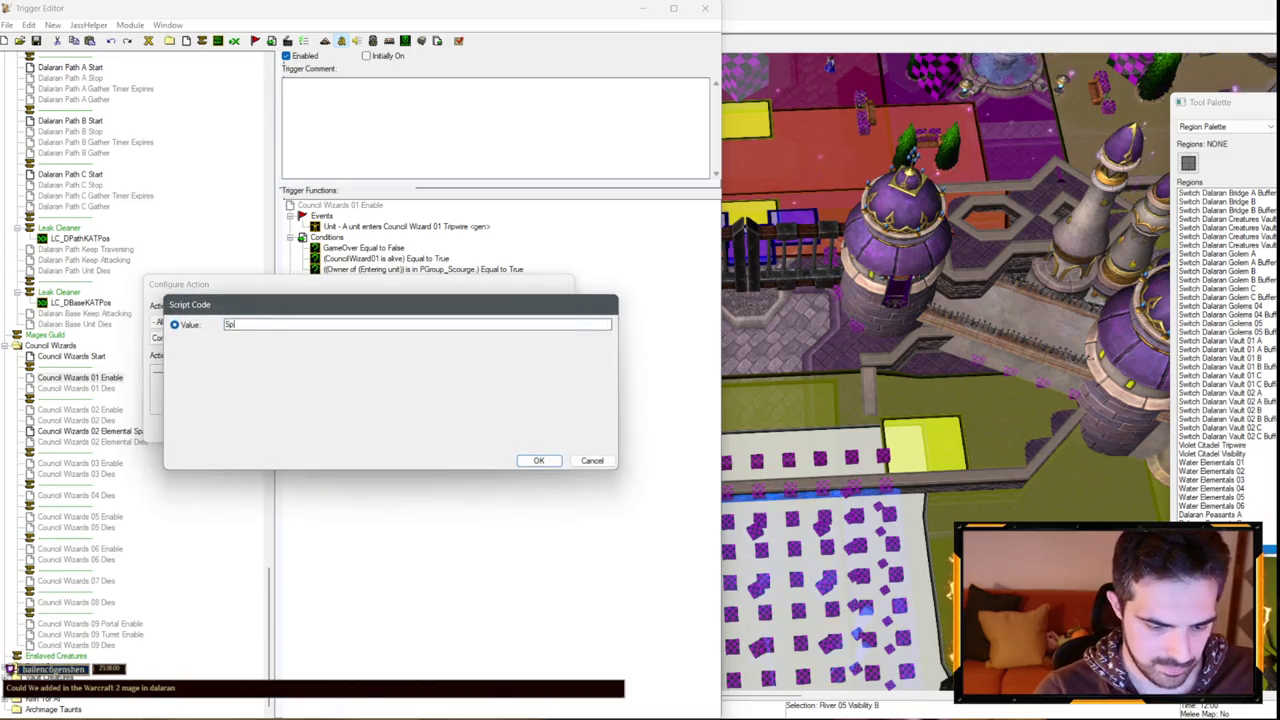
text(al)
key(Return)
key(Return)
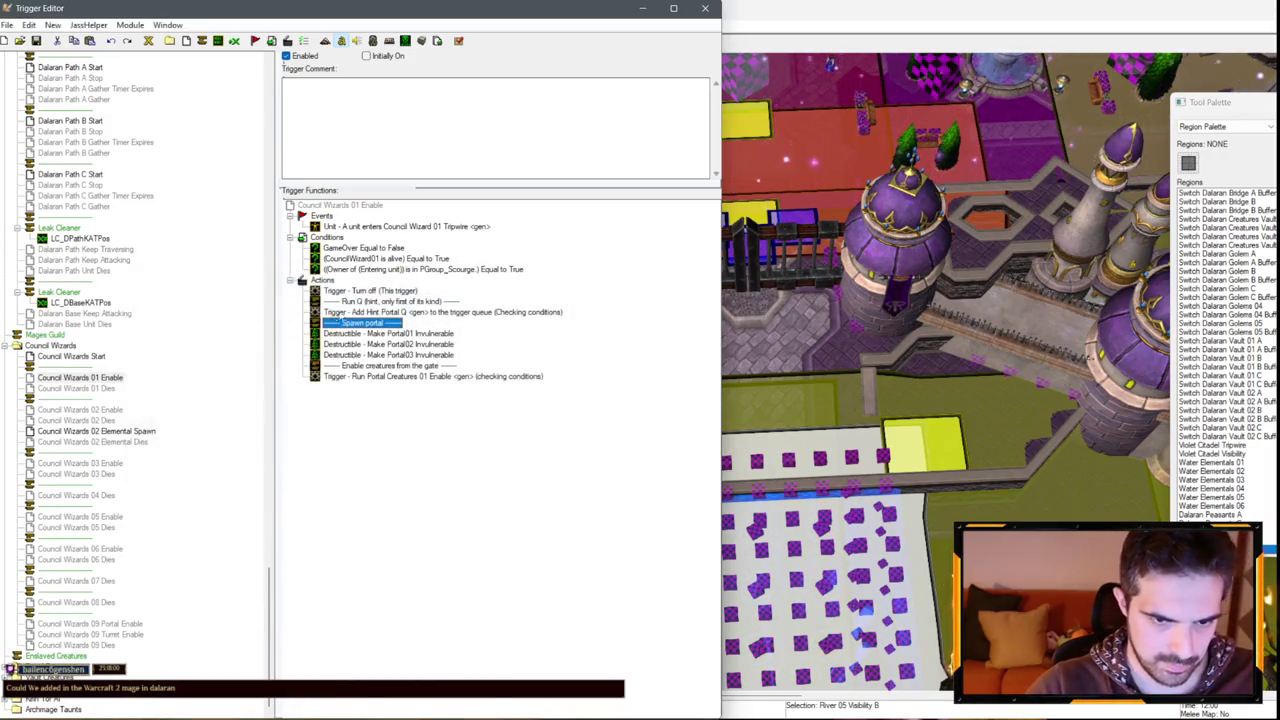
click(105, 408)
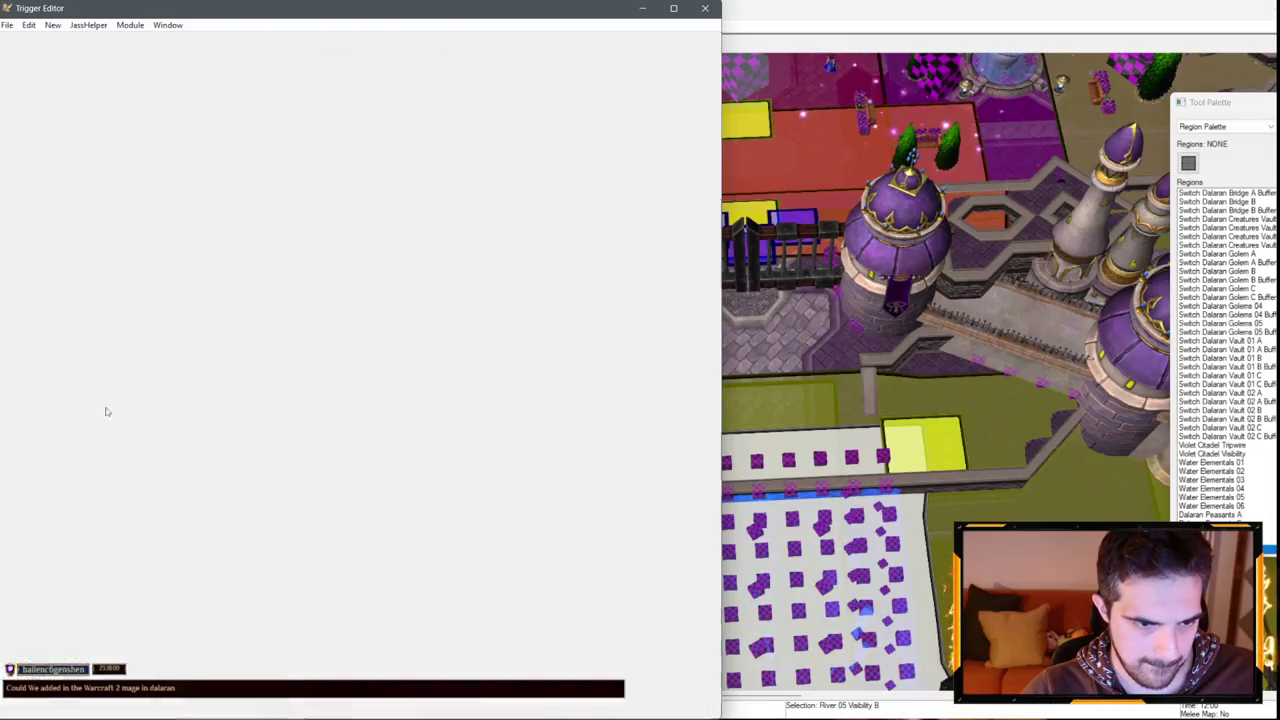
drag(105, 408, 103, 380)
right_click(341, 320)
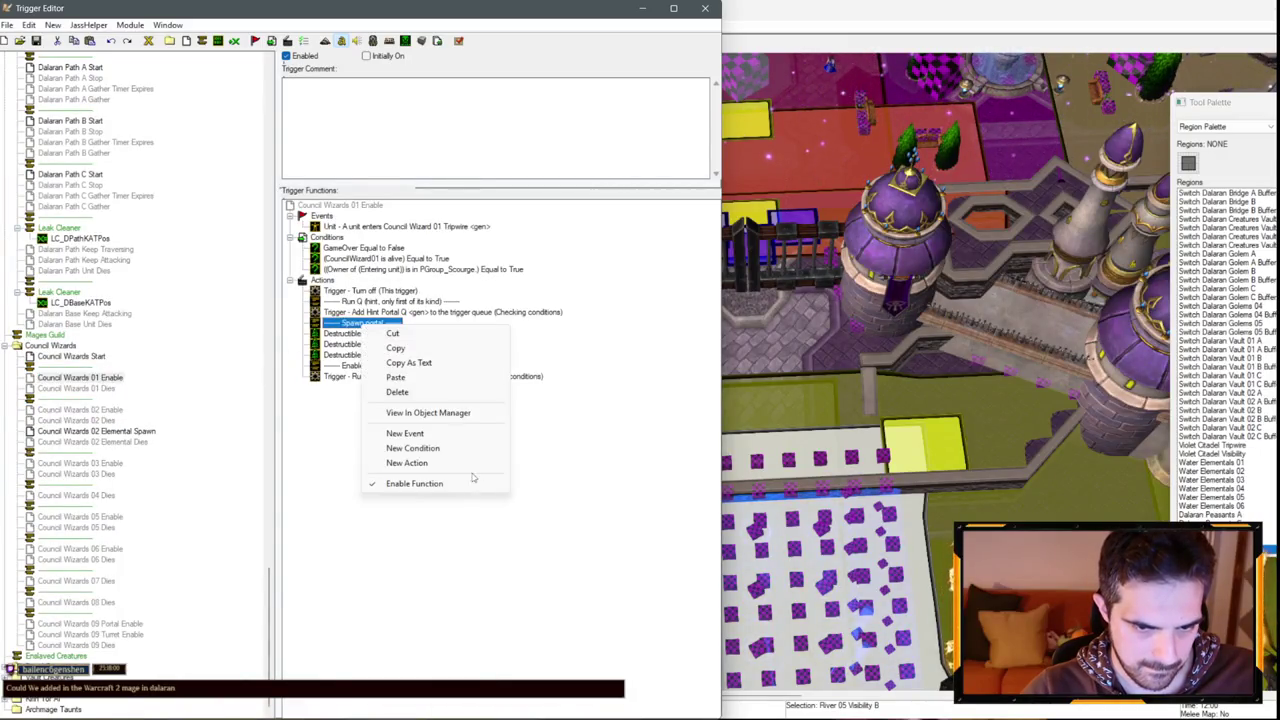
Add a new Destructible - Resurrect action to Council Wizards 01 Enable.
click(440, 466)
click(206, 324)
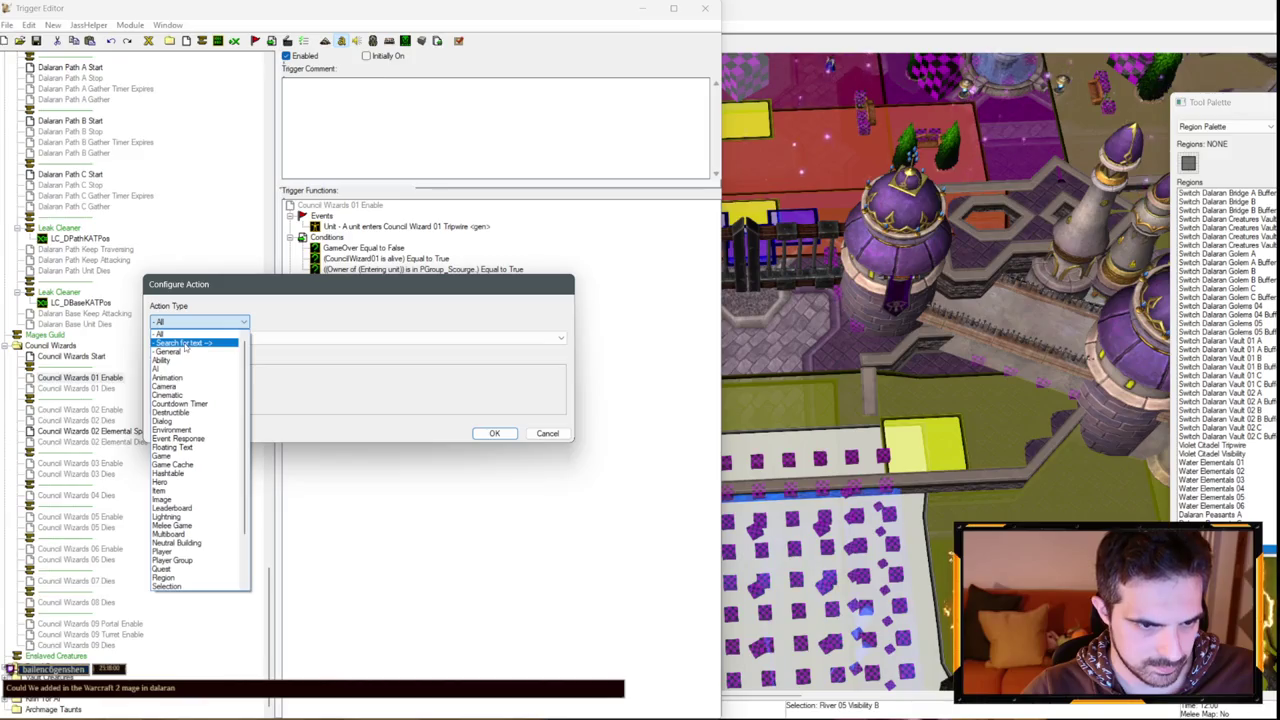
click(273, 331)
text(ess)
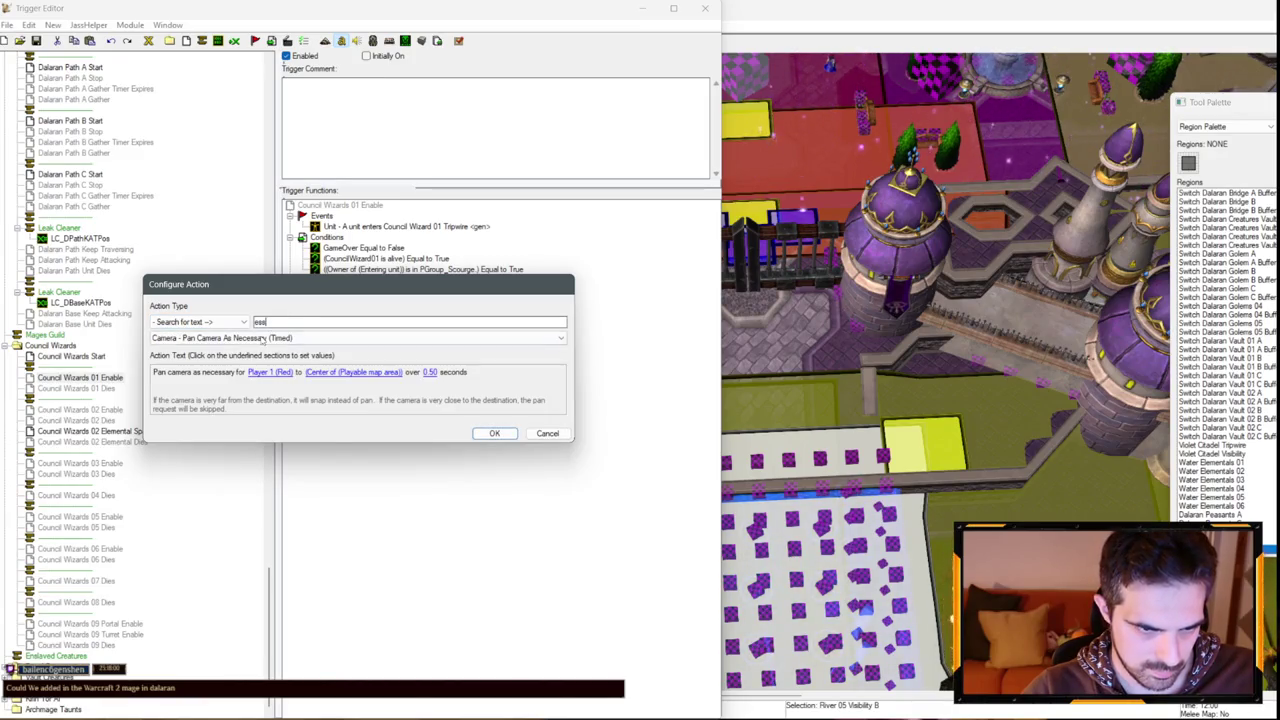
click(271, 338)
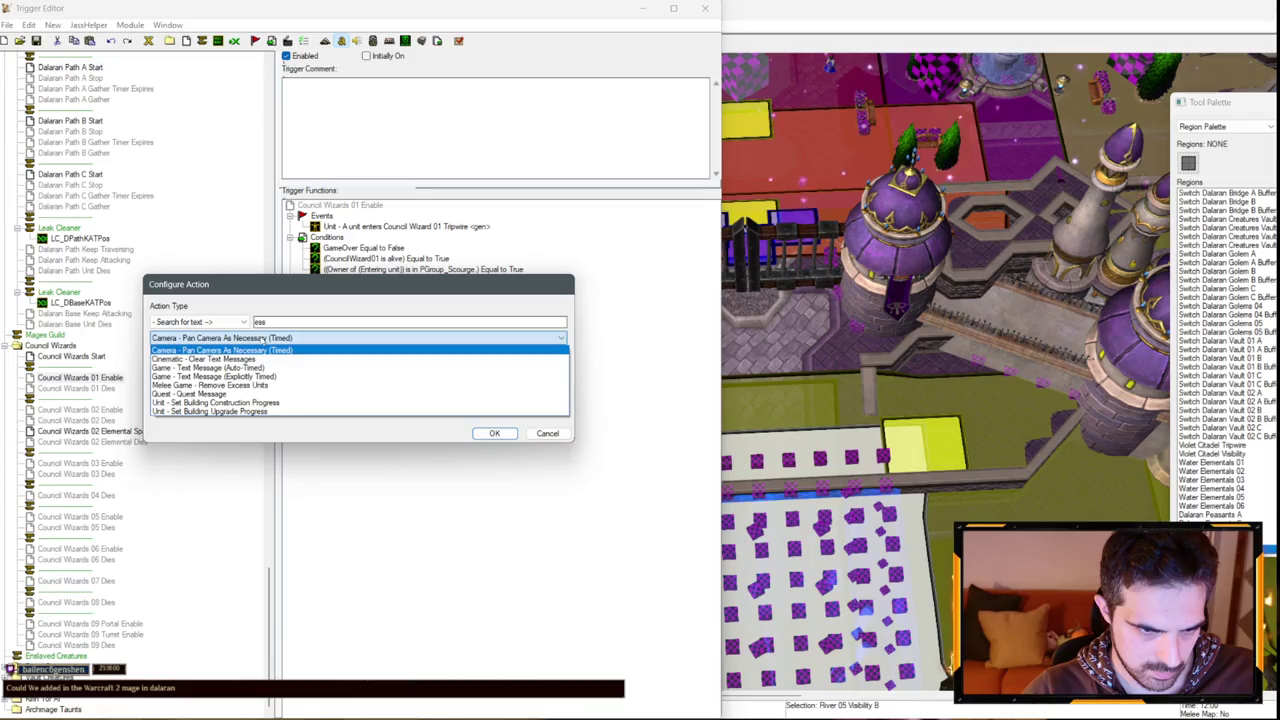
click(271, 348)
click(195, 322)
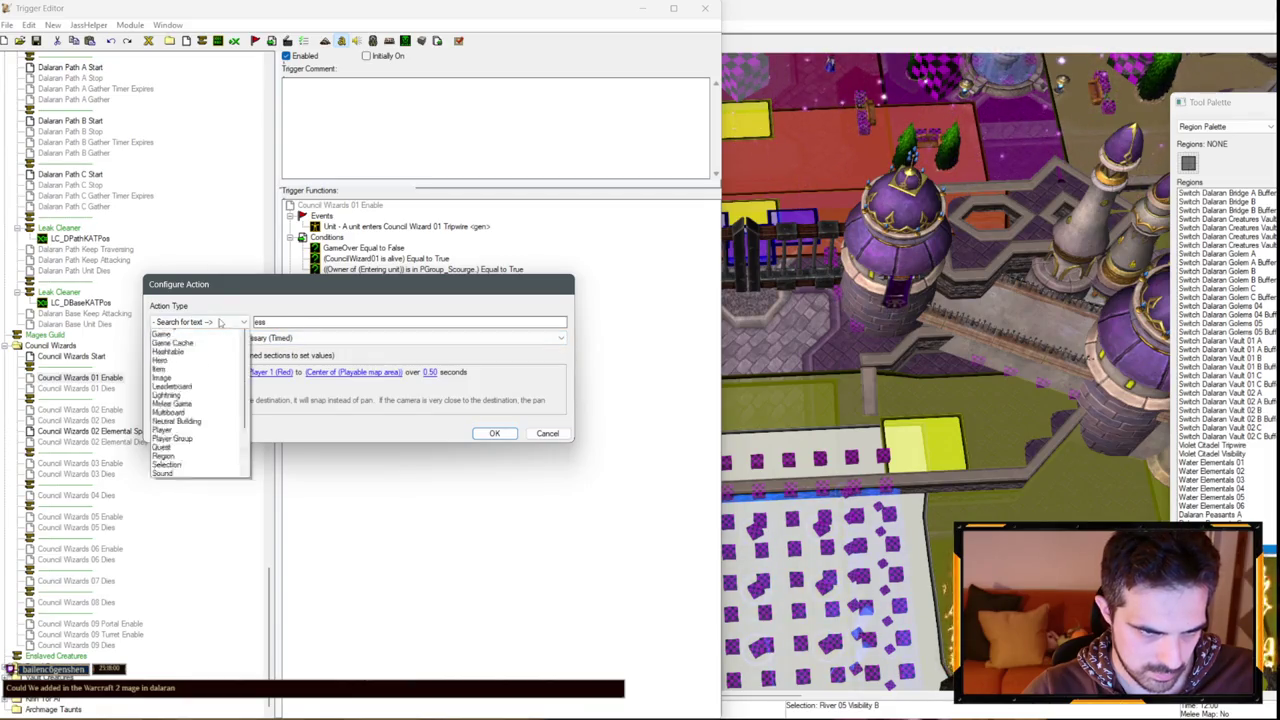
click(180, 404)
click(220, 338)
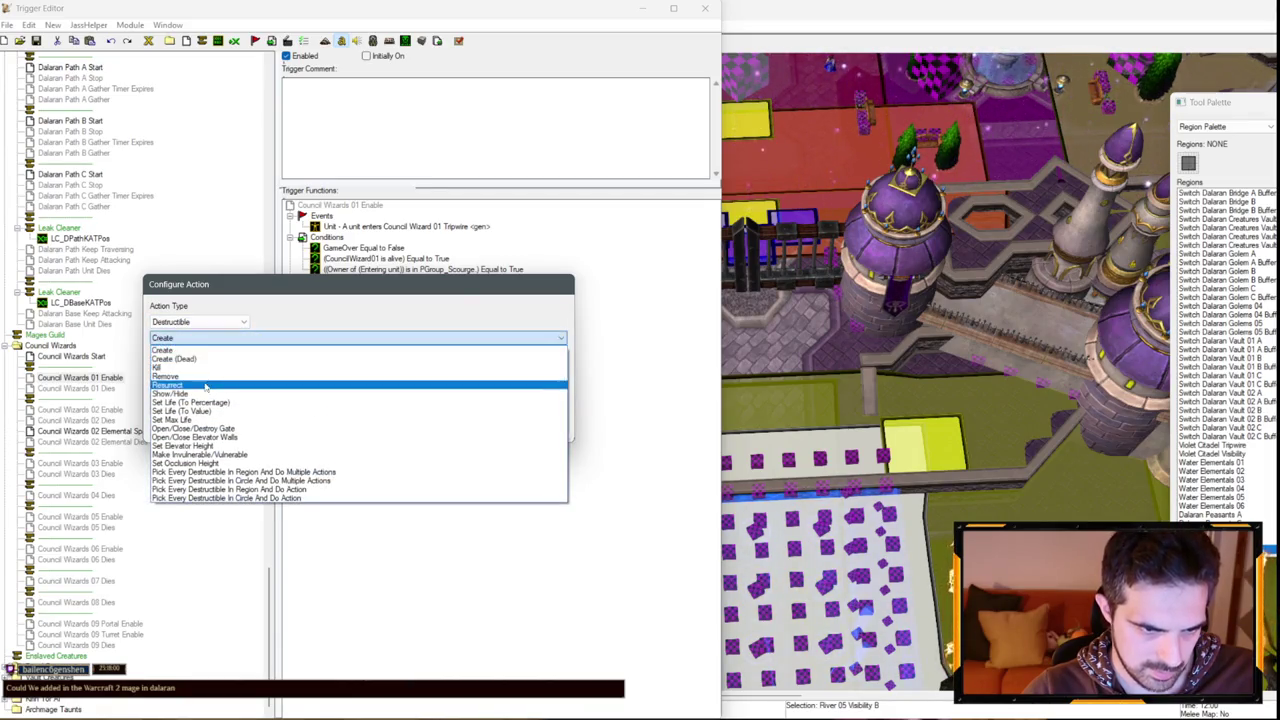
click(195, 370)
Set the resurrect action to revive Portal01 with its birth animation.
click(178, 345)
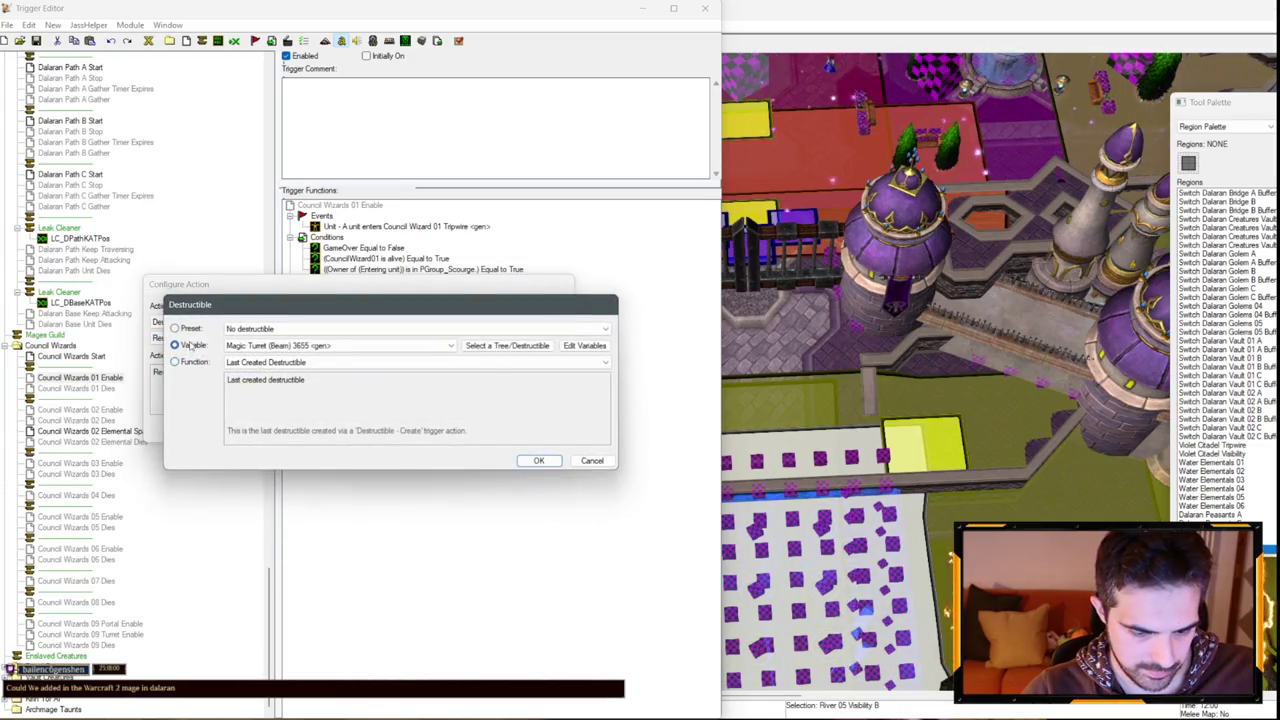
key(Return)
click(298, 378)
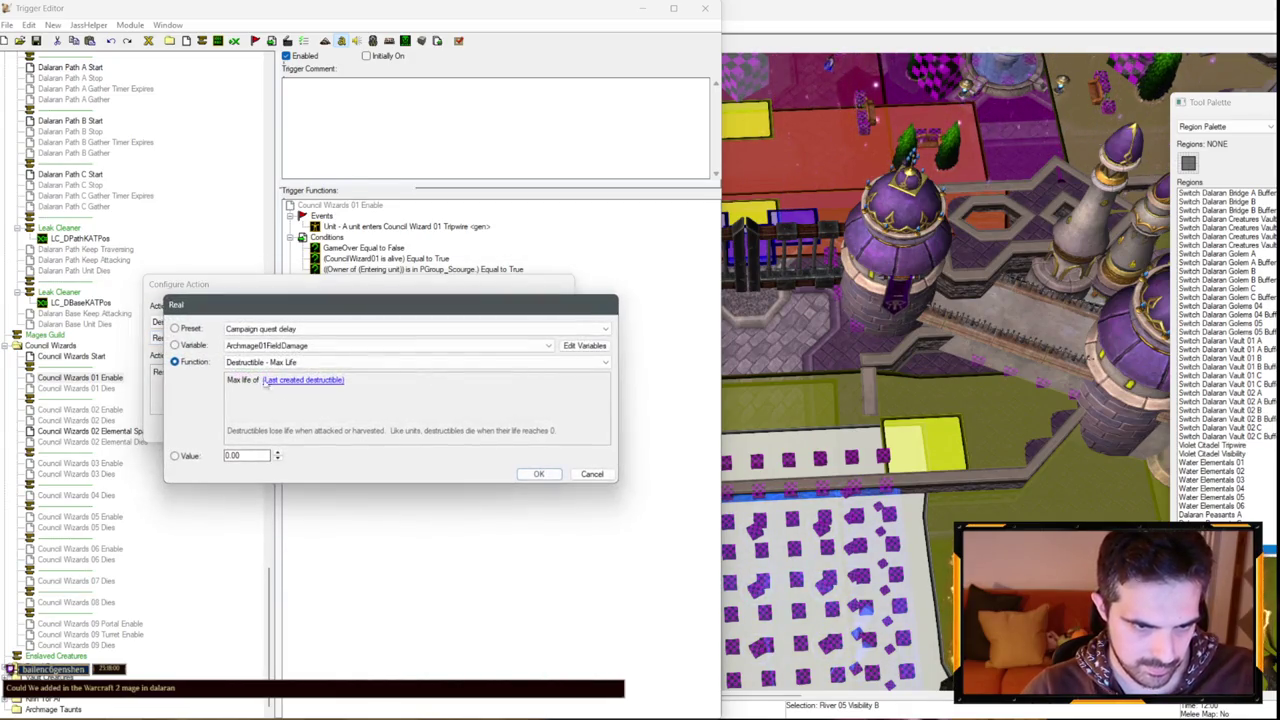
click(300, 379)
click(198, 366)
key(Return)
key(Return)
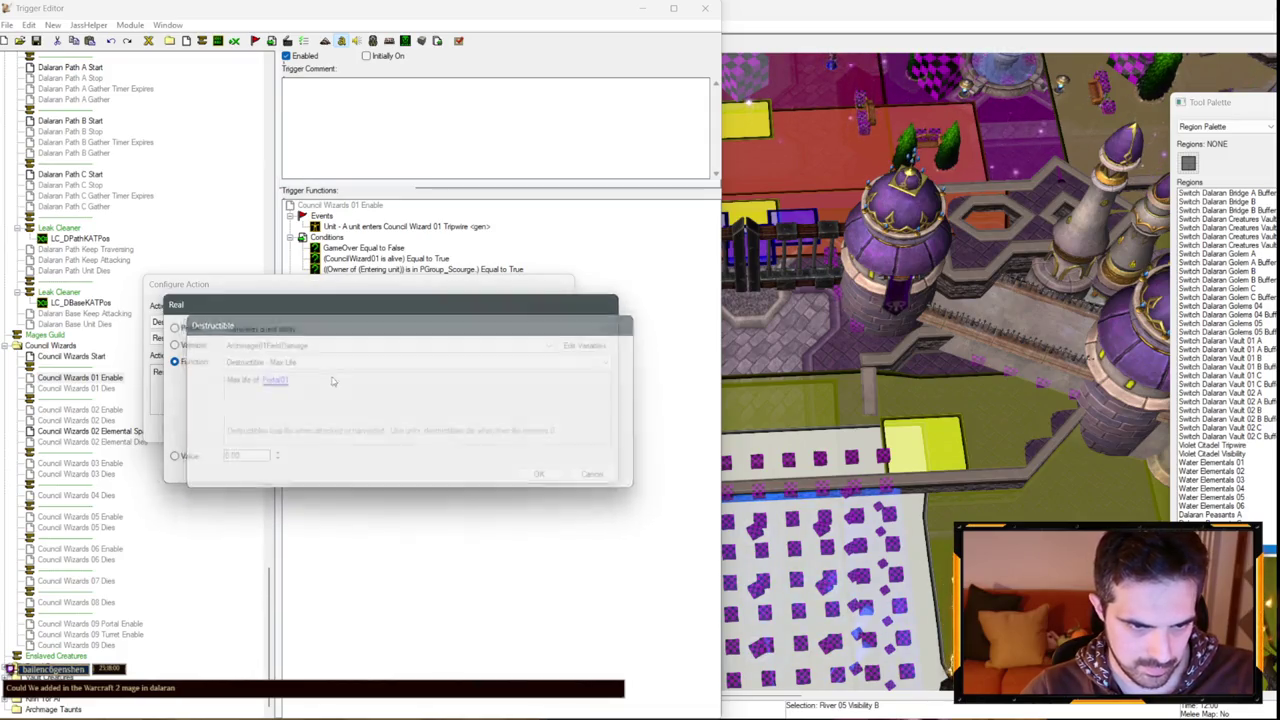
key(Return)
Duplicate the resurrect action twice, retargeting the copies to Portal02 and Portal03.
key(ctrl+c)
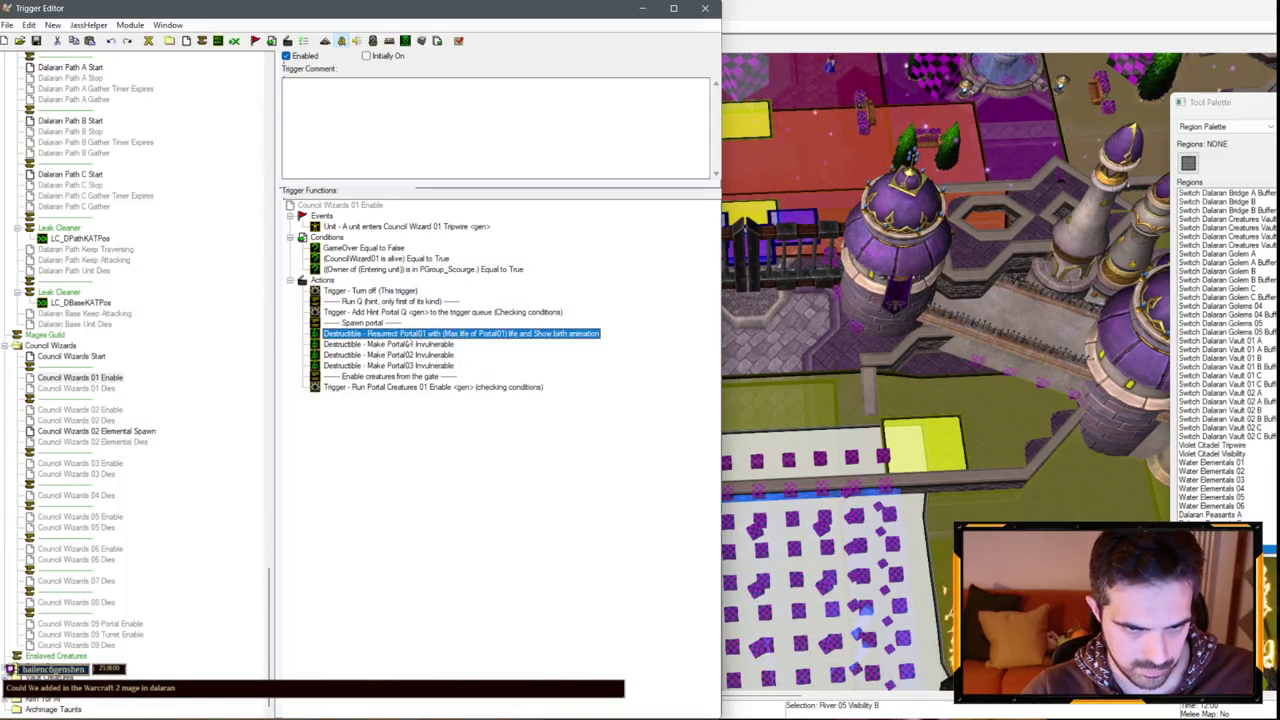
click(416, 345)
key(ctrl+v)
double_click(399, 355)
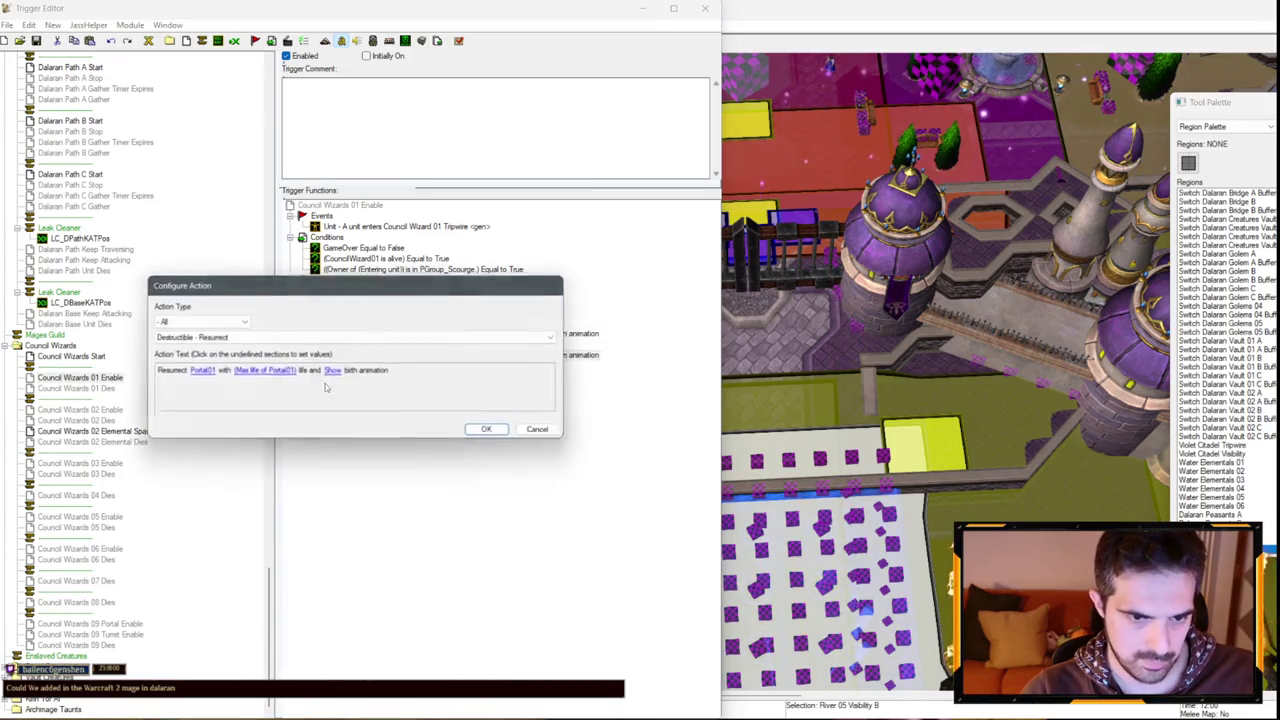
click(201, 376)
scroll(280, 344, down, 1)
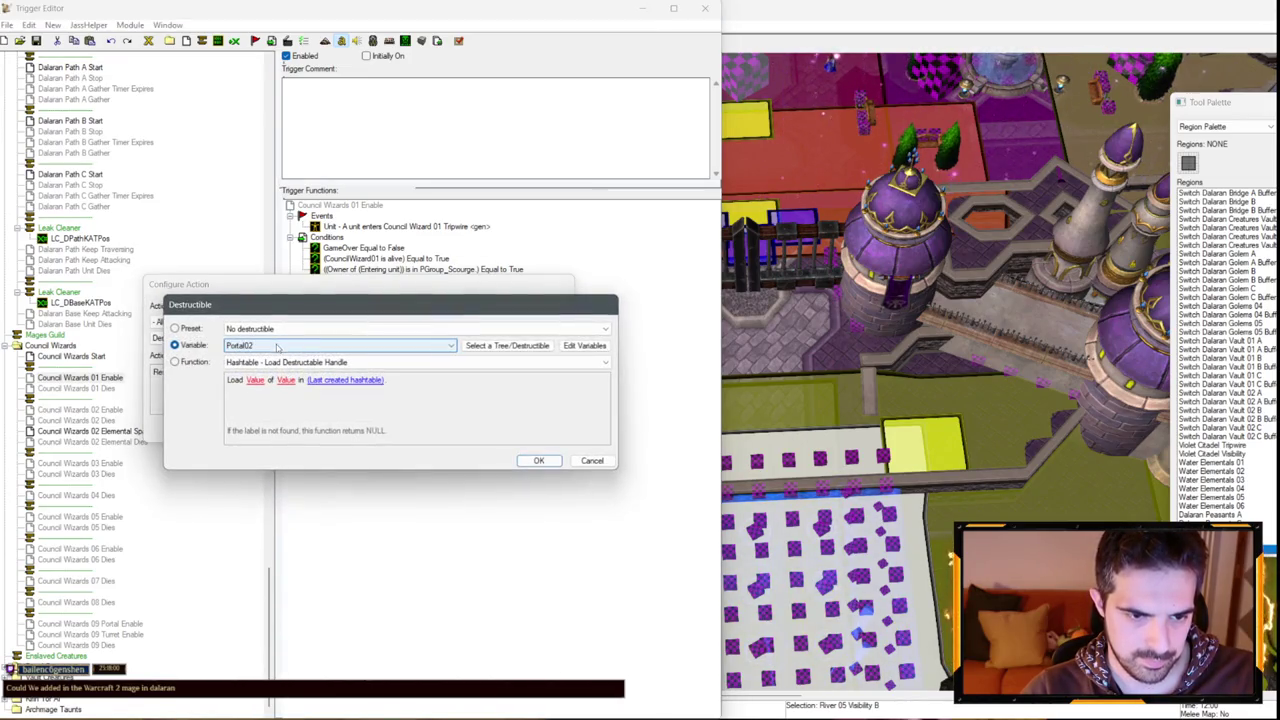
key(Return)
key(Return)
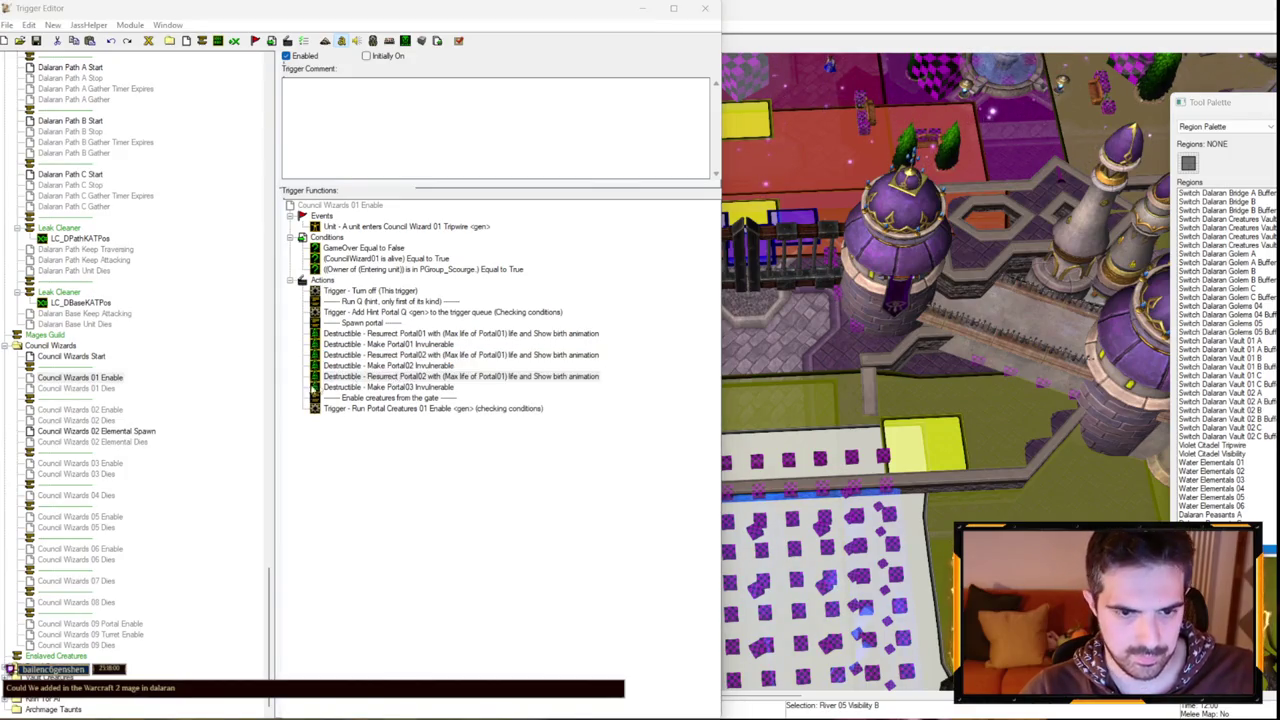
double_click(410, 355)
click(199, 372)
scroll(326, 364, down, 1)
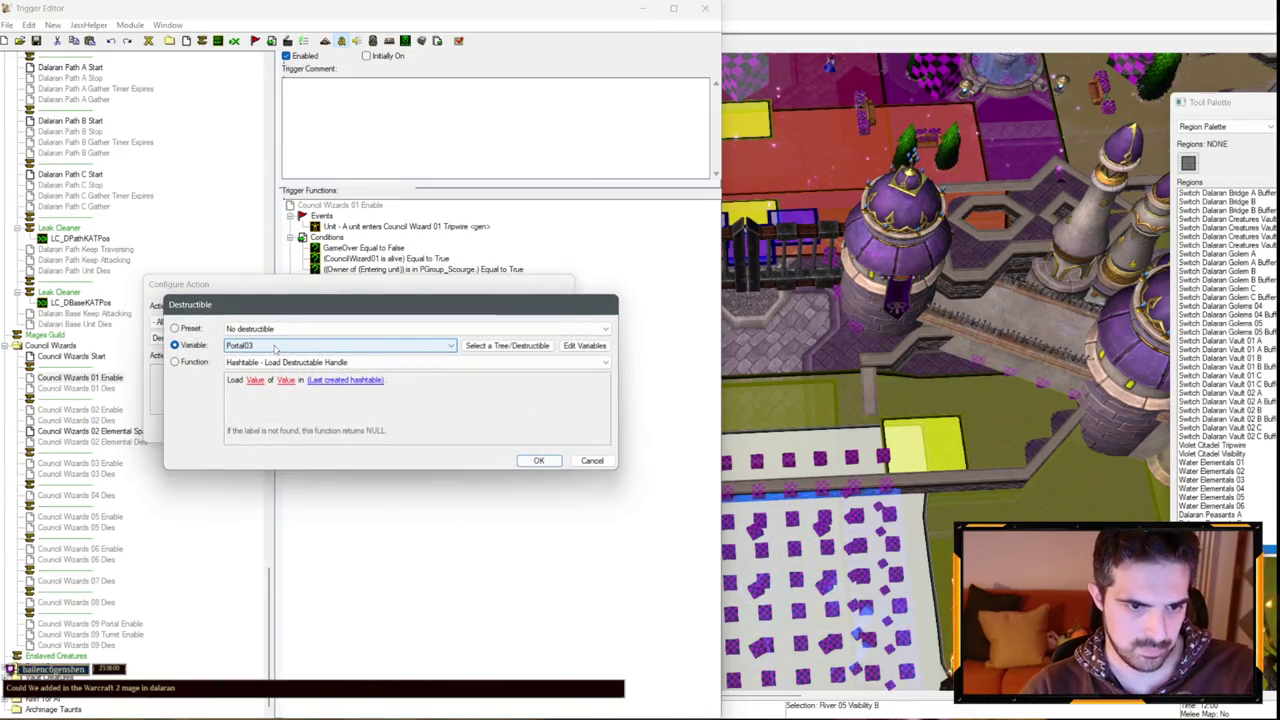
key(Return)
key(Return)
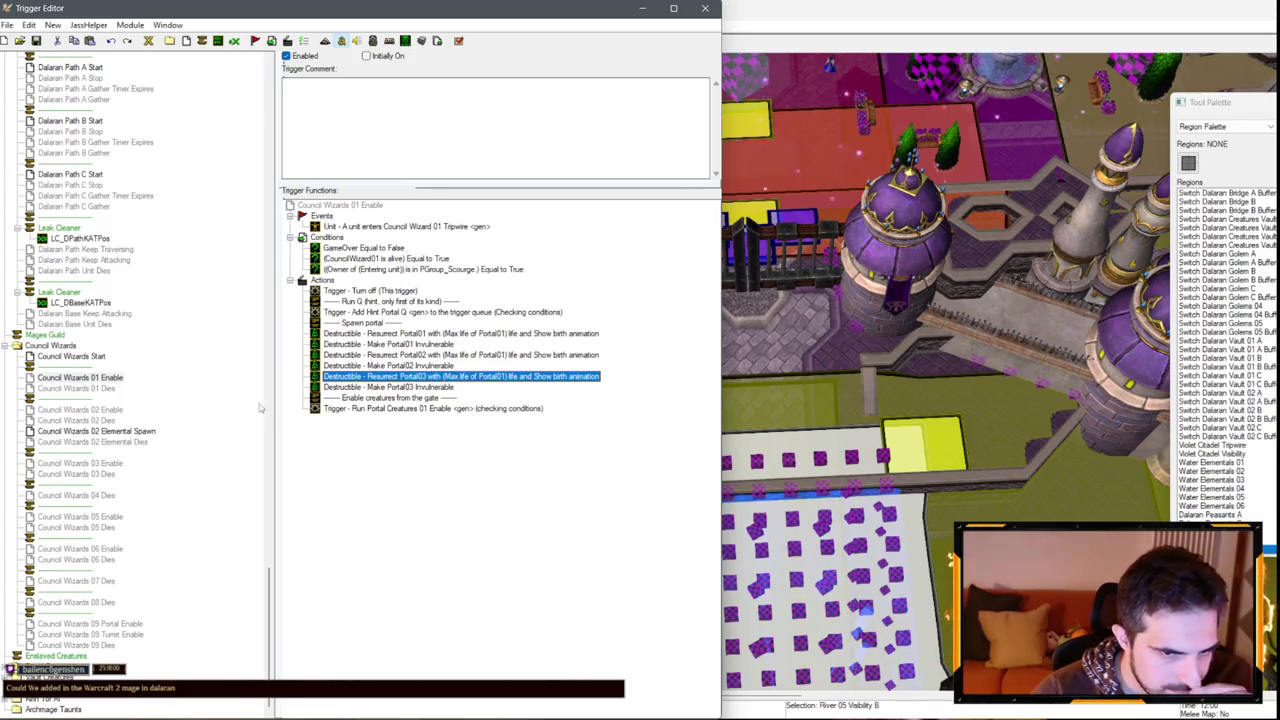
Back in the map view, switch the Tool Palette to Doodads.
click(902, 378)
click(1222, 126)
click(1222, 147)
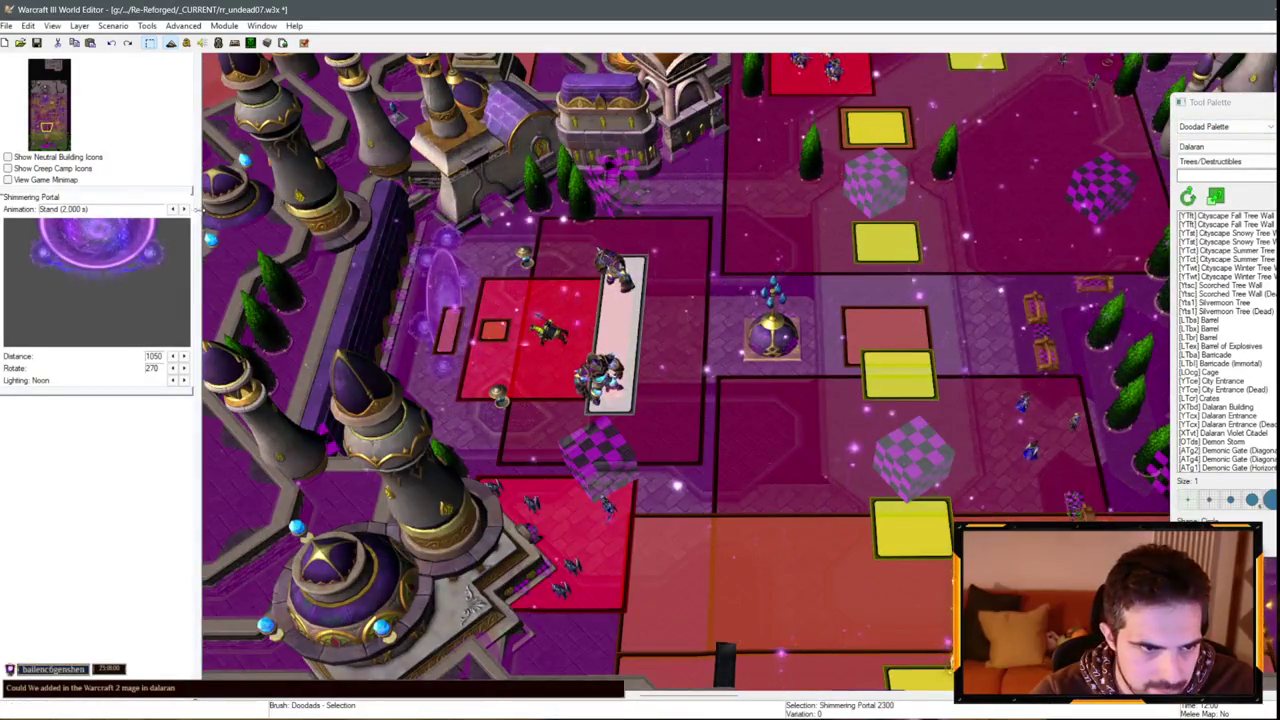
Add a Wait (Game-Time) action of 10 seconds to Council Wizards 01 Enable.
key(F4)
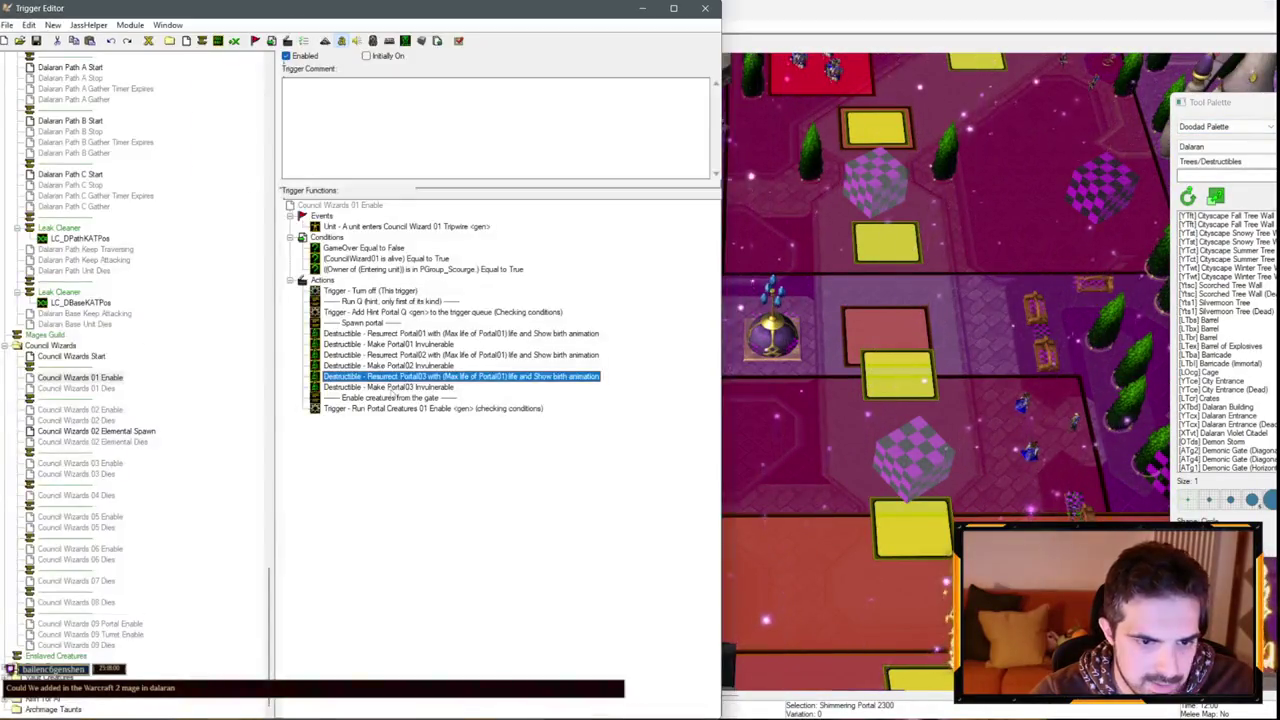
right_click(386, 398)
click(450, 537)
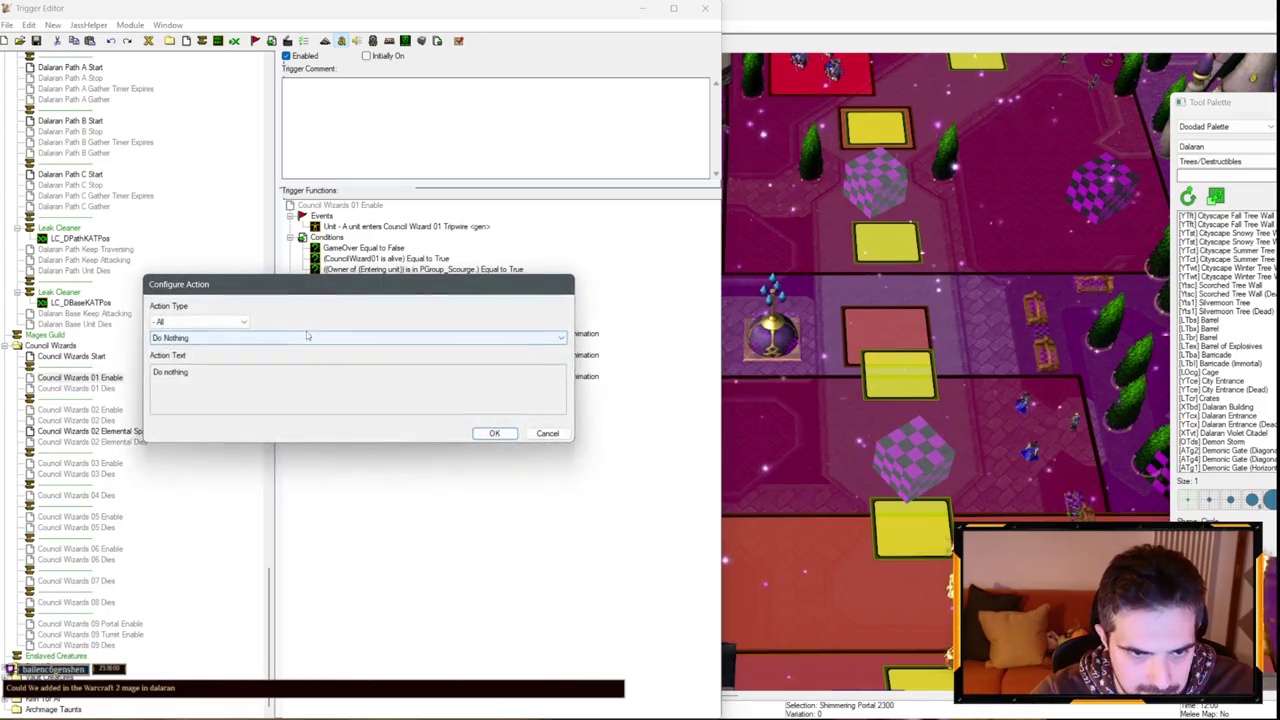
click(309, 336)
click(180, 401)
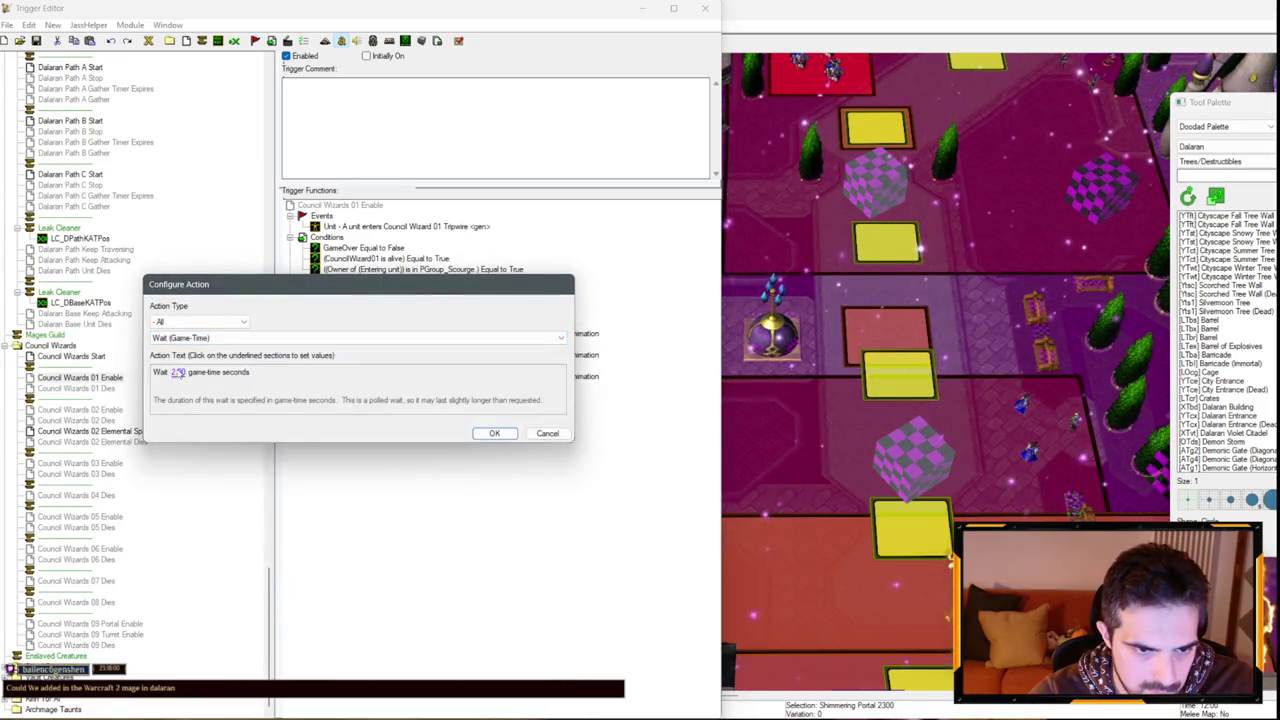
click(176, 372)
text(10)
key(Return)
key(Return)
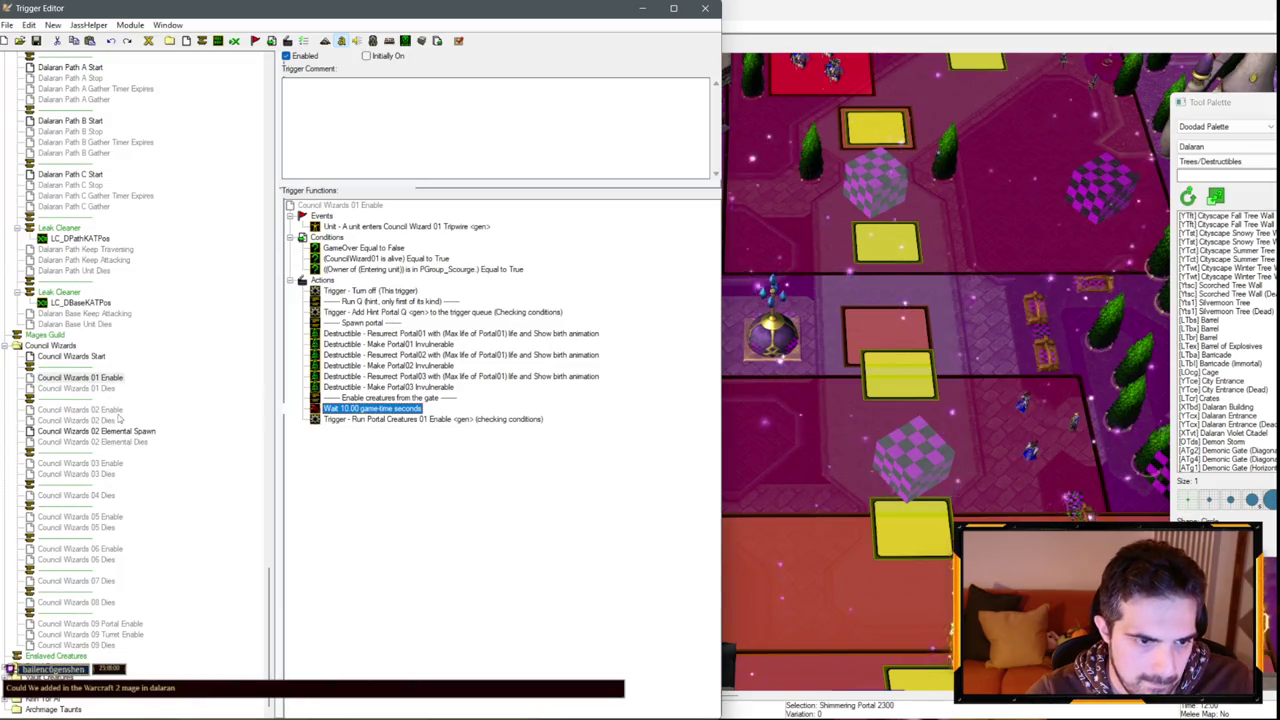
Paste the alive-check If action from Council Wizards 02 Enable after the Wait.
click(107, 410)
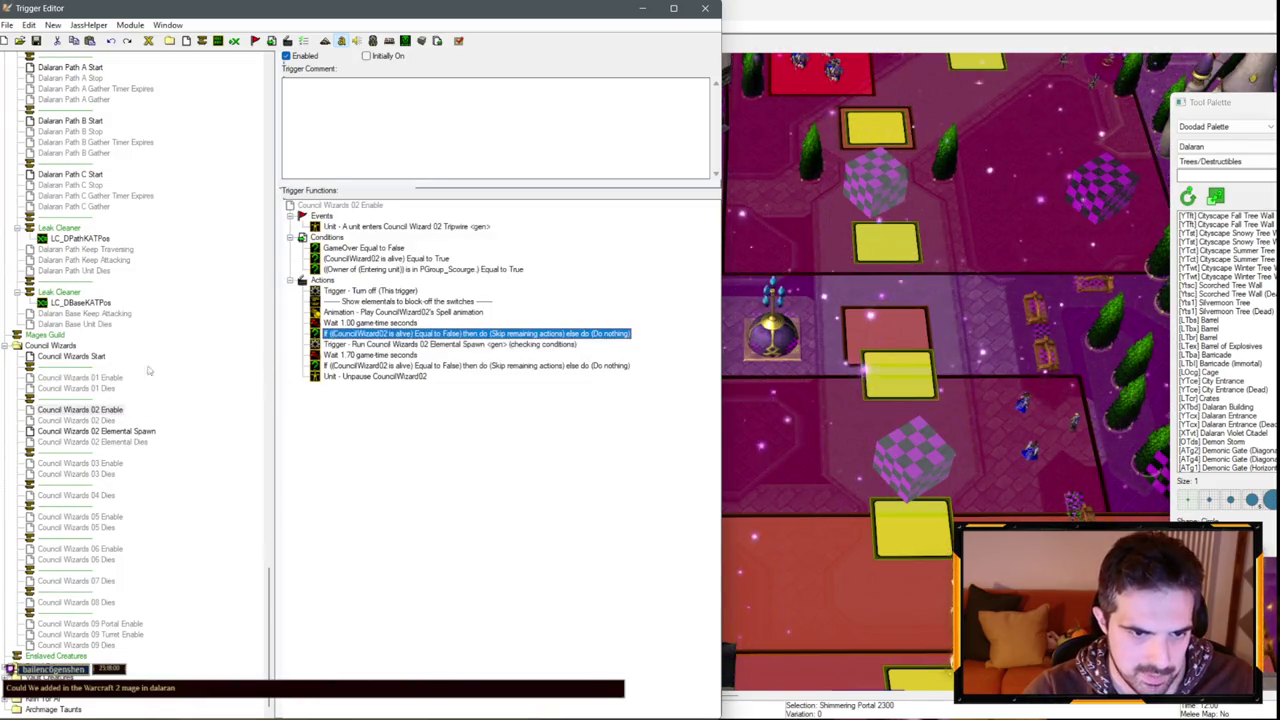
click(116, 379)
click(387, 408)
key(ctrl+v)
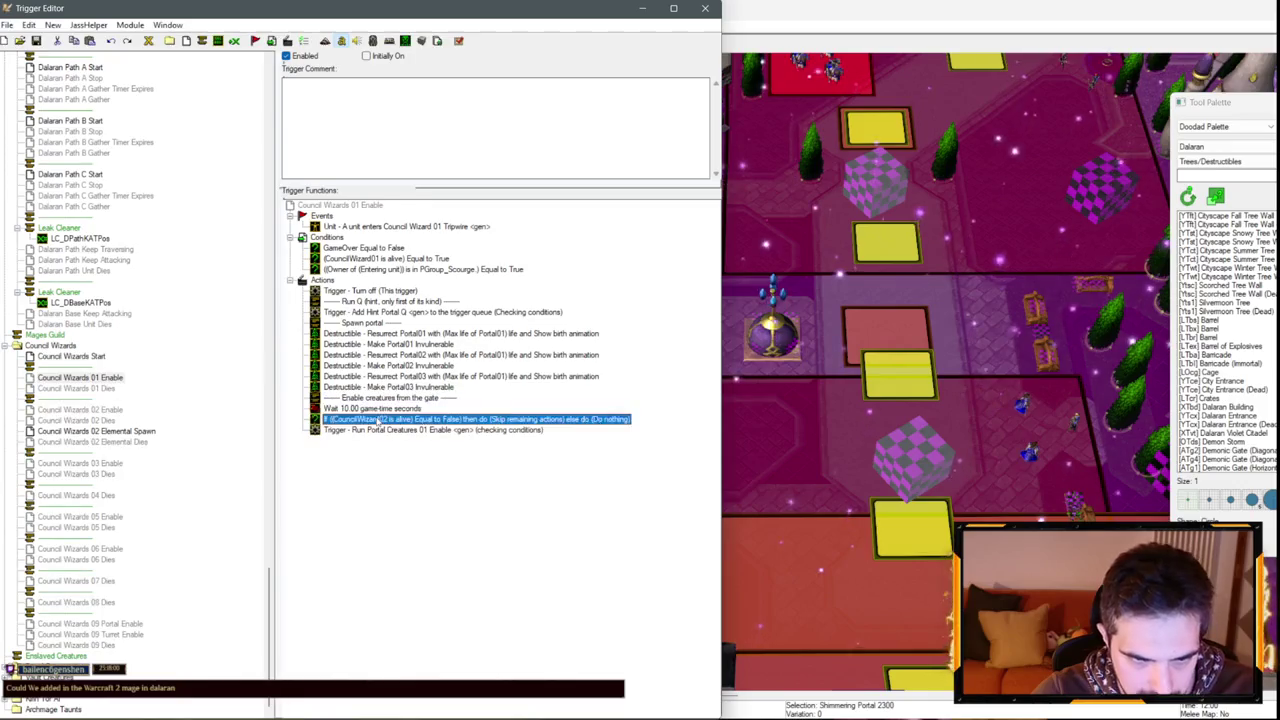
Change the pasted alive check to test CouncilWizard01.
double_click(390, 419)
click(230, 372)
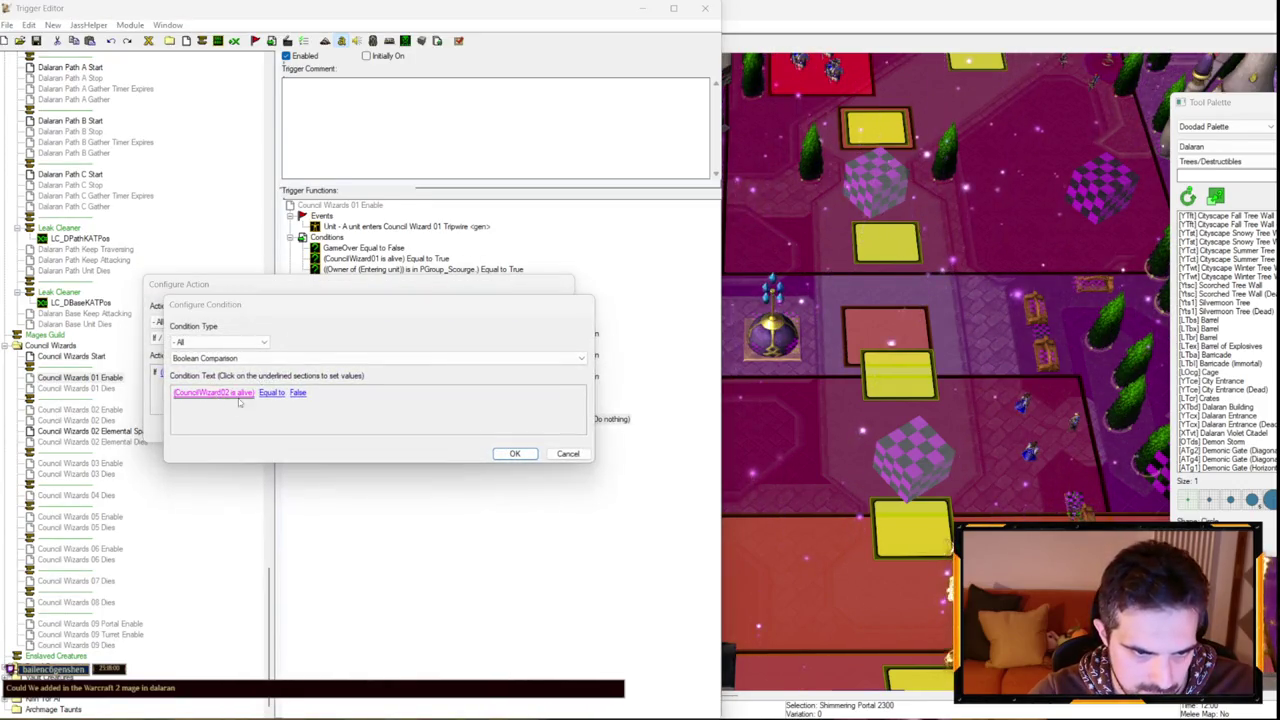
click(205, 392)
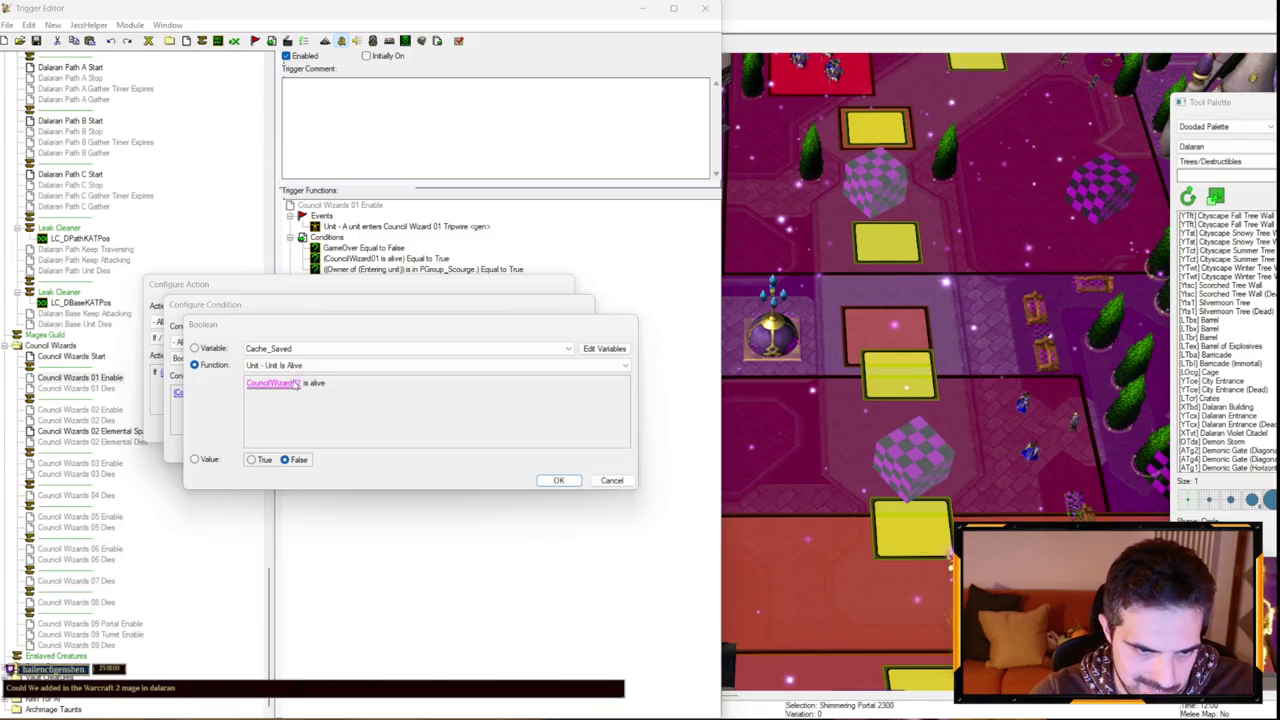
click(272, 383)
key(Return)
key(Return)
key(Return)
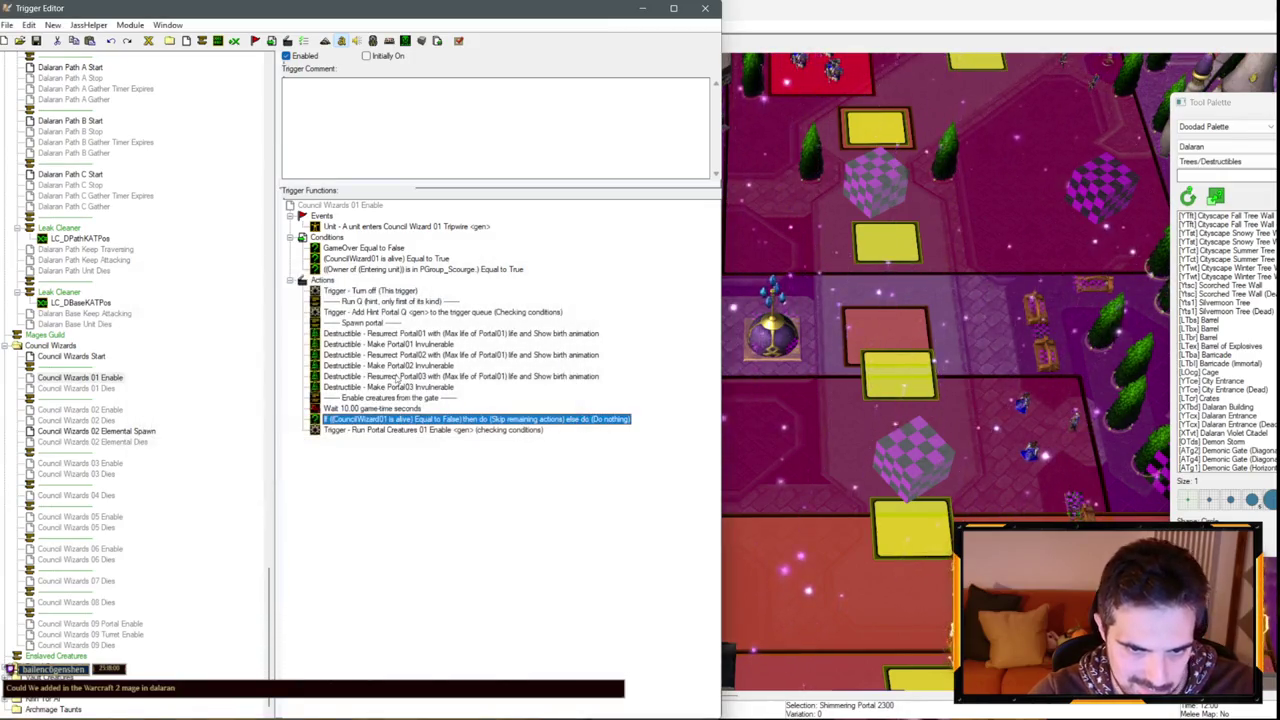
Paste the Wait and If into Council Wizards 06 Enable, checking CouncilWizard06.
key(shift+Up)
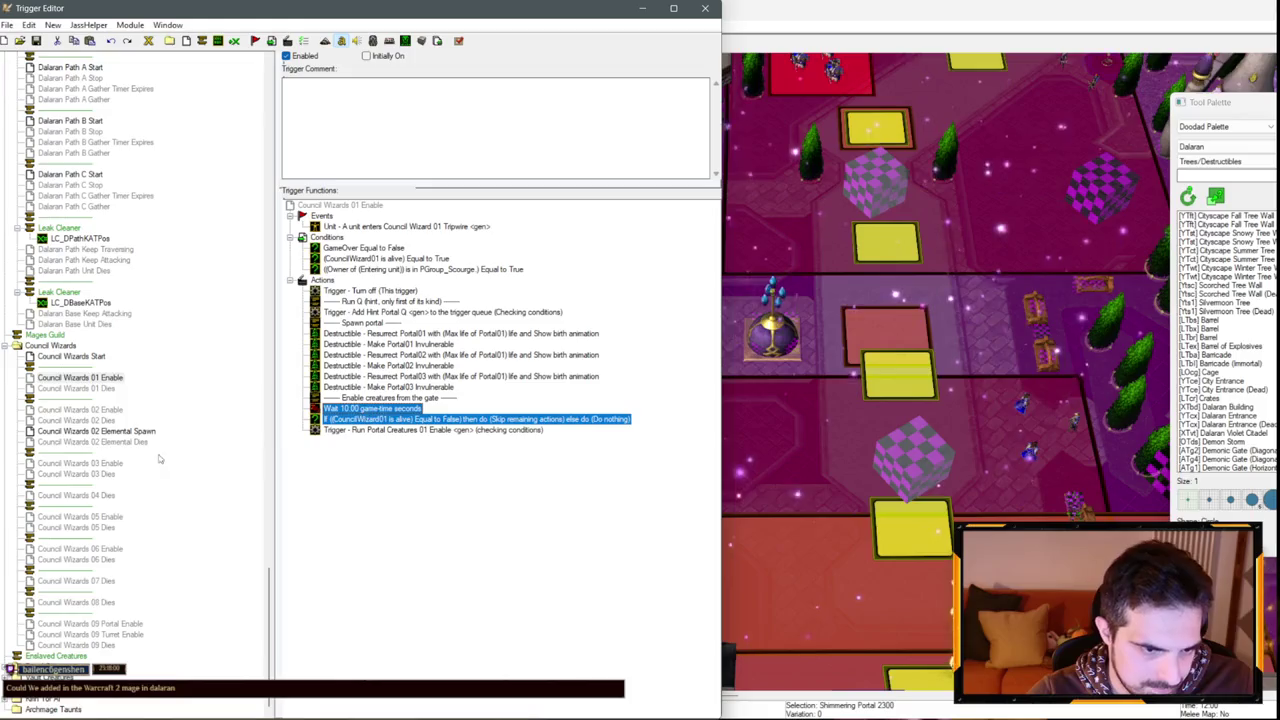
click(80, 548)
click(390, 333)
key(ctrl+v)
double_click(400, 355)
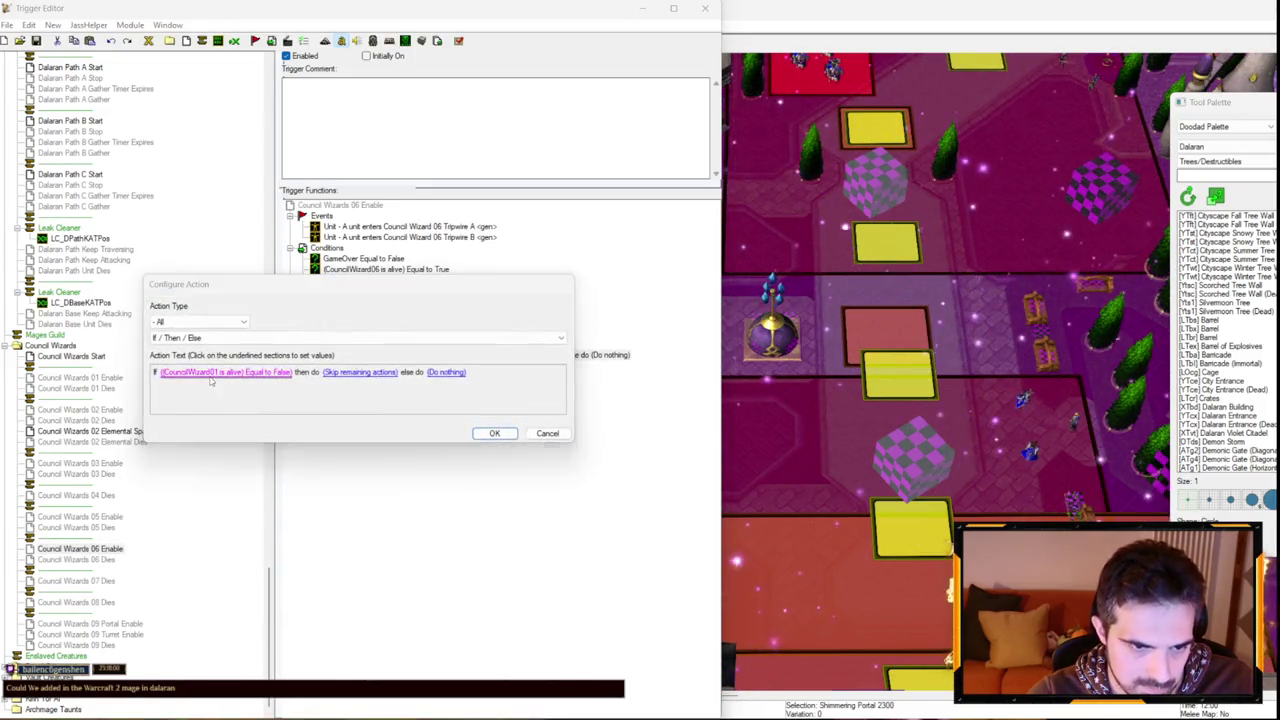
click(211, 374)
click(224, 395)
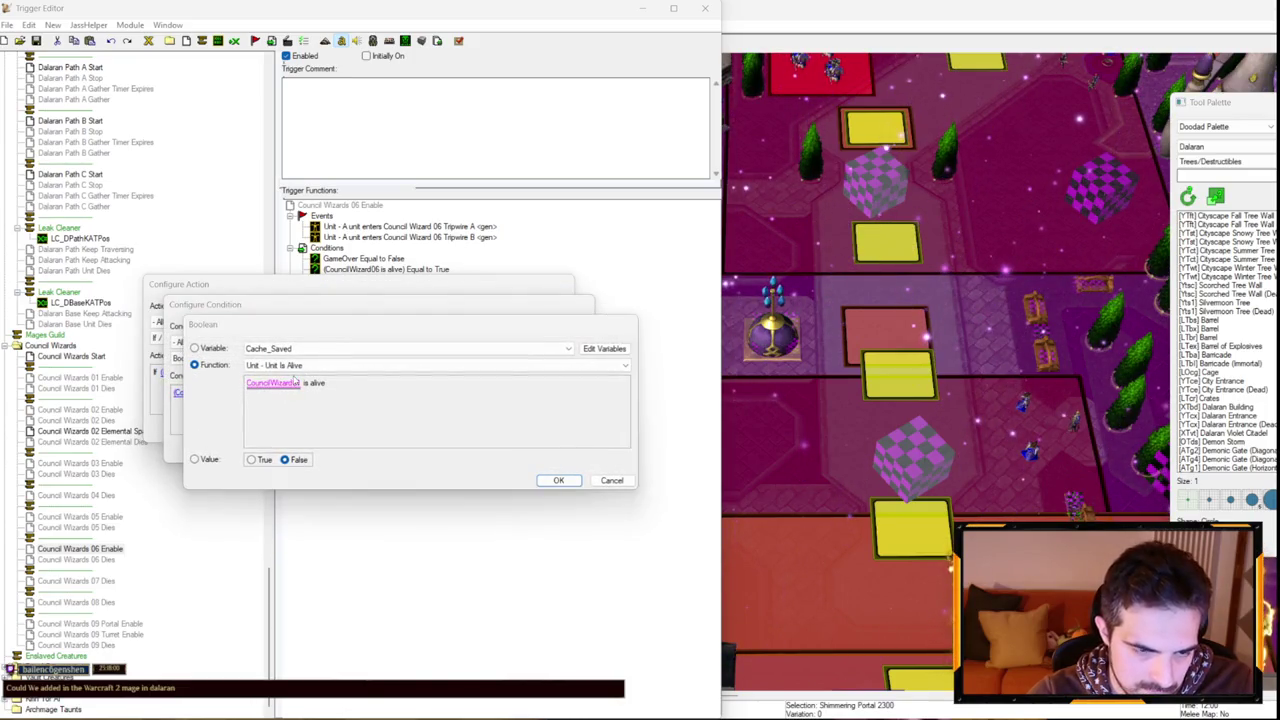
click(280, 383)
scroll(323, 382, down, 5)
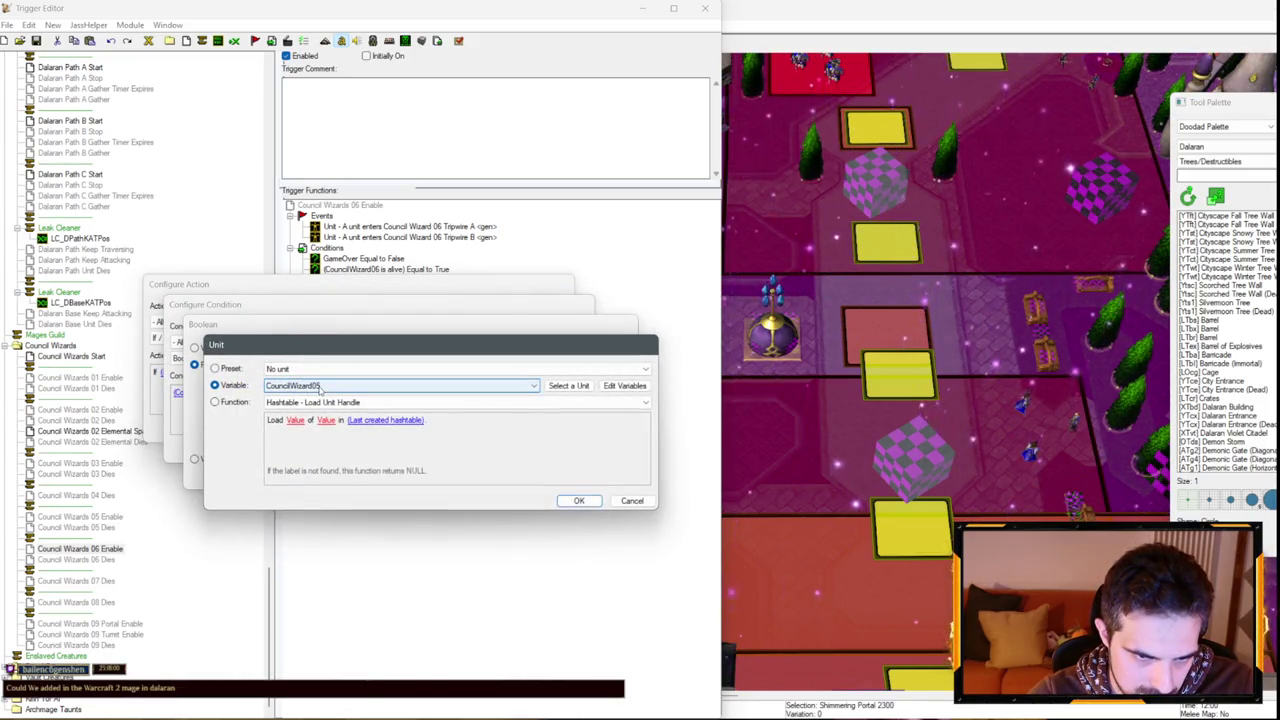
key(Return)
key(Return)
key(Return)
key(Return)
Paste the Wait and If into Council Wizards 09 Portal Enable, checking CouncilWizard09.
click(370, 344)
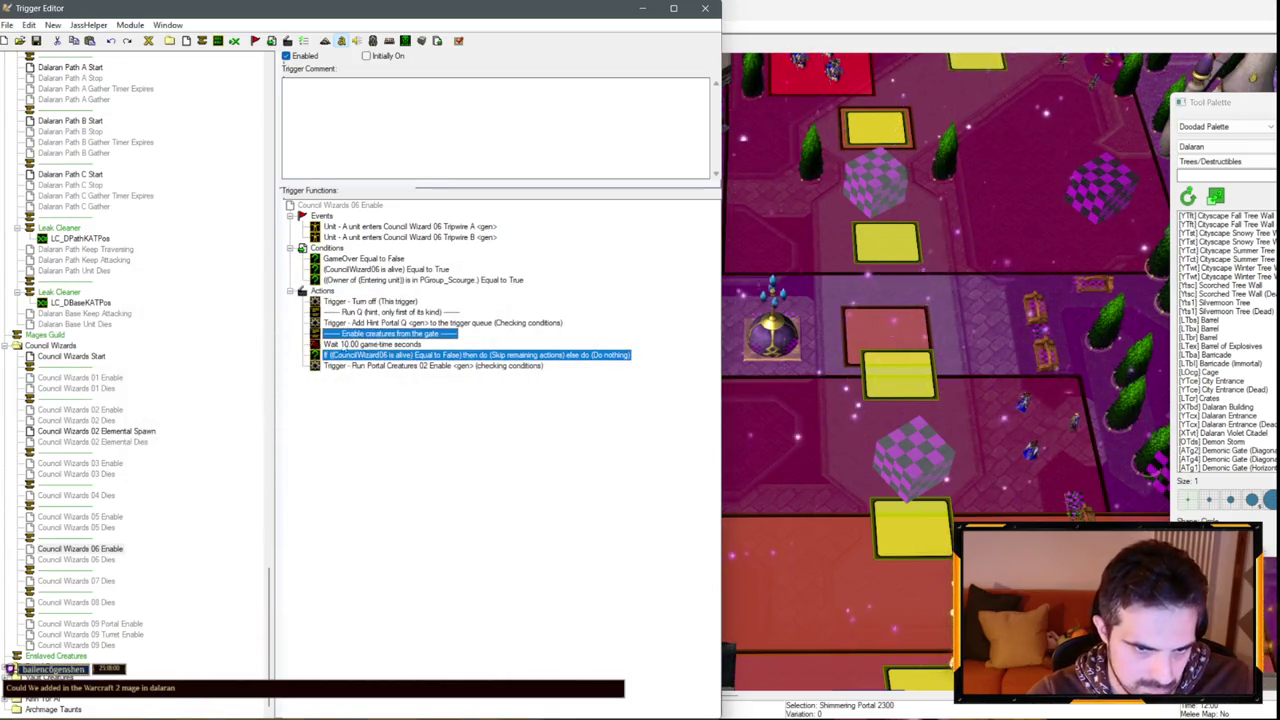
shift+click(358, 355)
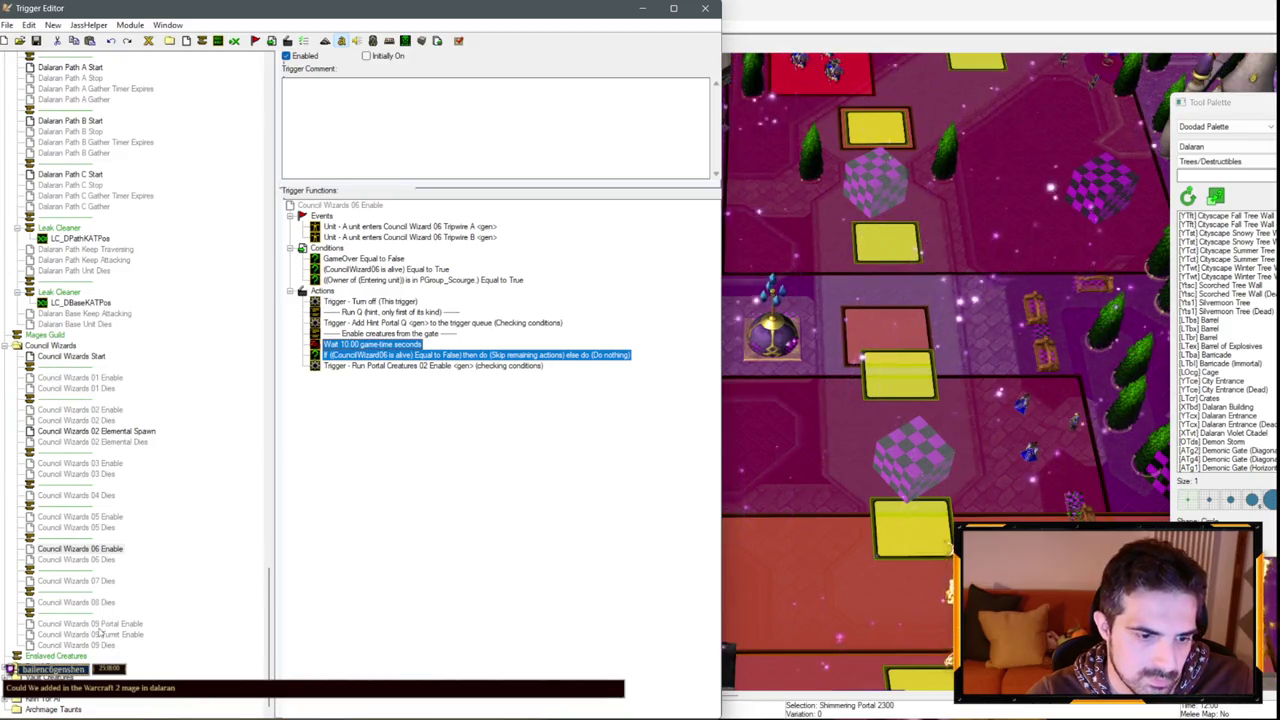
click(90, 623)
click(385, 323)
key(ctrl+v)
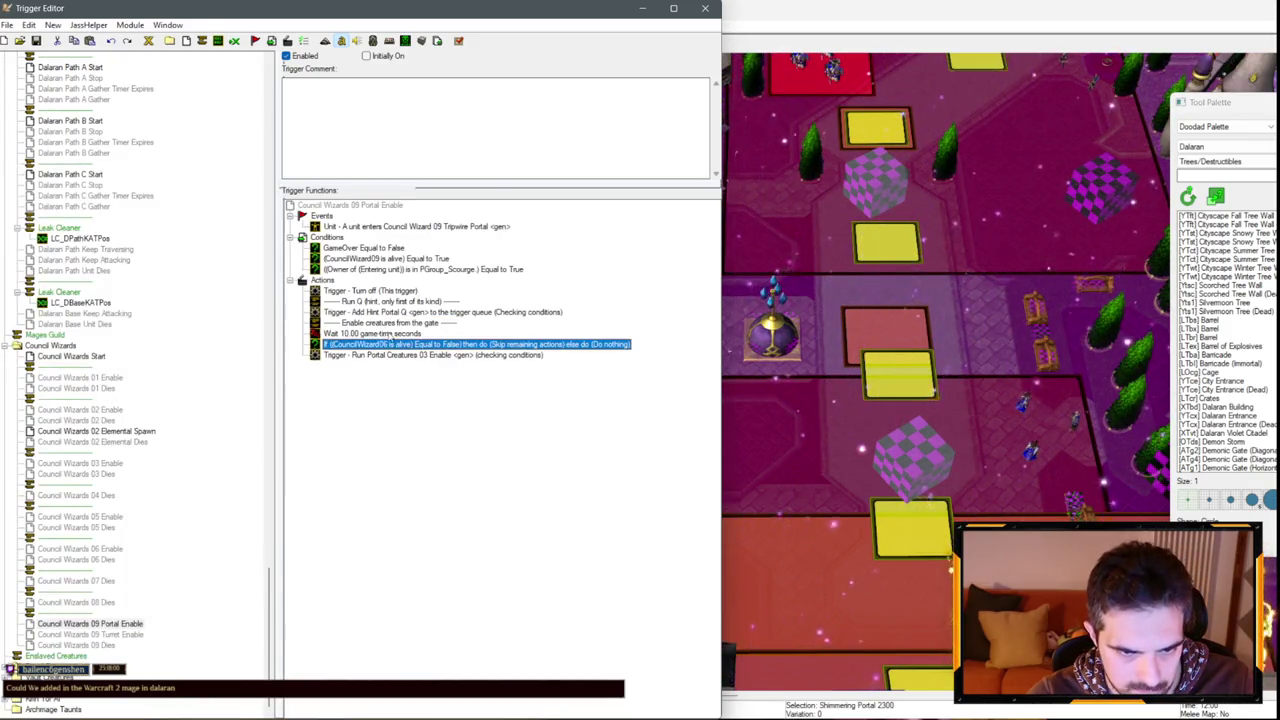
double_click(400, 344)
click(200, 372)
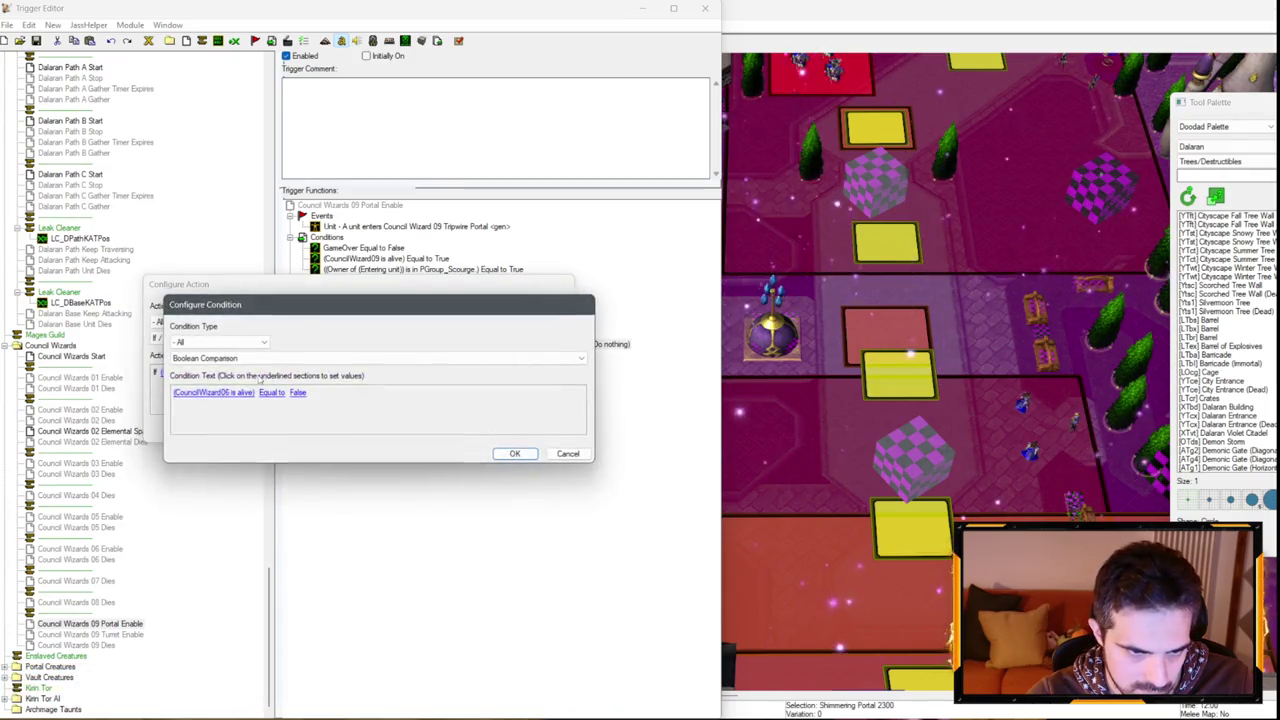
click(230, 393)
click(258, 384)
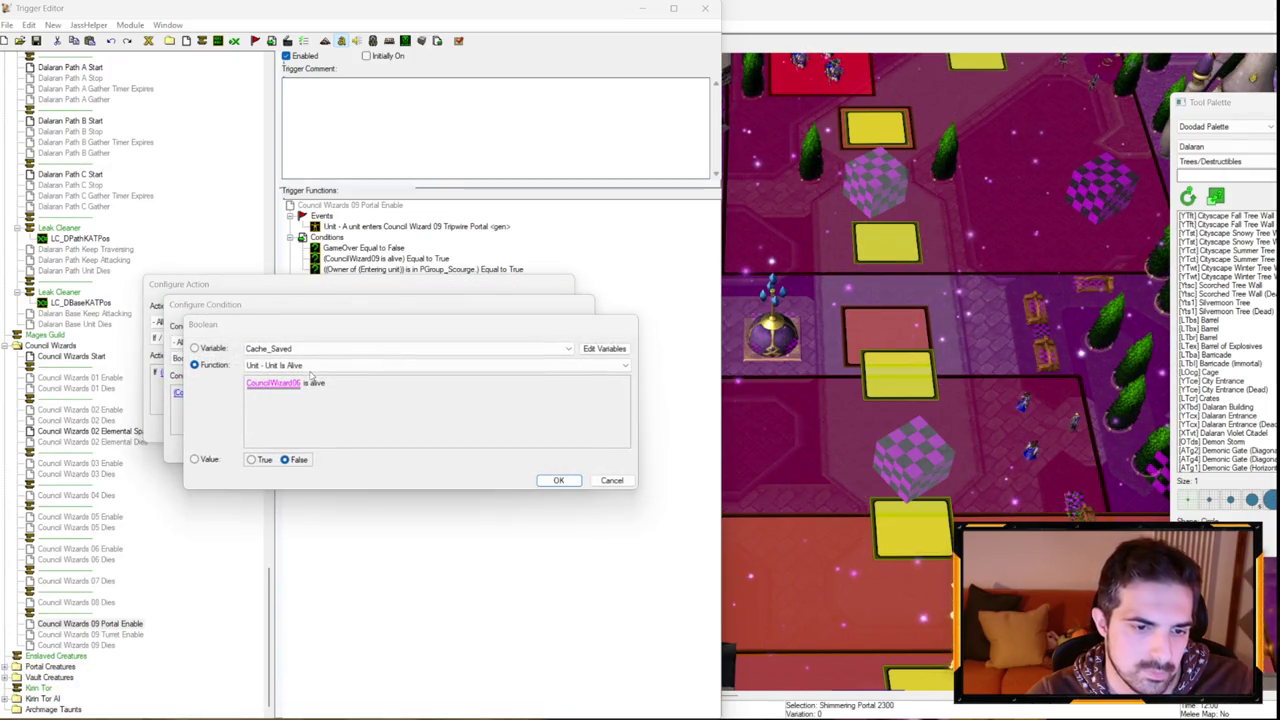
key(Return)
key(Return)
key(Return)
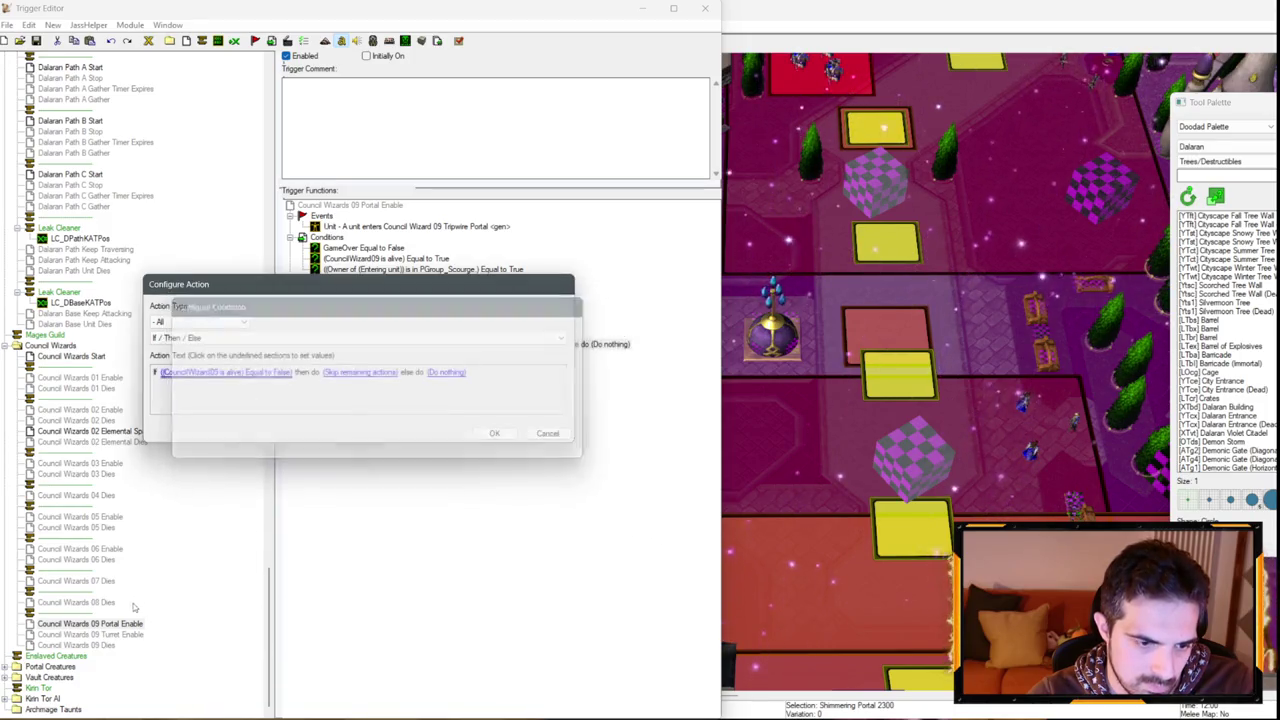
key(Return)
click(120, 634)
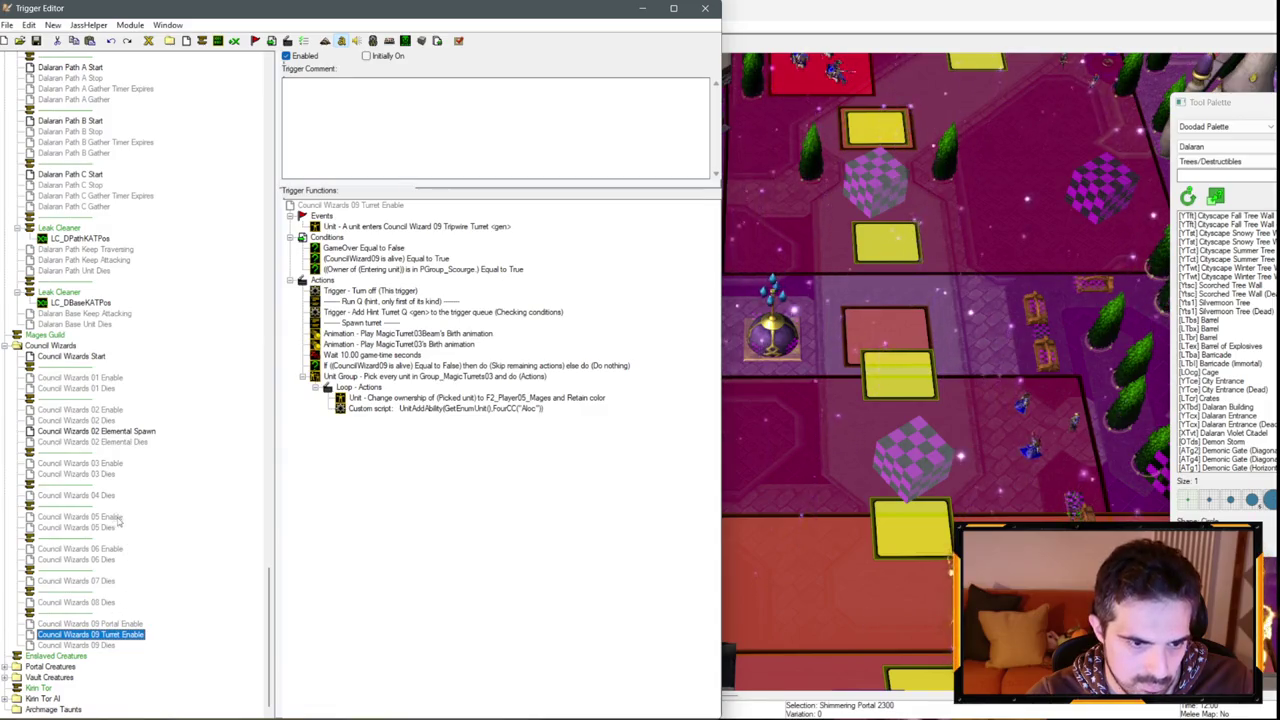
Select the two CouncilWizard03 animation actions in Council Wizards 03 Enable.
click(111, 551)
click(112, 464)
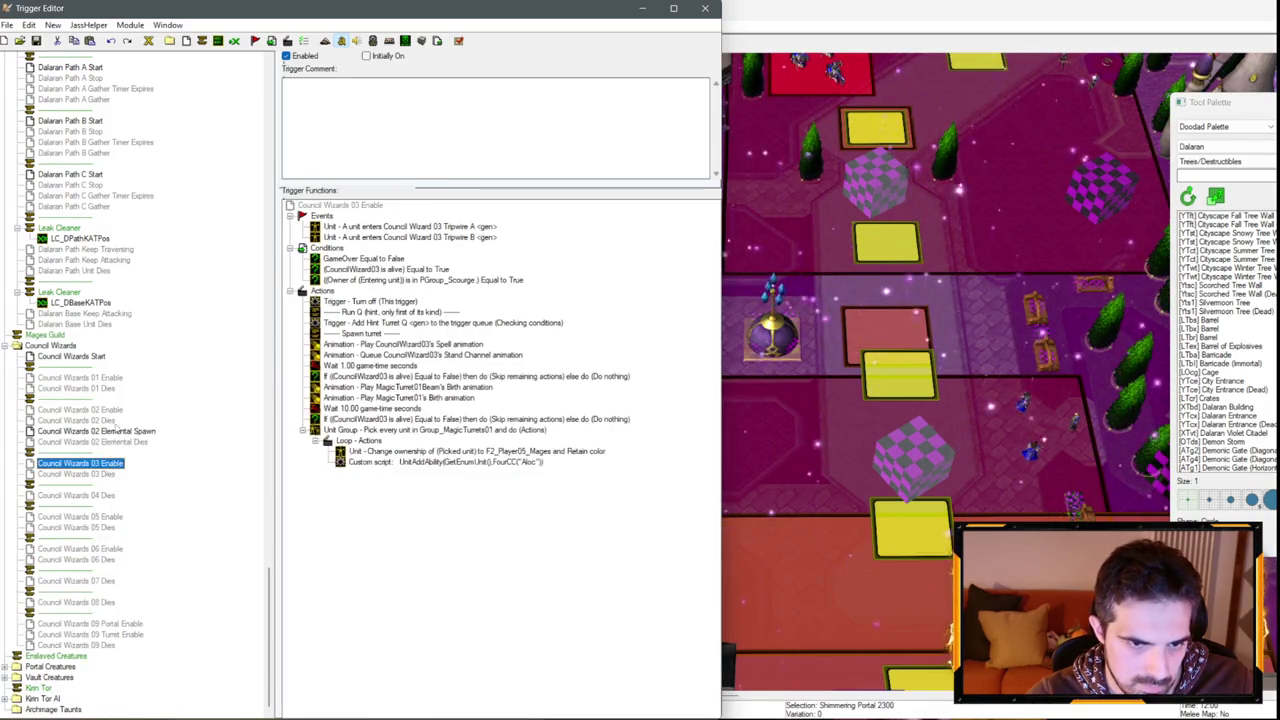
click(372, 334)
click(398, 355)
shift+click(400, 345)
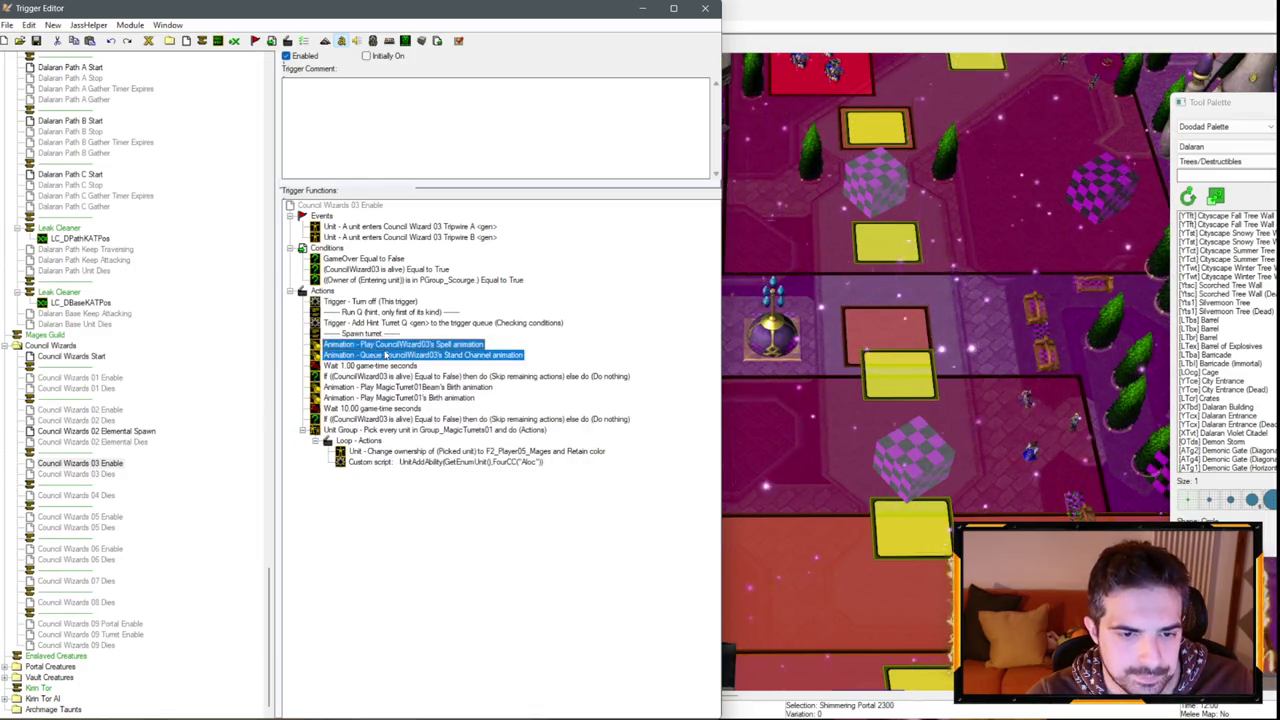
Paste the two animation actions under Add Hint Portal Q in Council Wizards 09 Portal Enable.
click(122, 624)
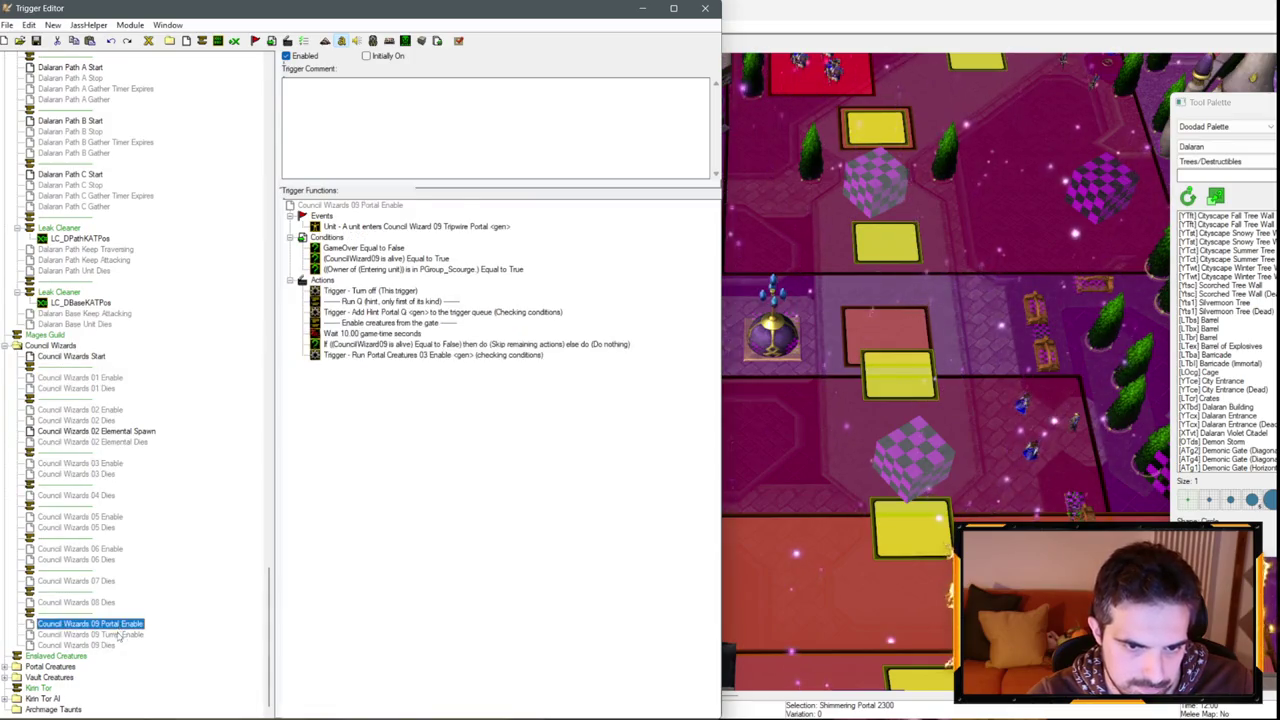
click(117, 634)
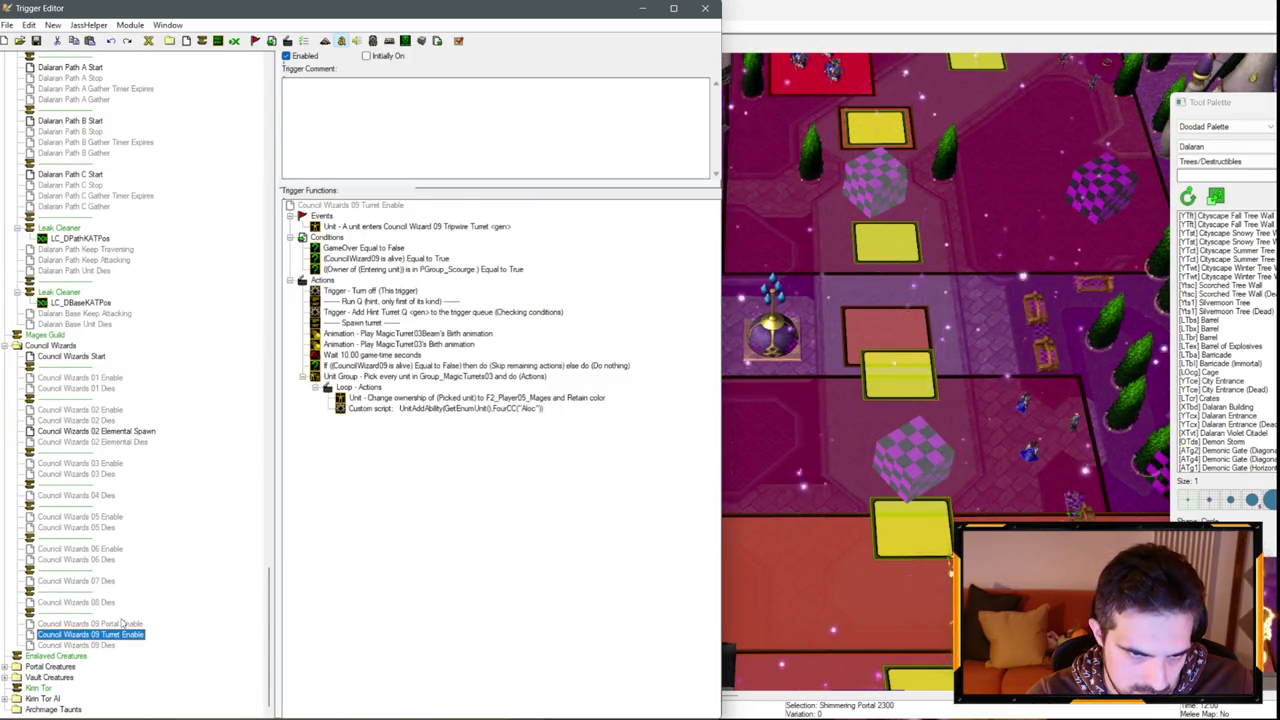
click(122, 624)
key(Down)
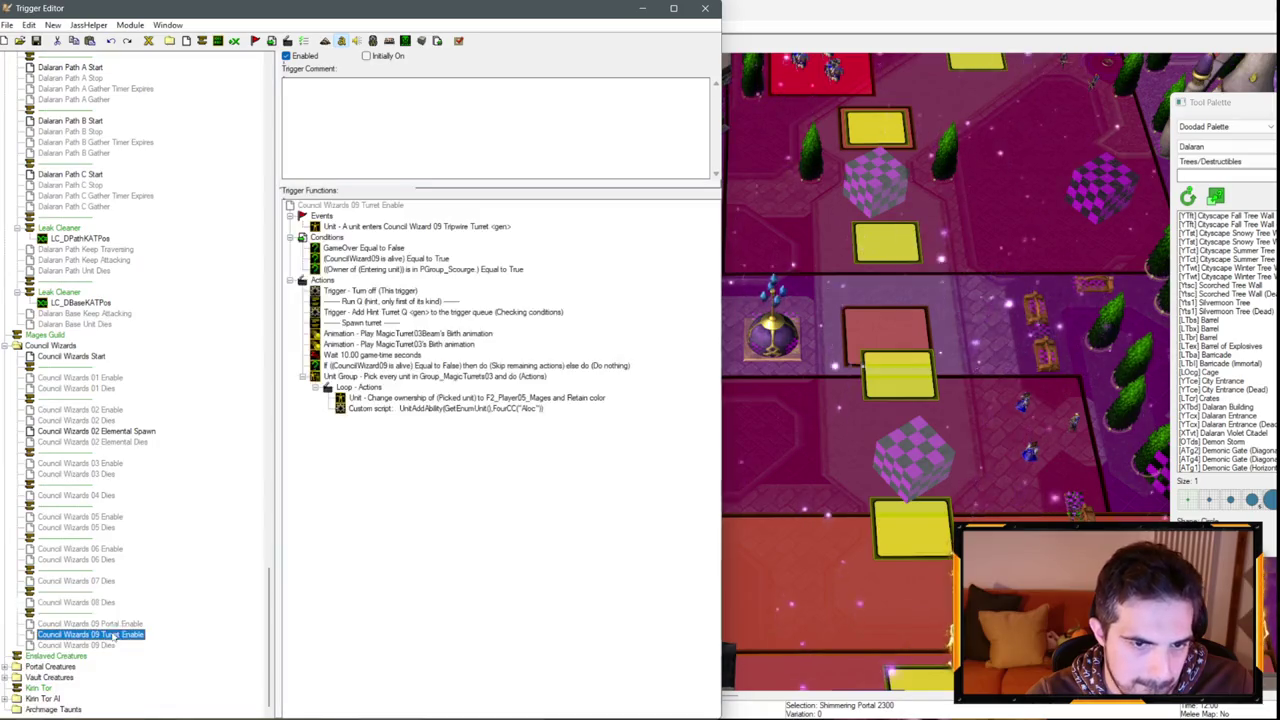
click(120, 623)
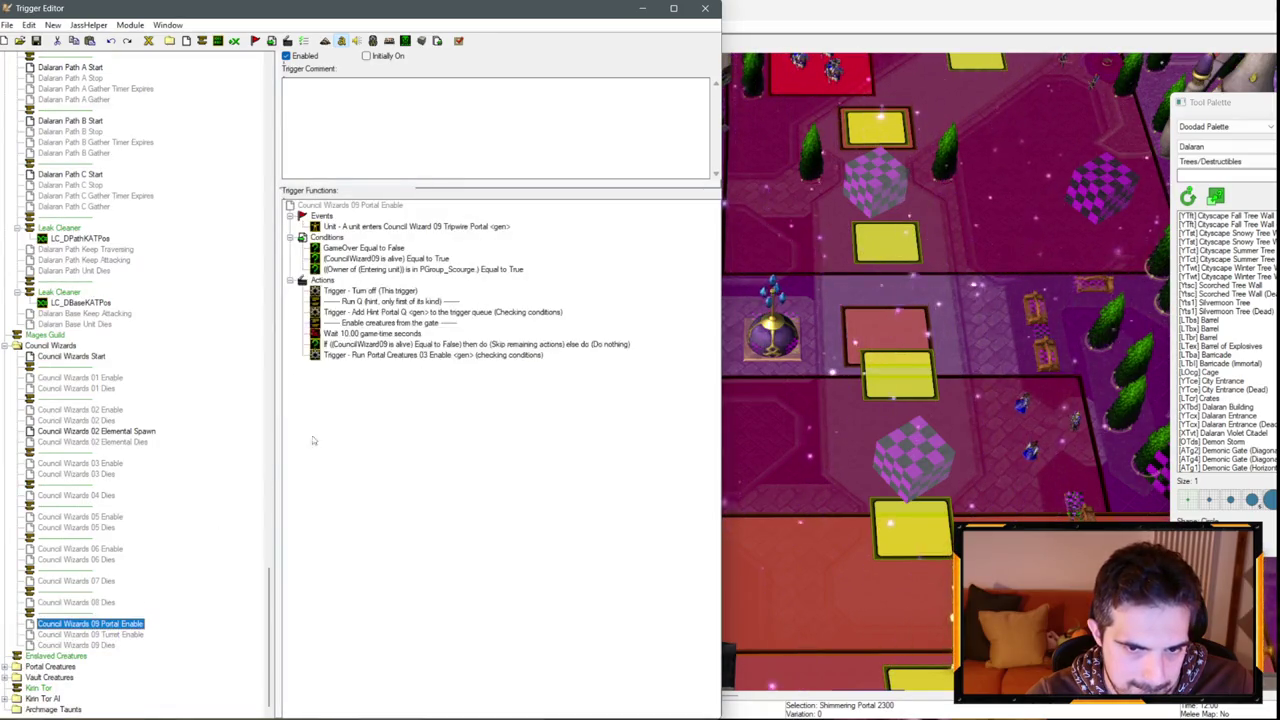
click(412, 312)
key(ctrl+v)
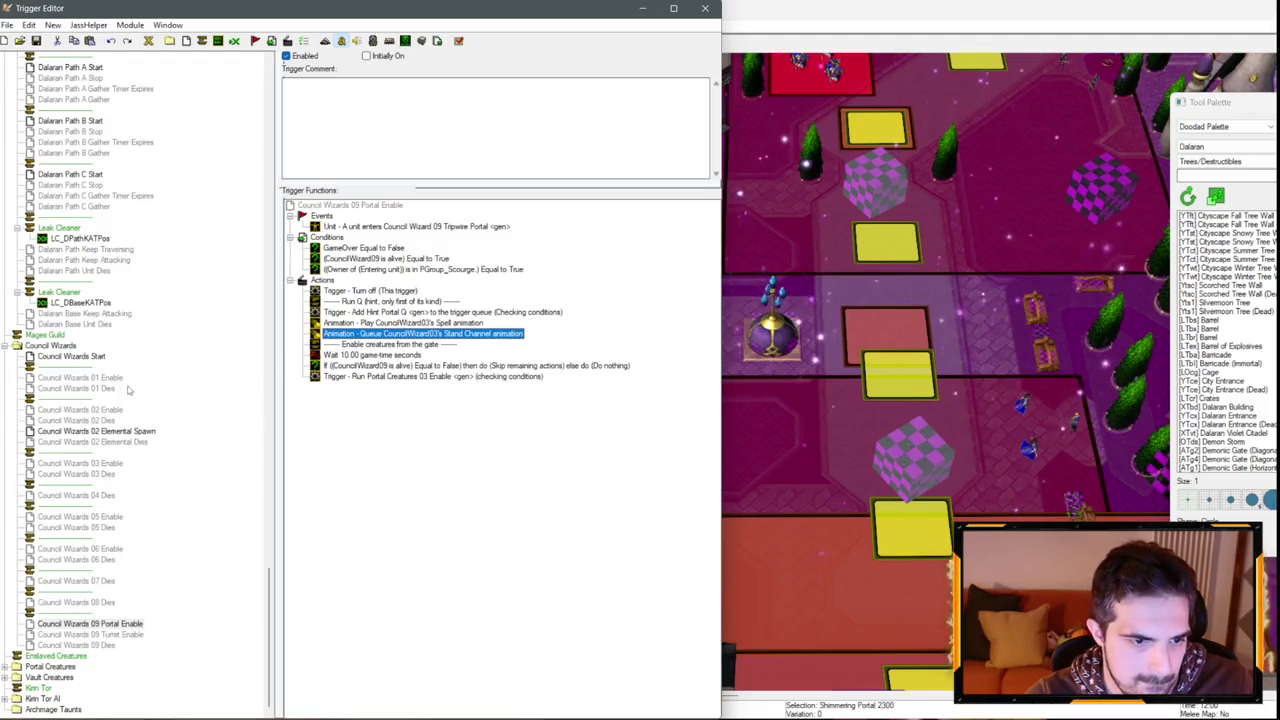
Take the Spawn turret comment from Council Wizards 03 Enable back to Council Wizards 09 Portal Enable.
click(110, 378)
key(Down)
key(Down)
key(Down)
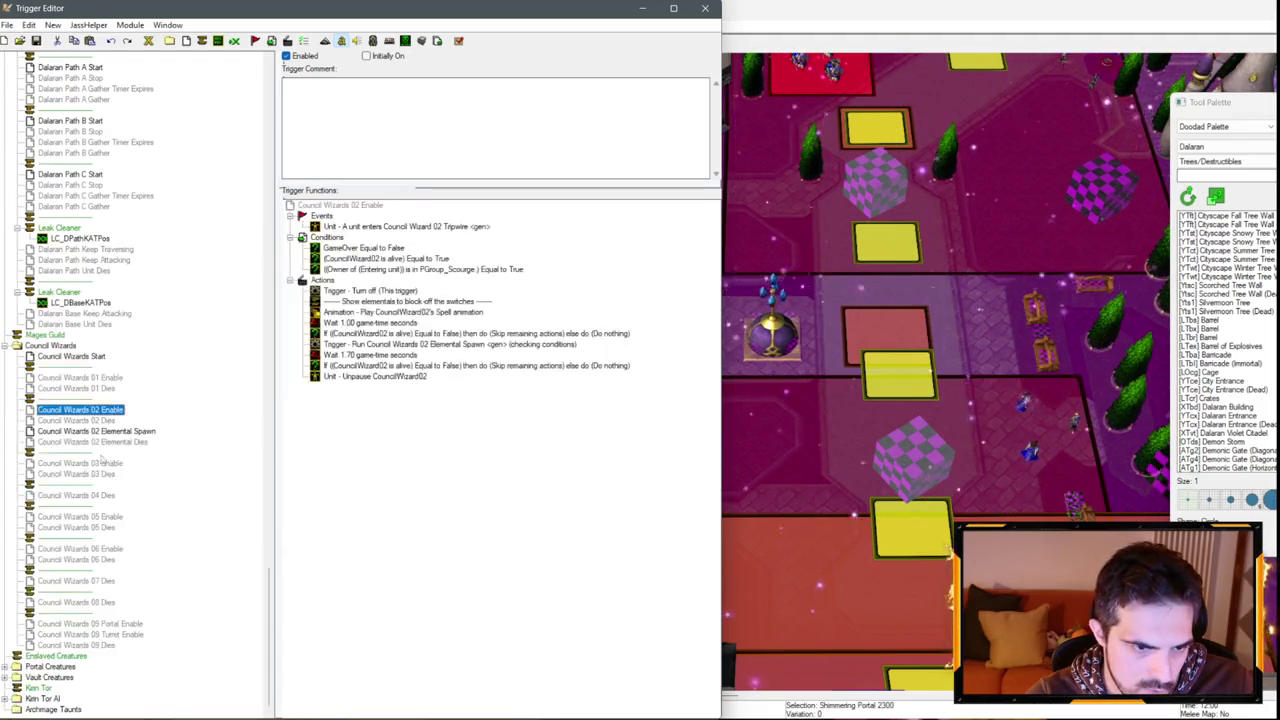
click(368, 334)
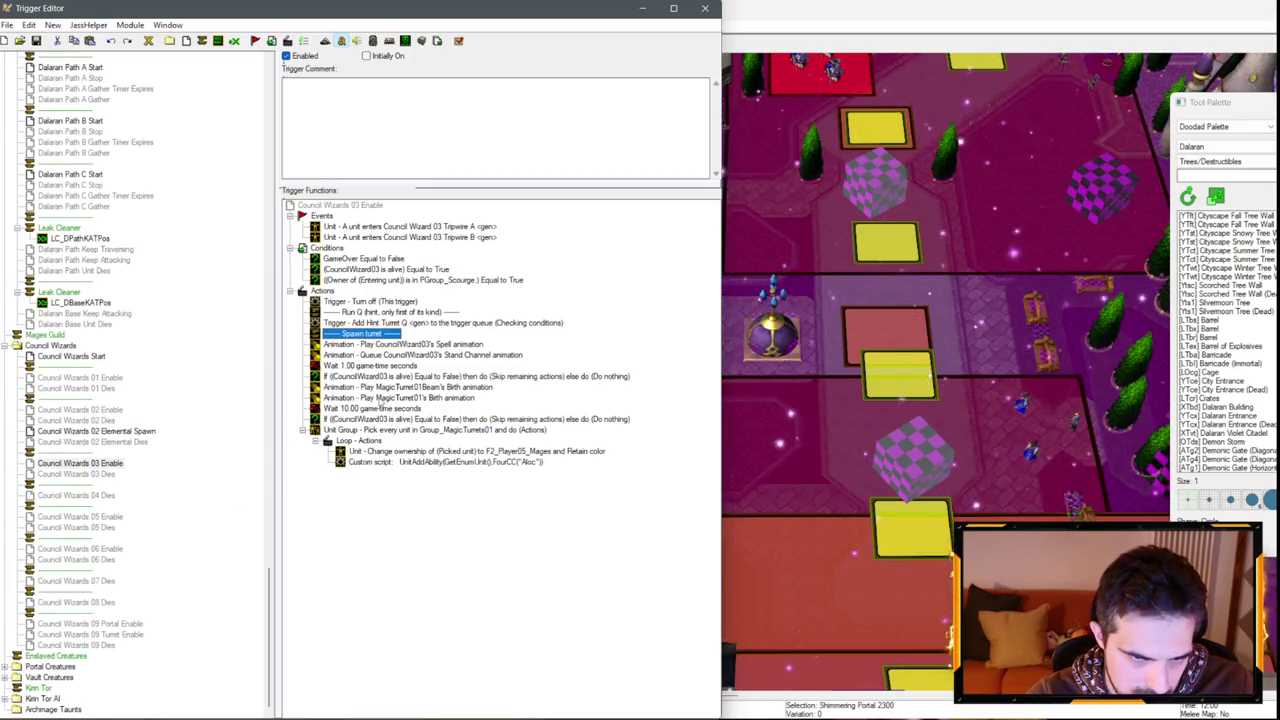
drag(381, 367, 378, 366)
click(100, 623)
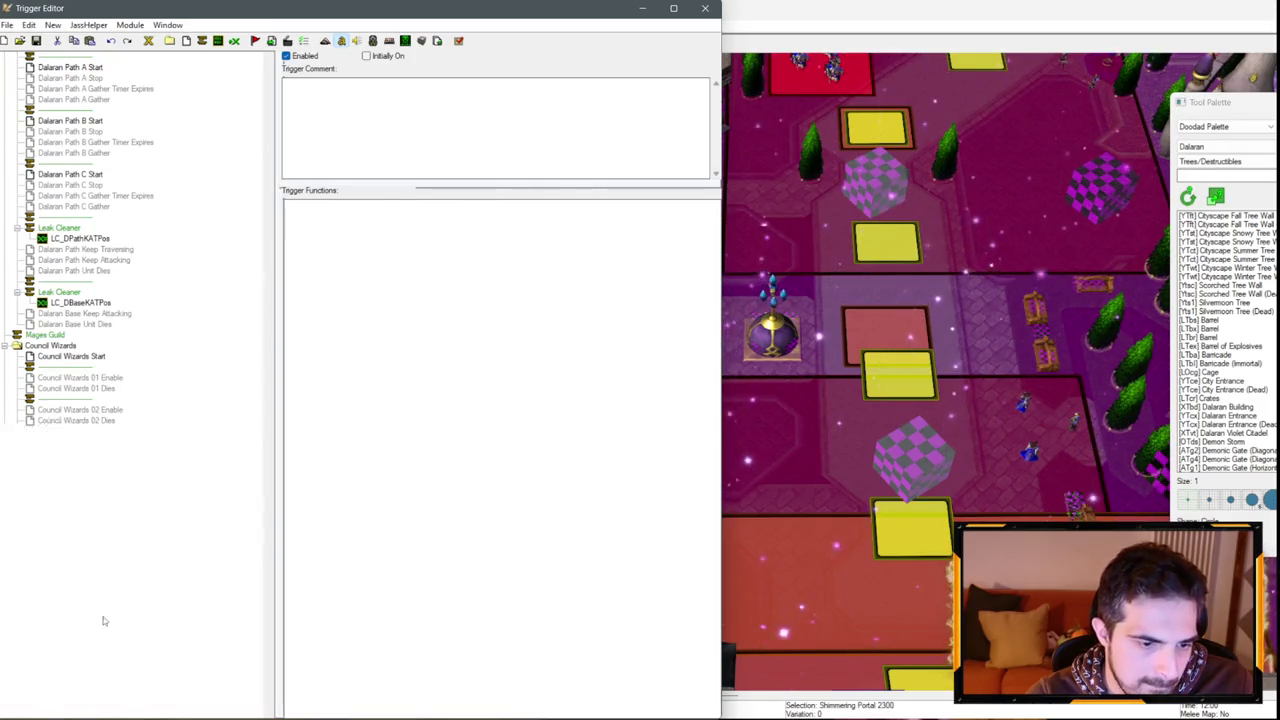
Paste the Spawn turret comment into Council Wizards 09 Portal Enable, reword it to 'Spawn portal', and return to the map.
click(372, 323)
key(ctrl+v)
double_click(374, 324)
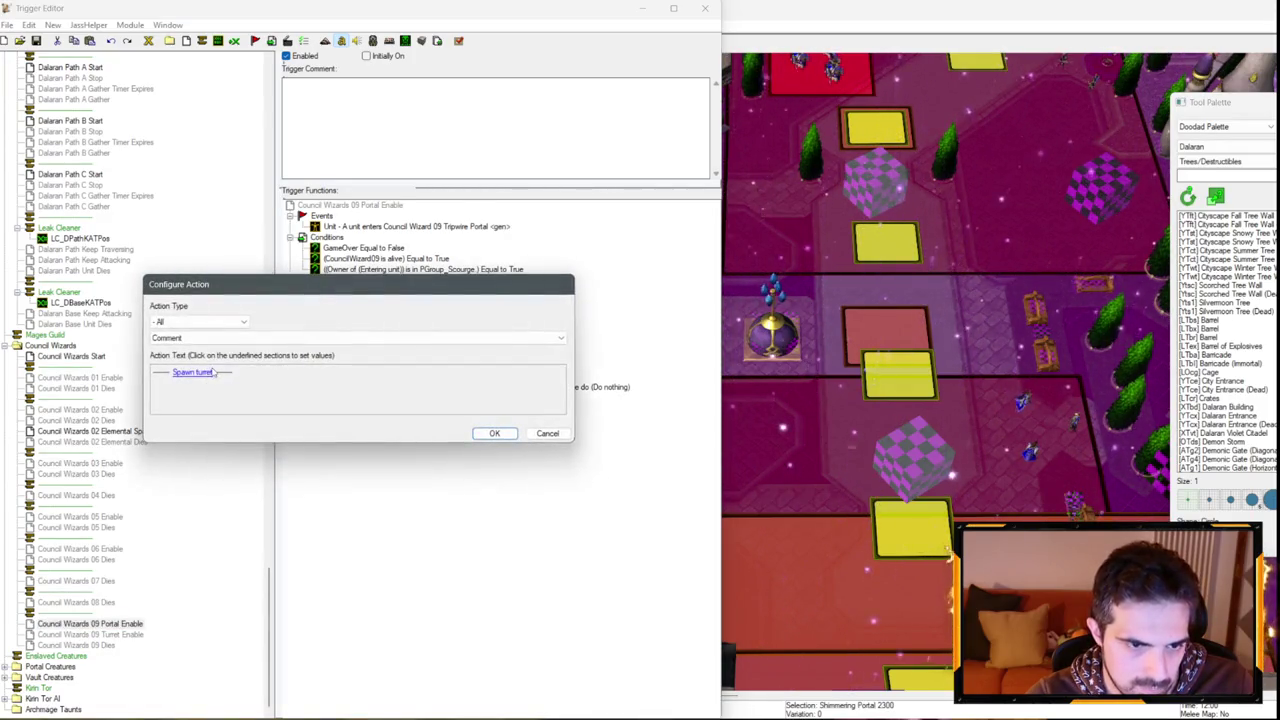
click(192, 372)
double_click(257, 324)
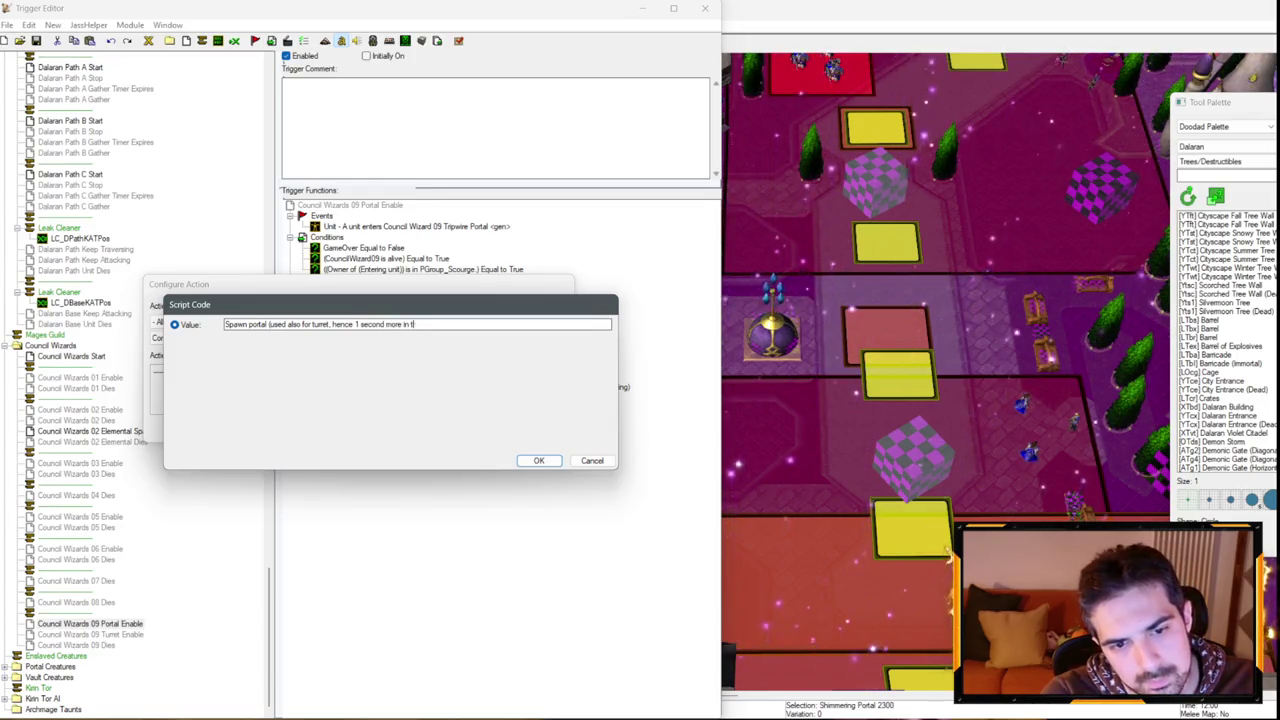
key(BackSpace)
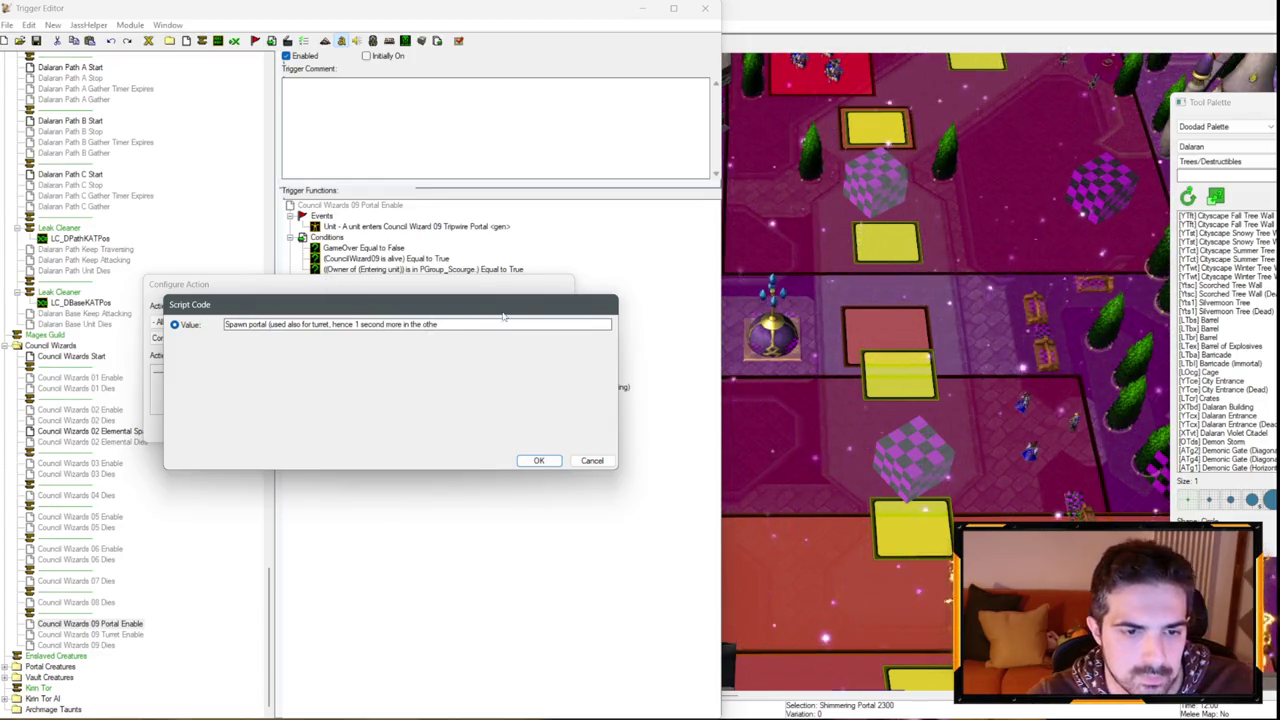
drag(500, 327, 279, 342)
key(BackSpace)
key(Return)
key(Return)
click(955, 447)
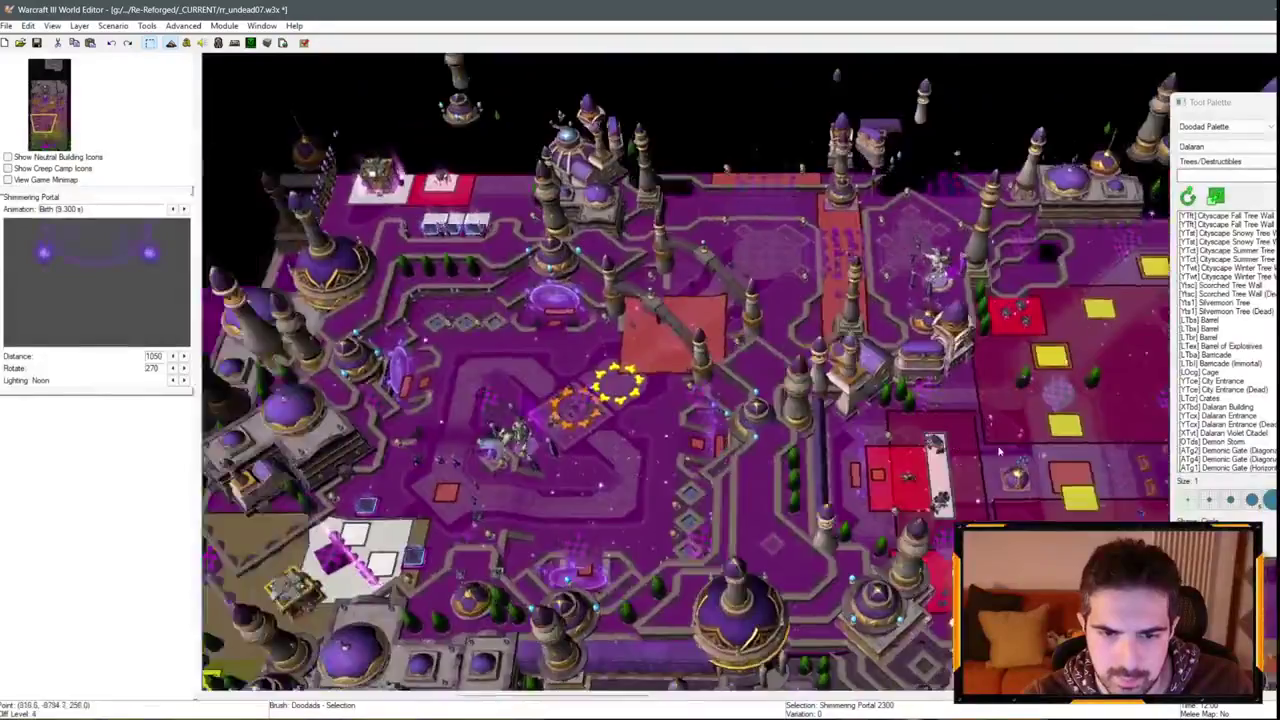
Switch to the Region Palette, select the Council Wizard 09 Tripwire Portal region, and reopen the Trigger Editor.
key(Up)
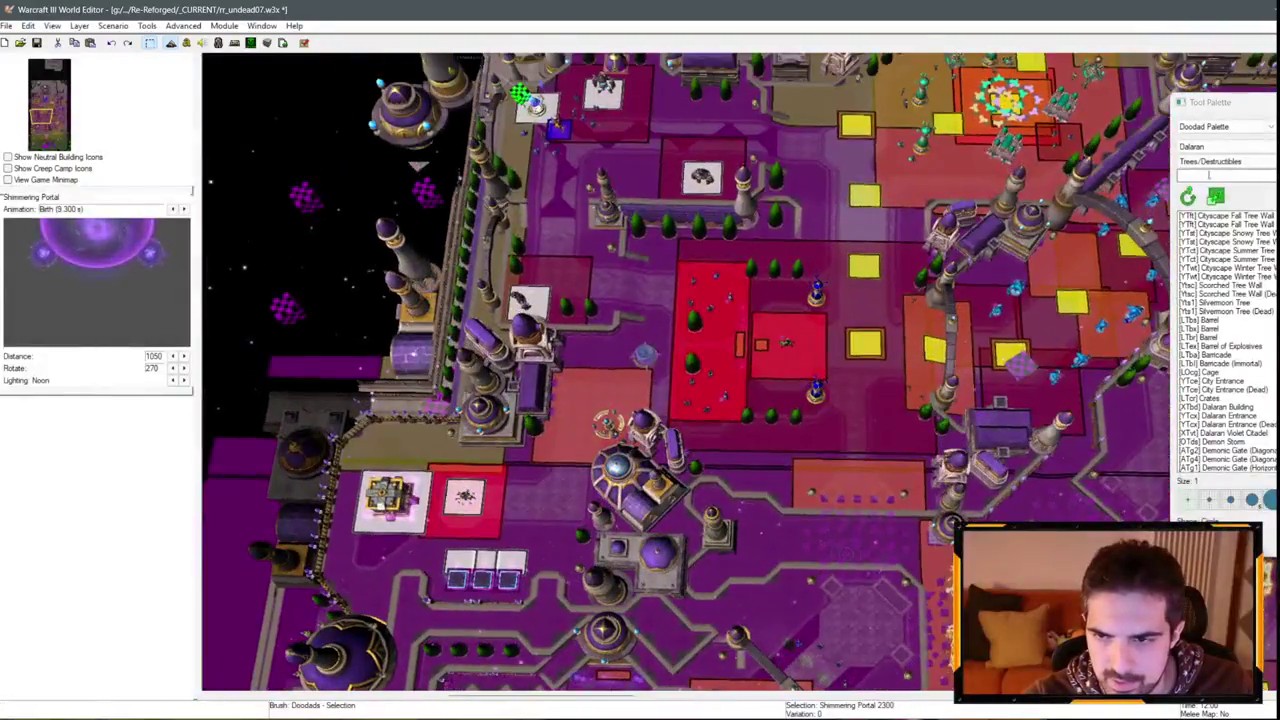
click(1225, 126)
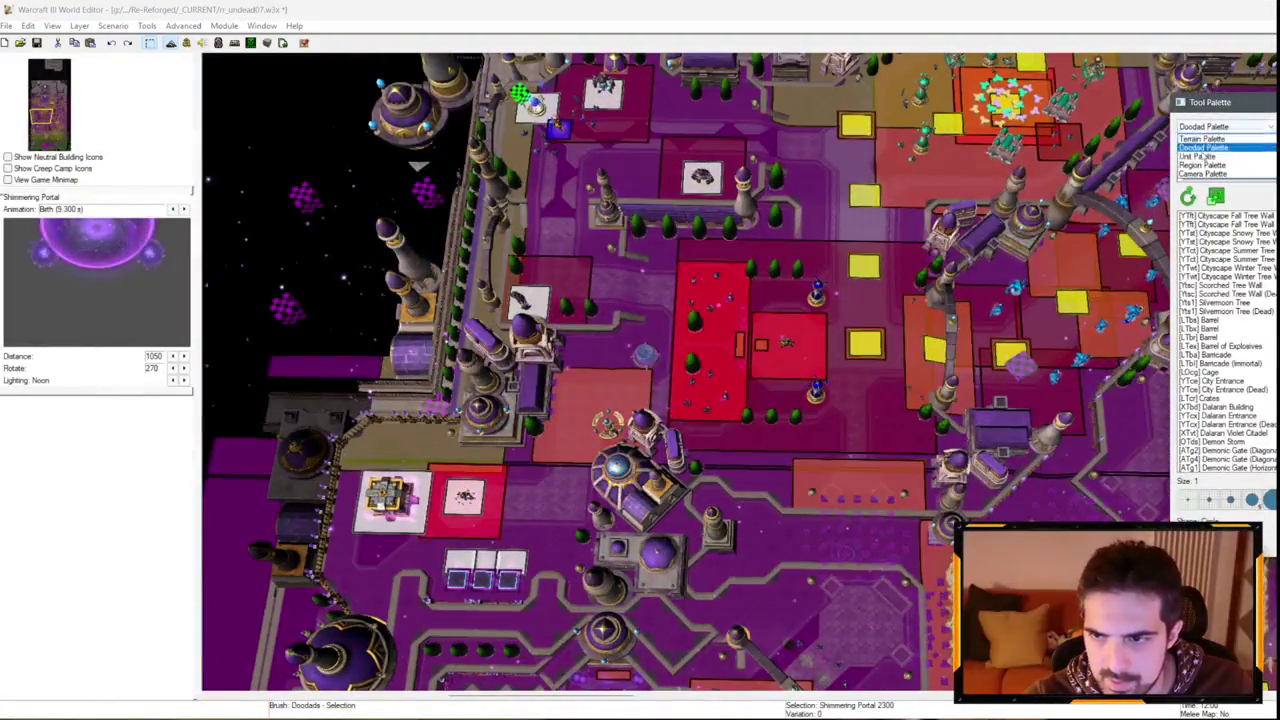
click(1203, 162)
key(Up)
scroll(670, 447, up, 3)
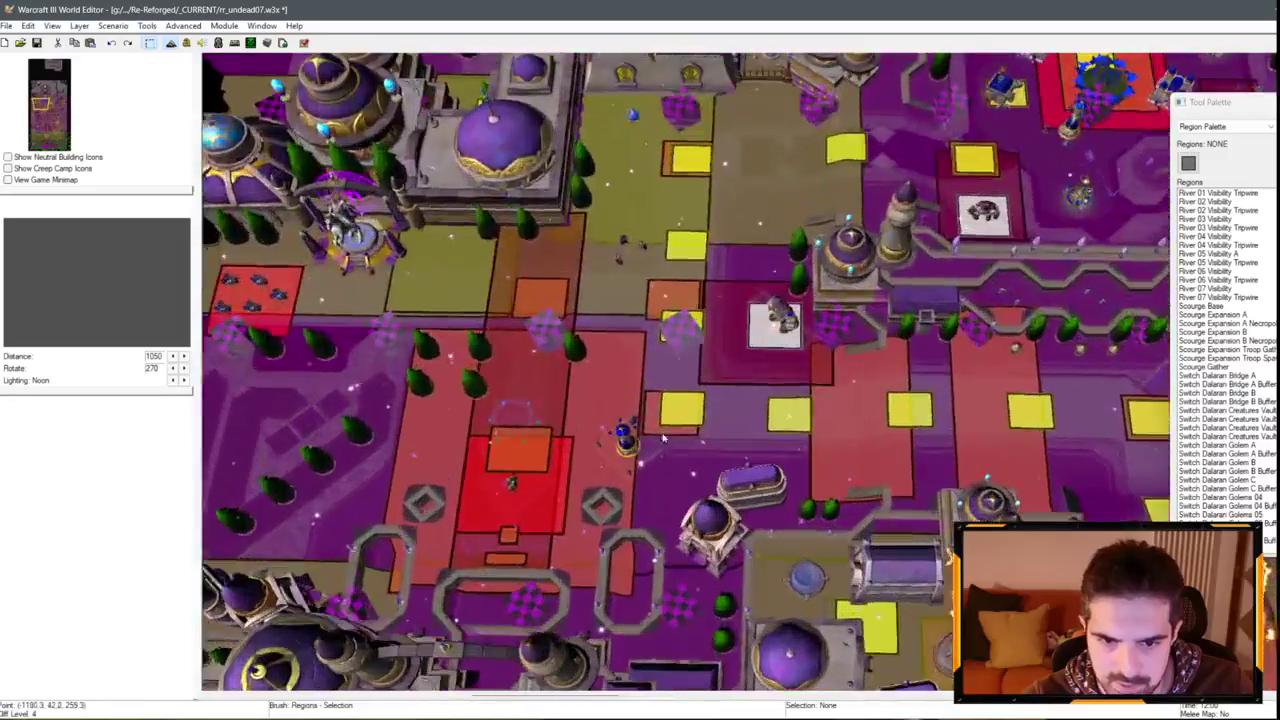
click(670, 447)
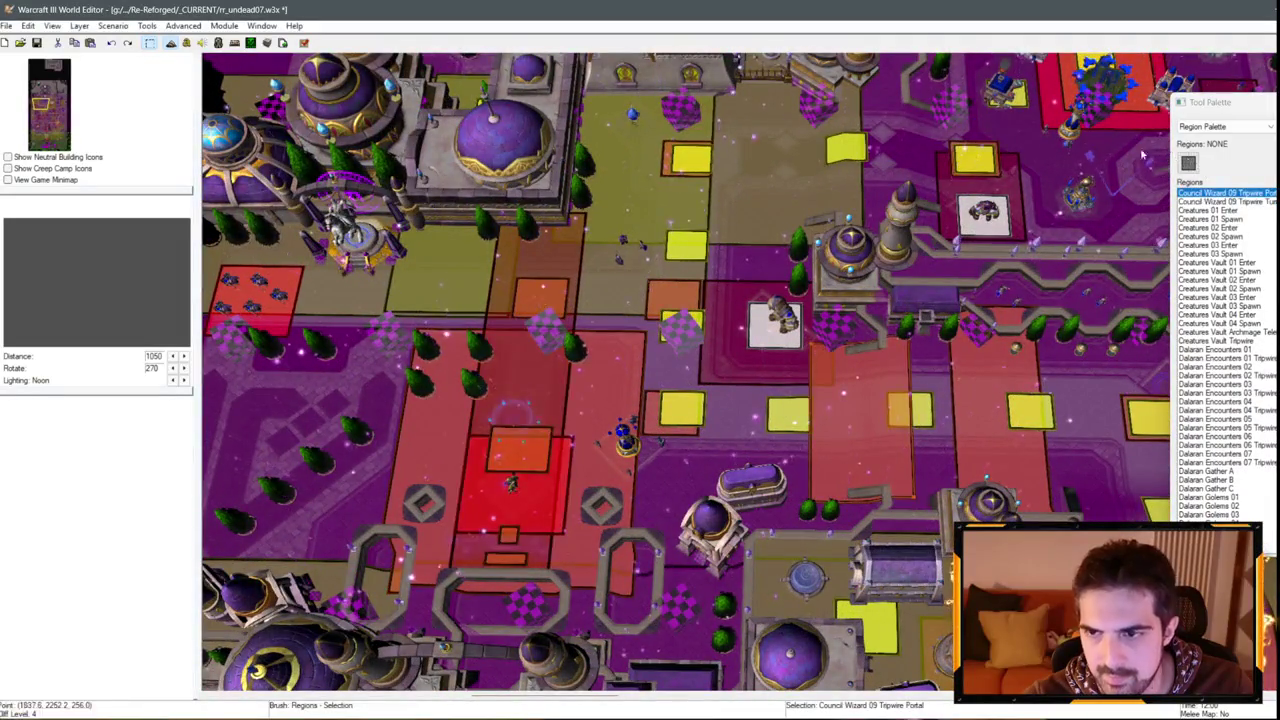
click(186, 42)
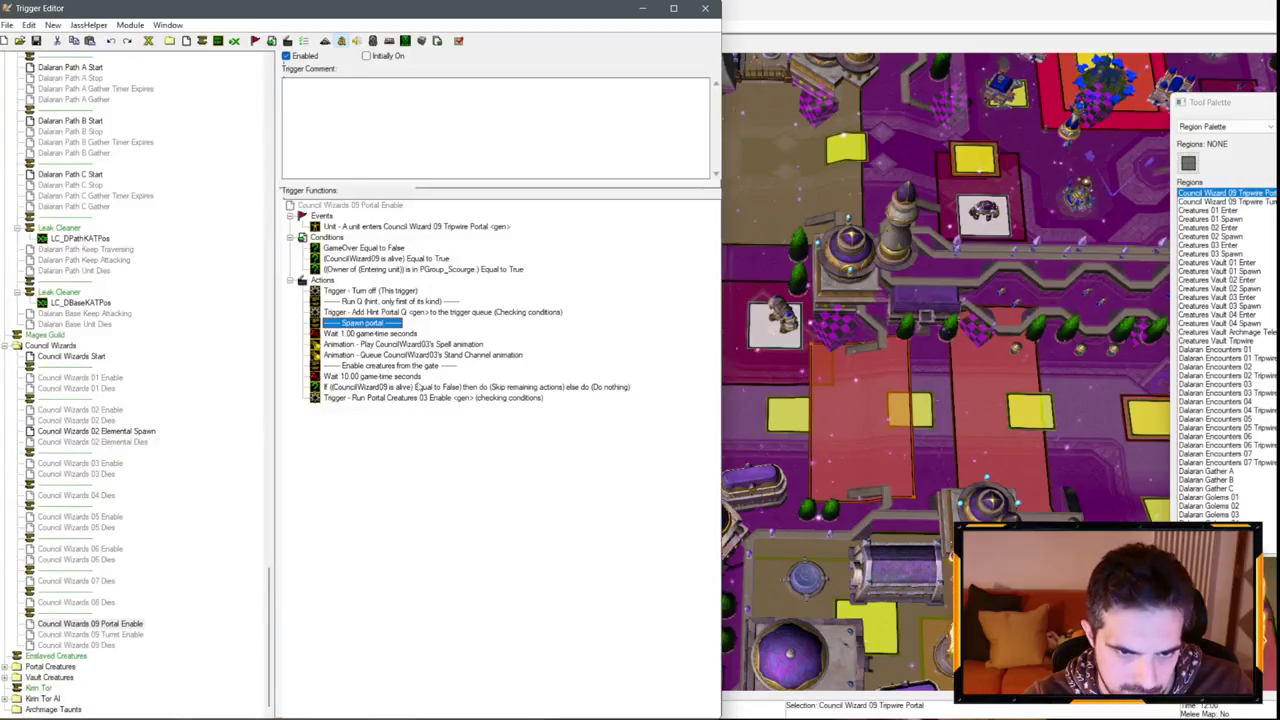
Move Wait 1.00 below the animations and paste the wizard alive If-check after it.
drag(372, 360, 372, 360)
click(390, 387)
key(ctrl+c)
click(388, 356)
key(ctrl+v)
Change the Spell animation action's unit to CouncilWizard09.
click(402, 345)
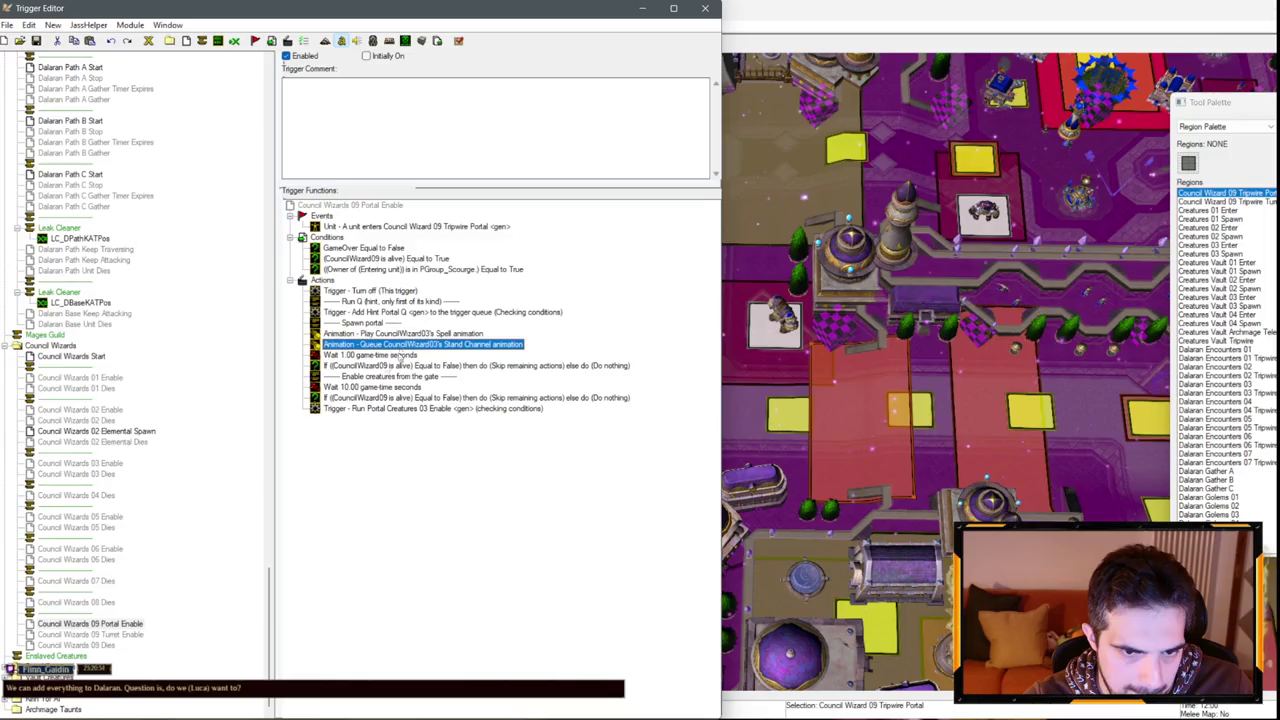
double_click(385, 334)
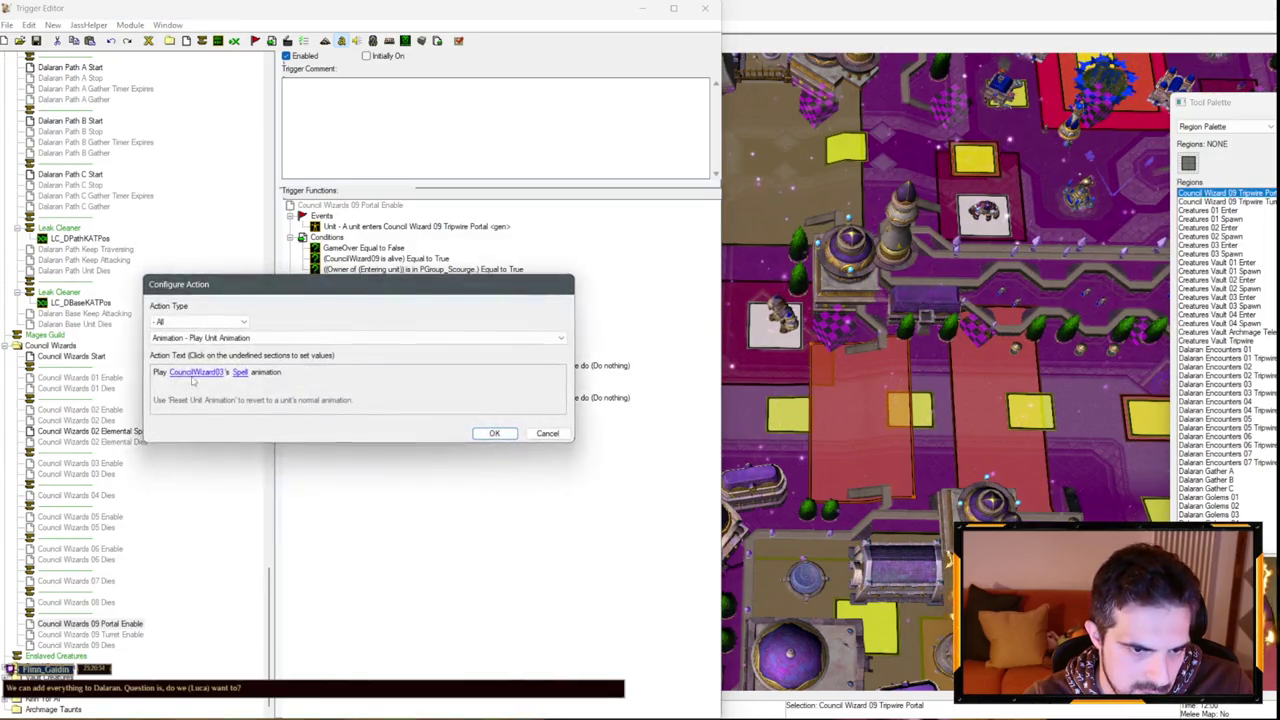
click(195, 372)
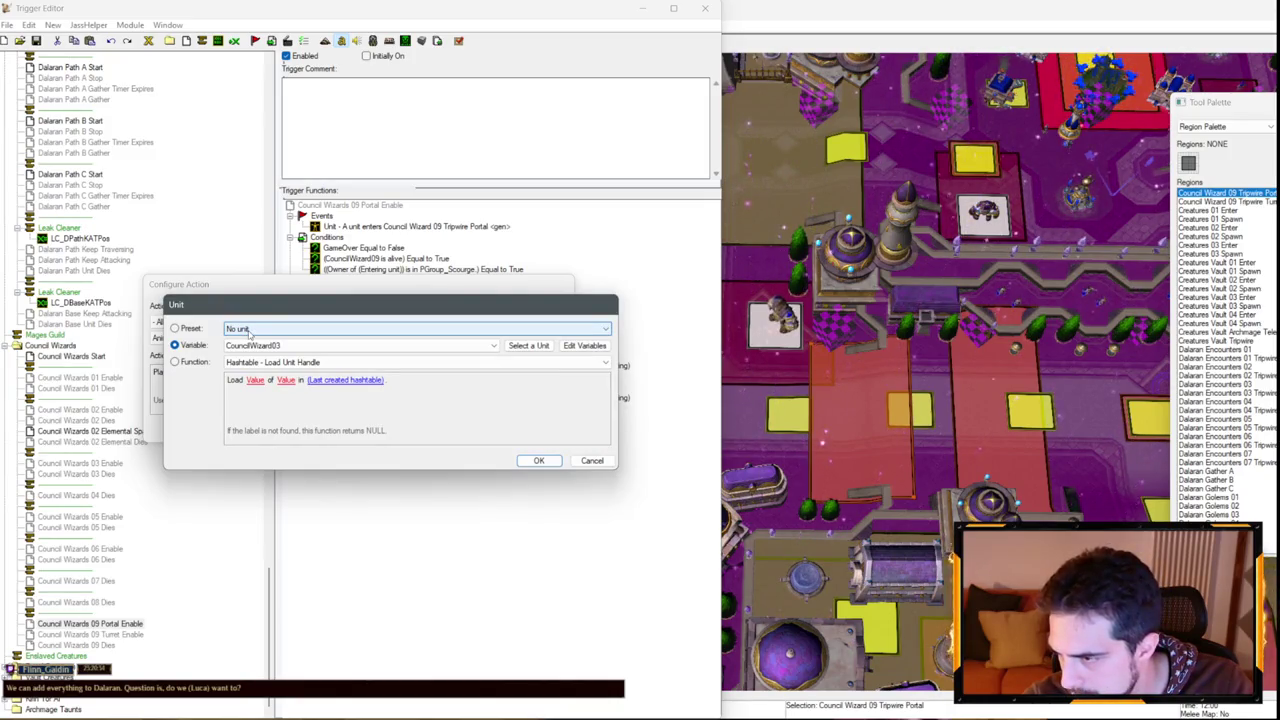
click(258, 346)
scroll(258, 346, down, 4)
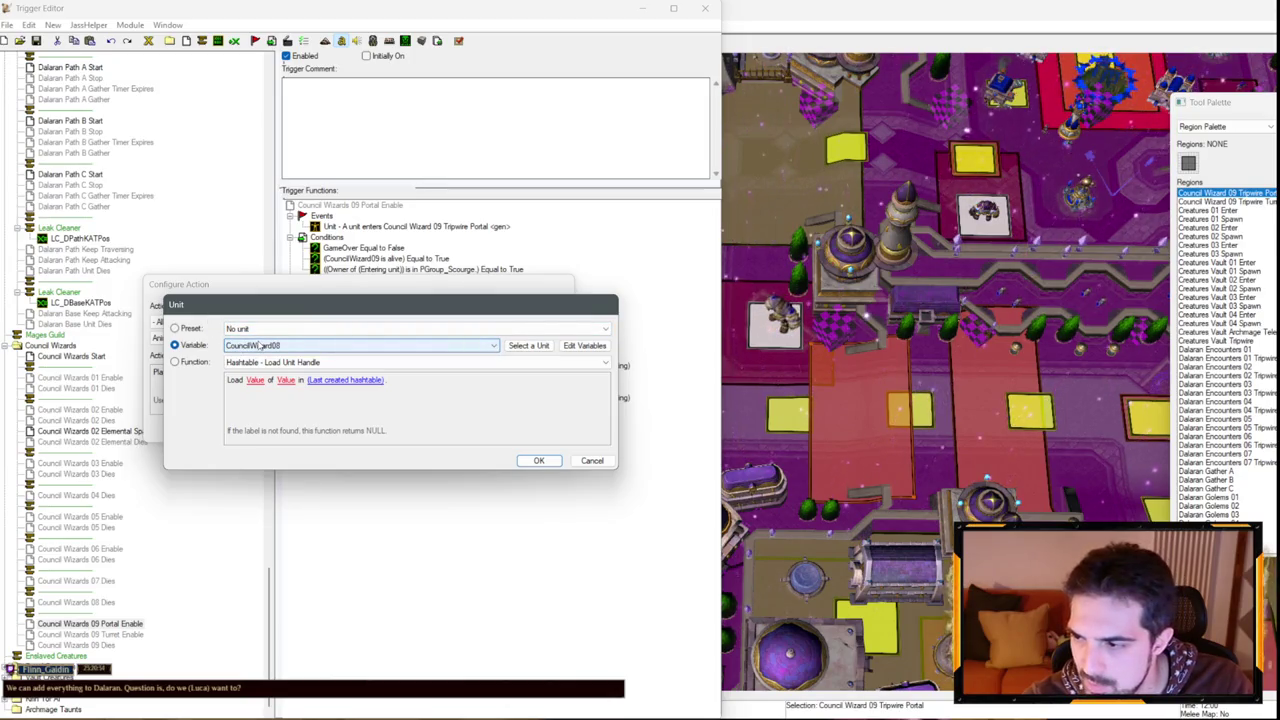
key(Return)
key(Return)
key(Down)
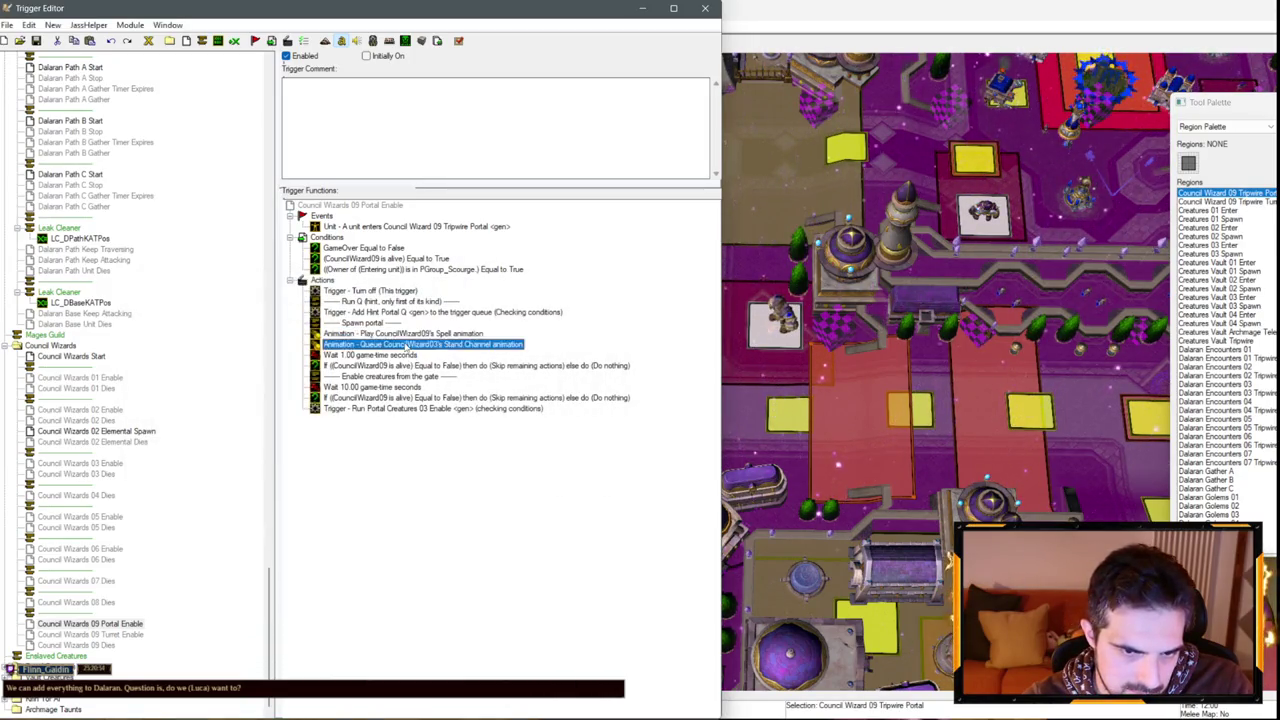
key(Return)
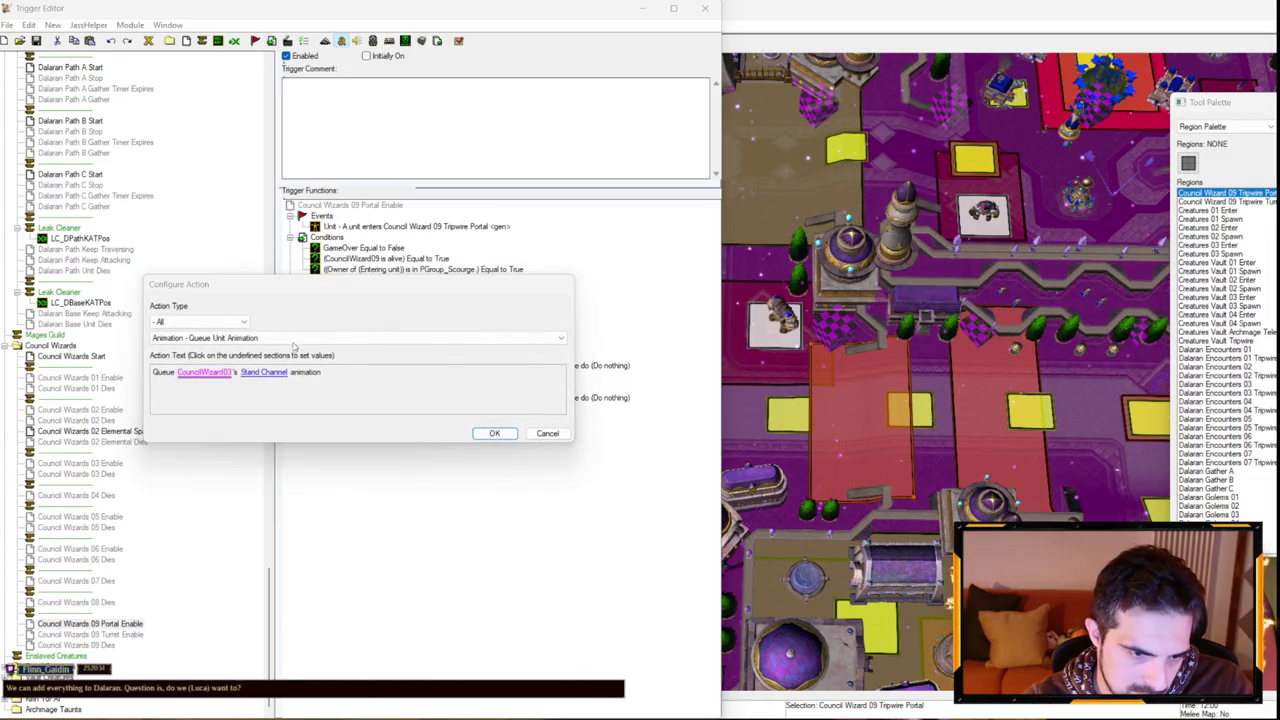
Change the Stand Channel animation's unit to CouncilWizard09 as well.
key(Return)
click(276, 346)
scroll(276, 346, down, 4)
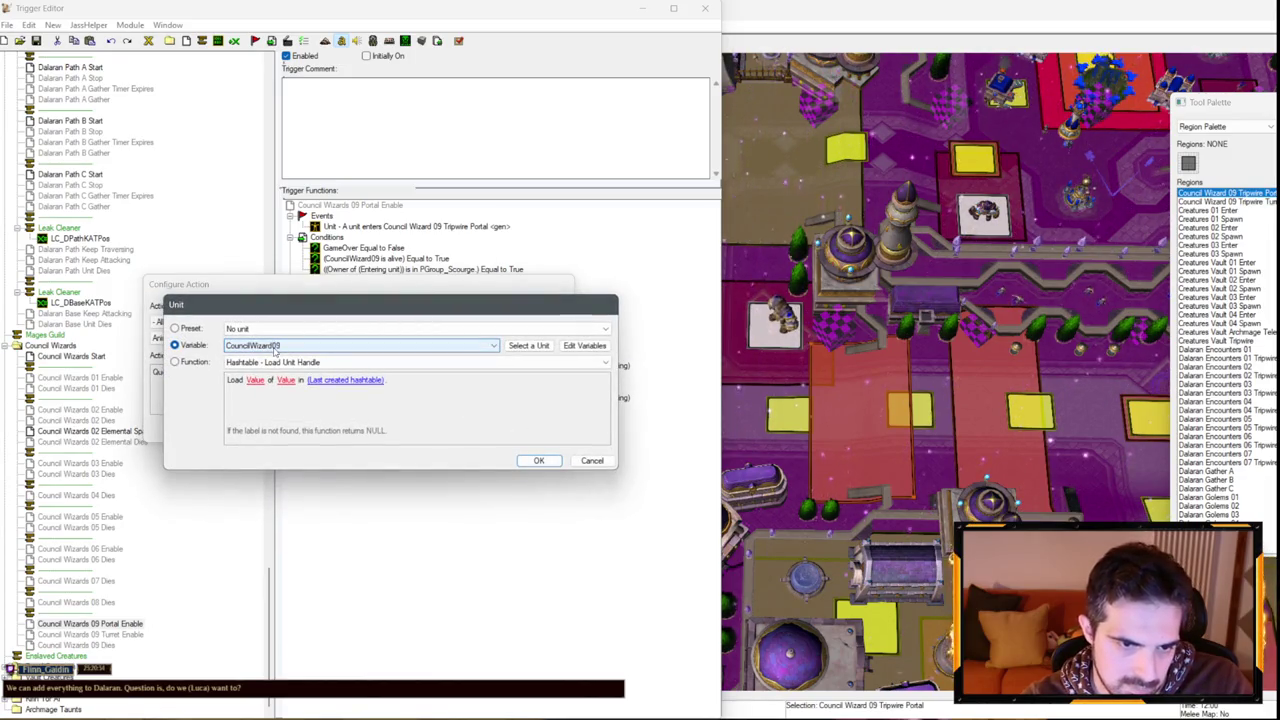
key(Return)
key(Return)
click(390, 365)
Copy the spawn block into Council Wizards 01 Enable, deleting the duplicate Spawn portal comment.
shift+click(370, 326)
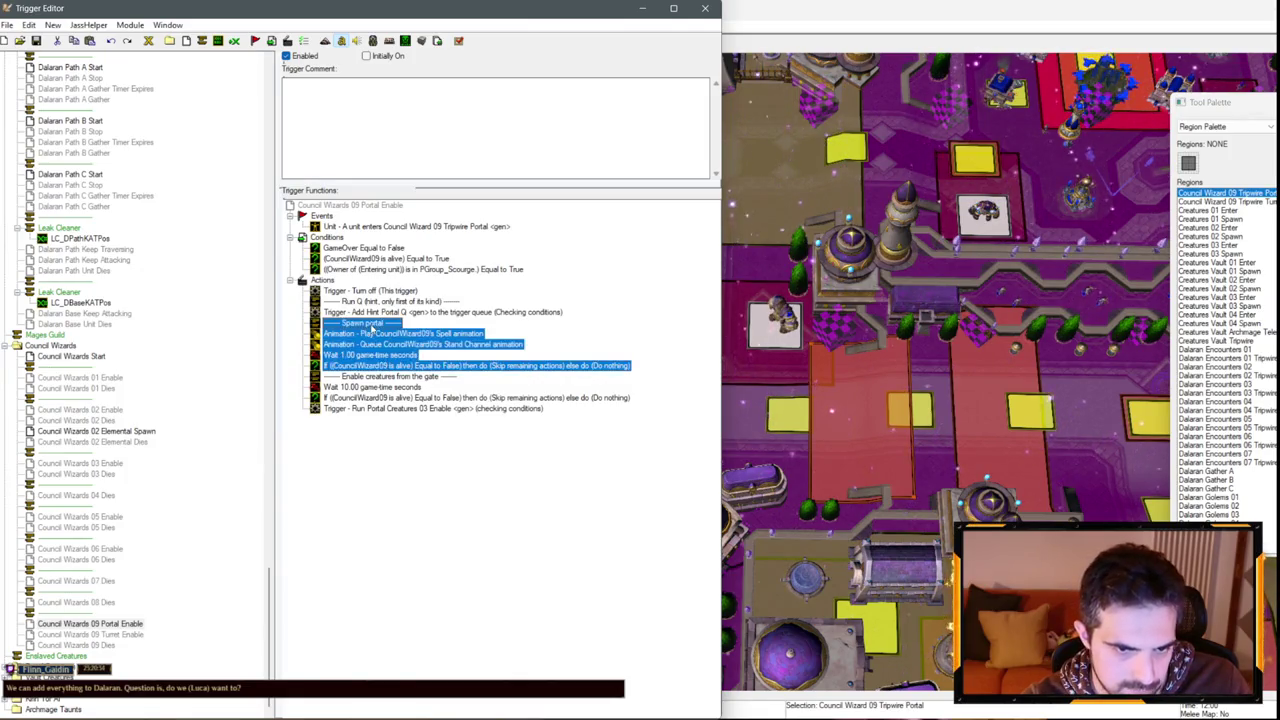
click(112, 378)
click(368, 323)
key(ctrl+v)
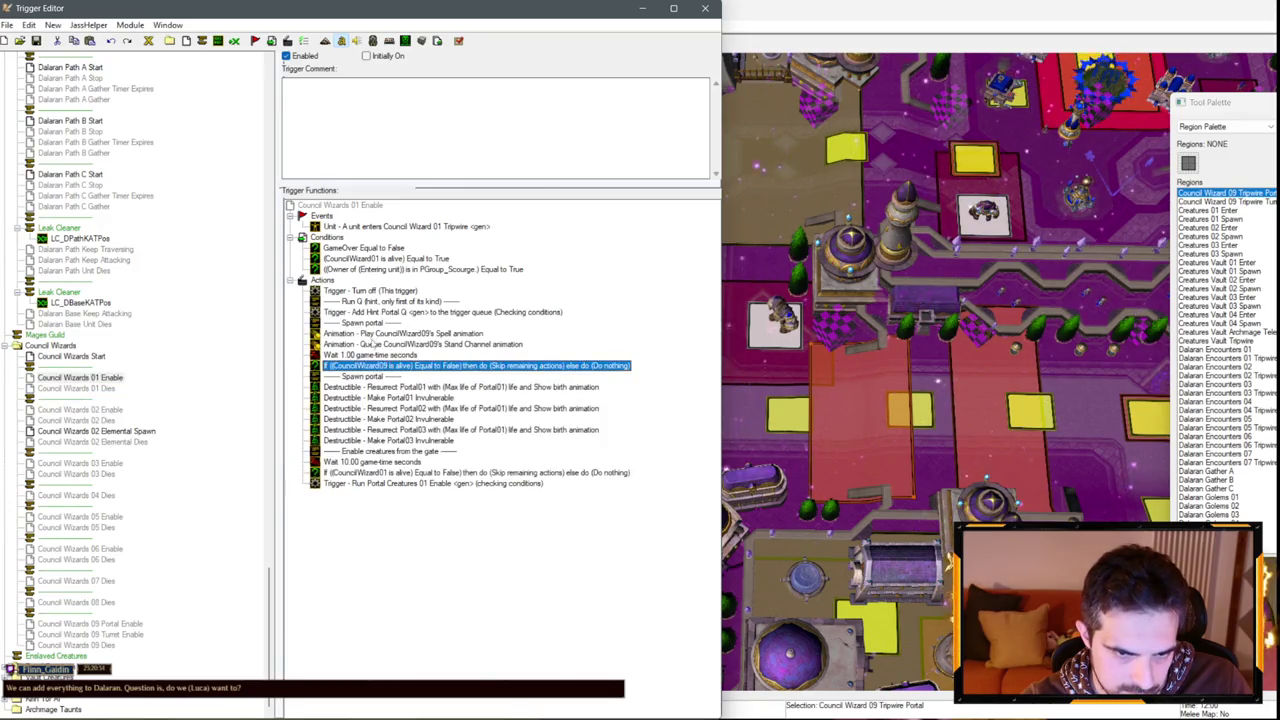
click(365, 377)
key(Delete)
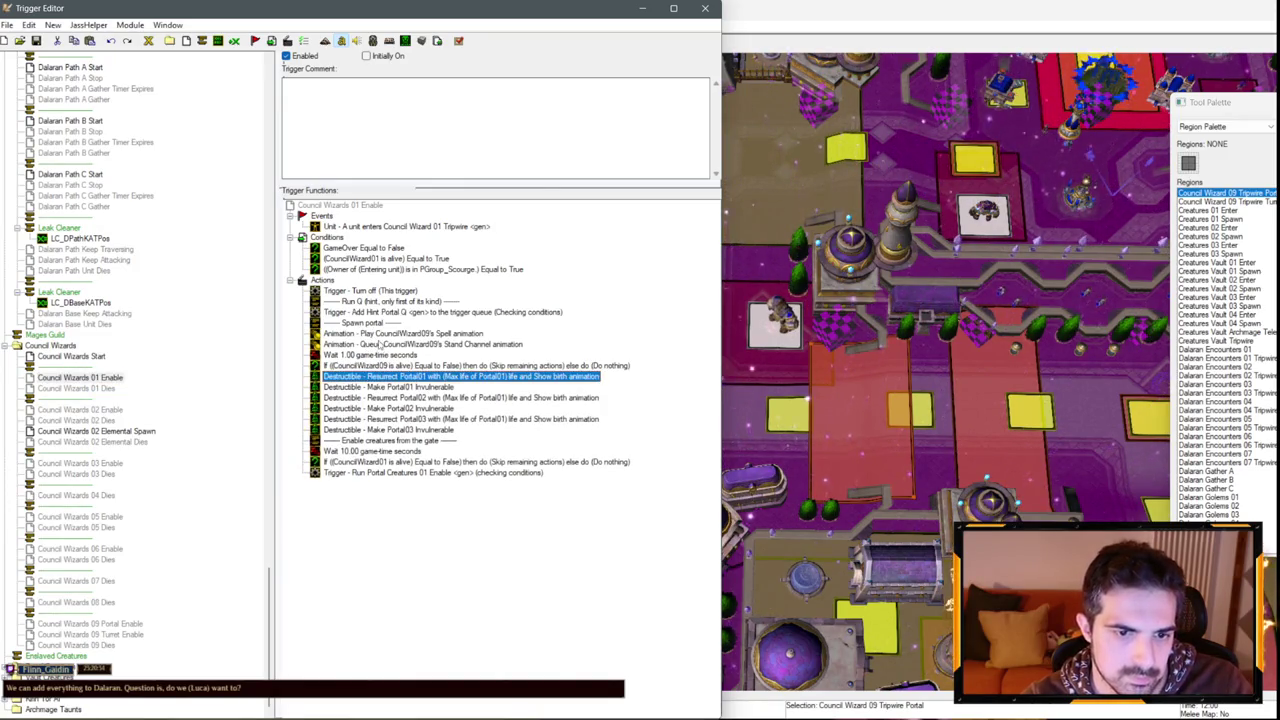
click(112, 623)
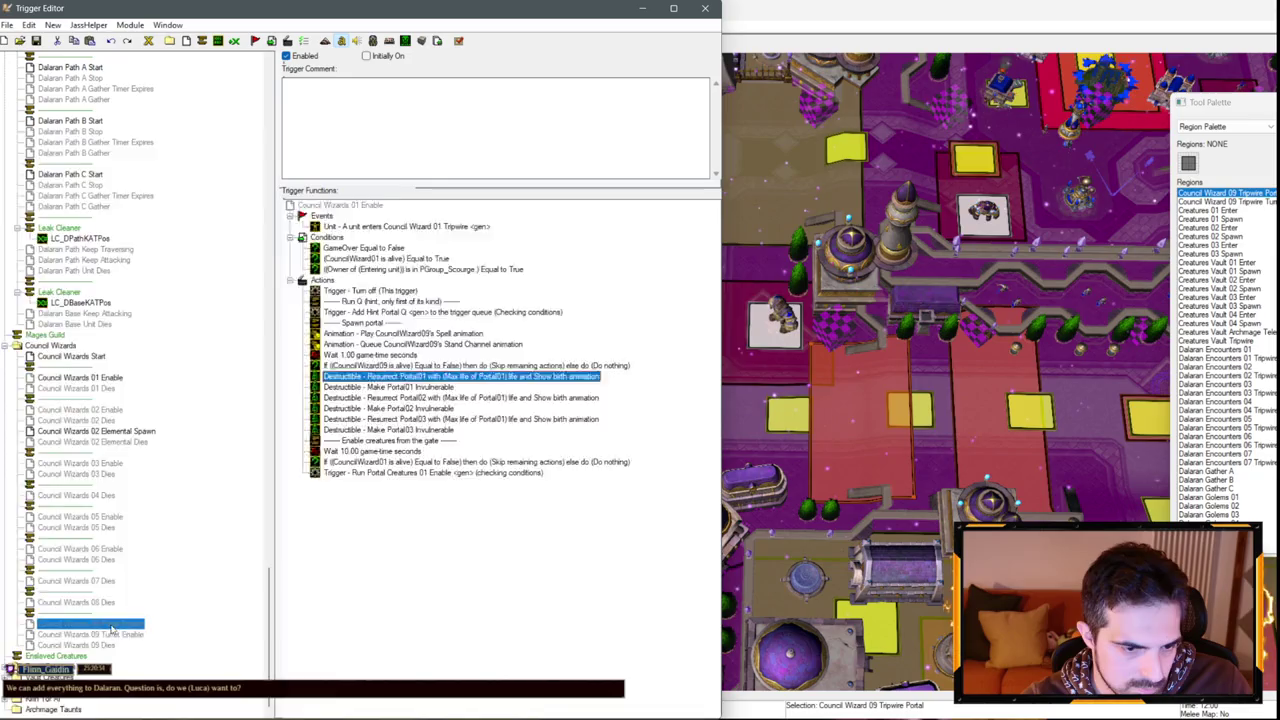
Set the Spell and Stand Channel animation units in Council Wizards 01 Enable to CouncilWizard01.
click(370, 377)
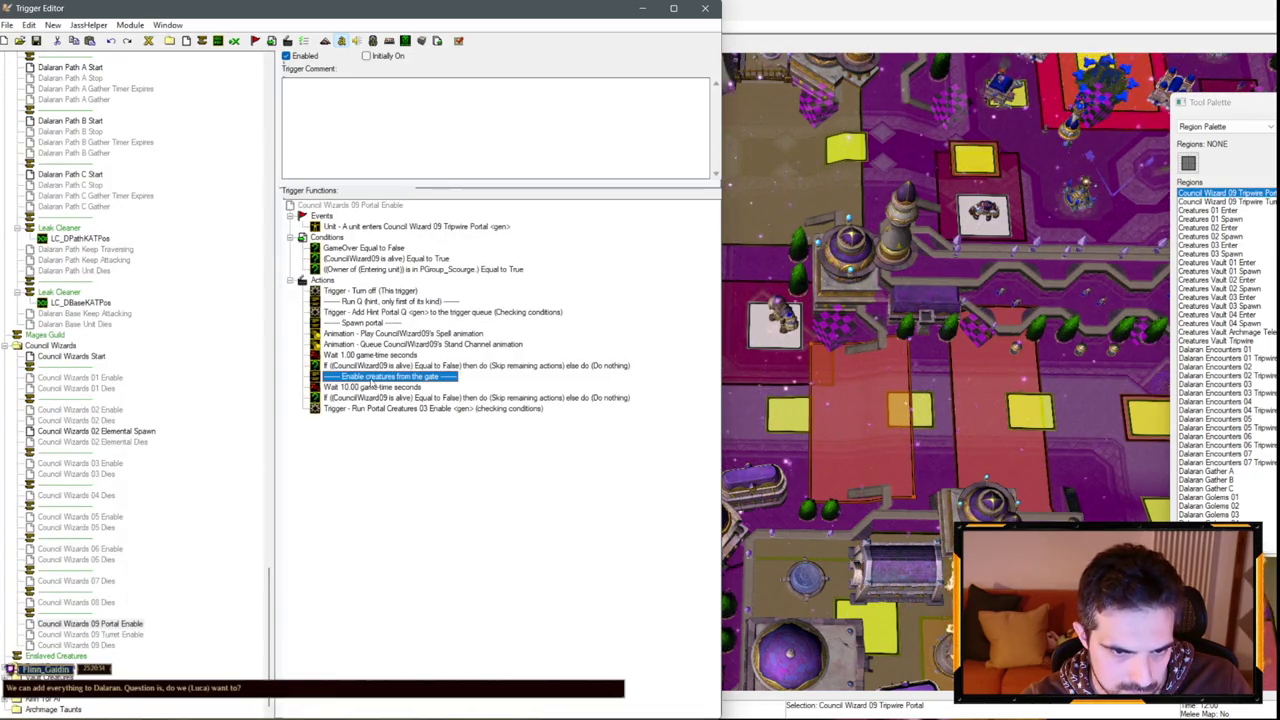
click(108, 378)
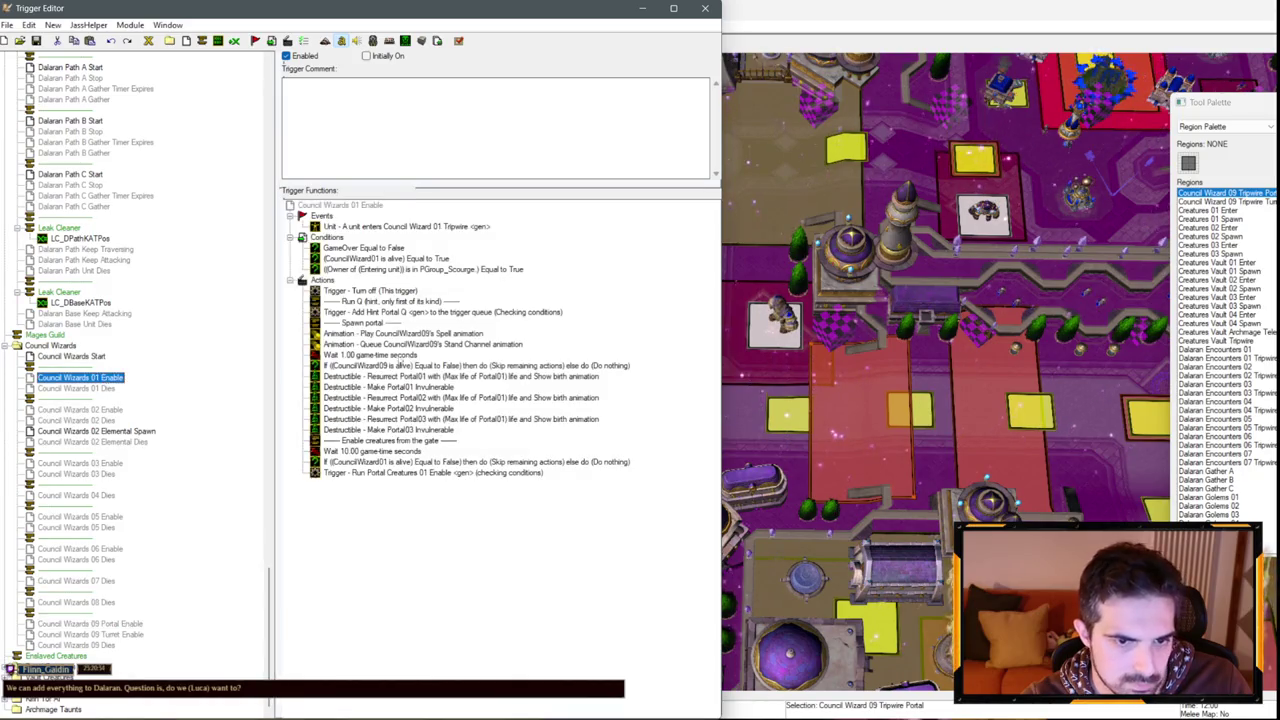
click(380, 344)
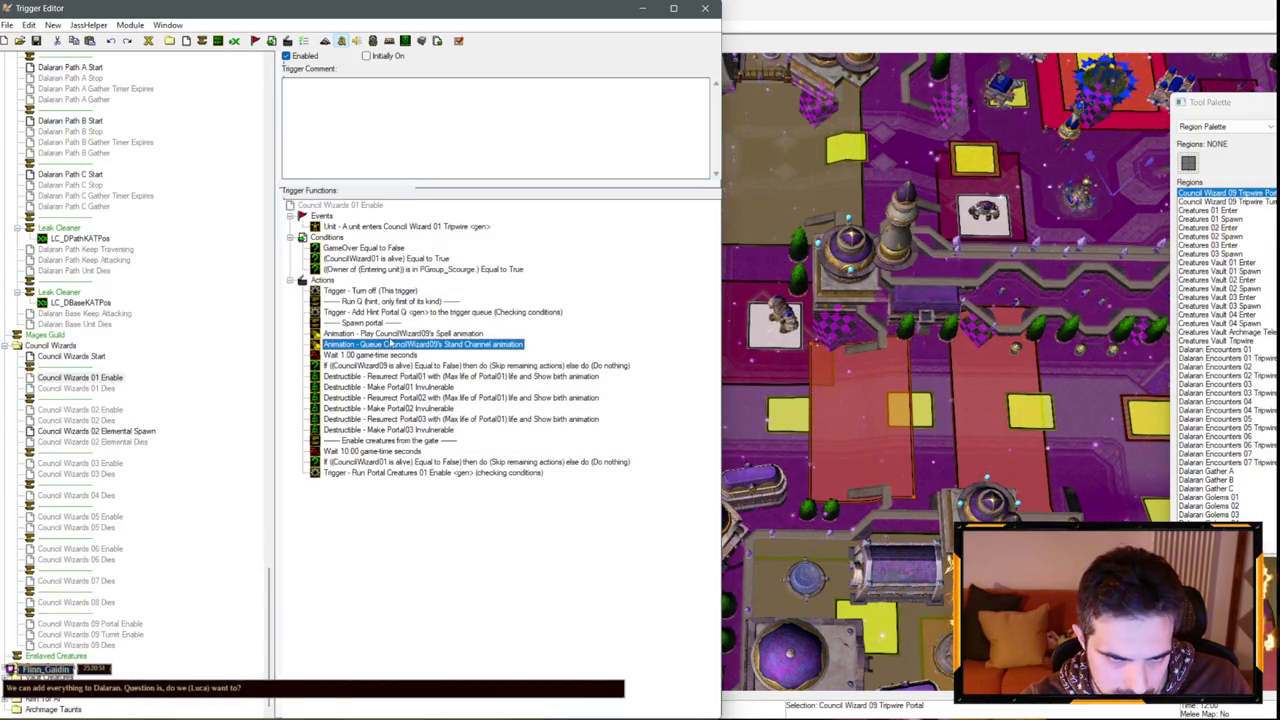
double_click(392, 334)
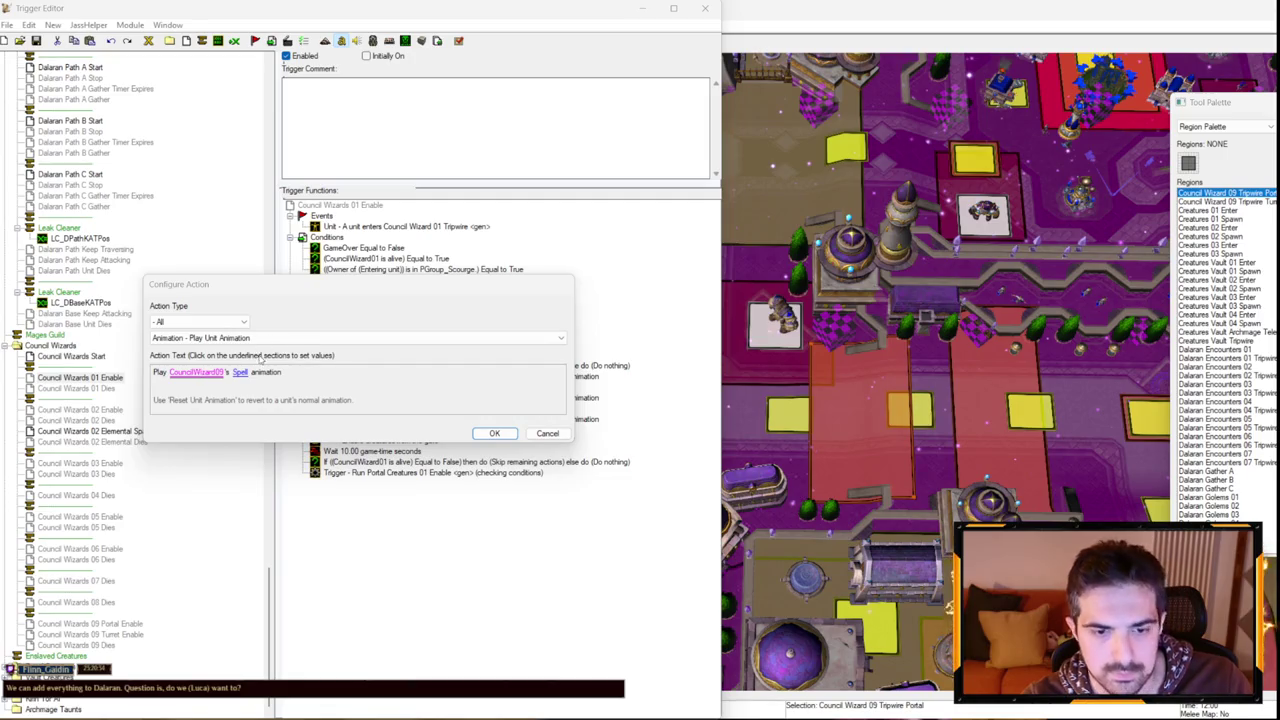
click(196, 372)
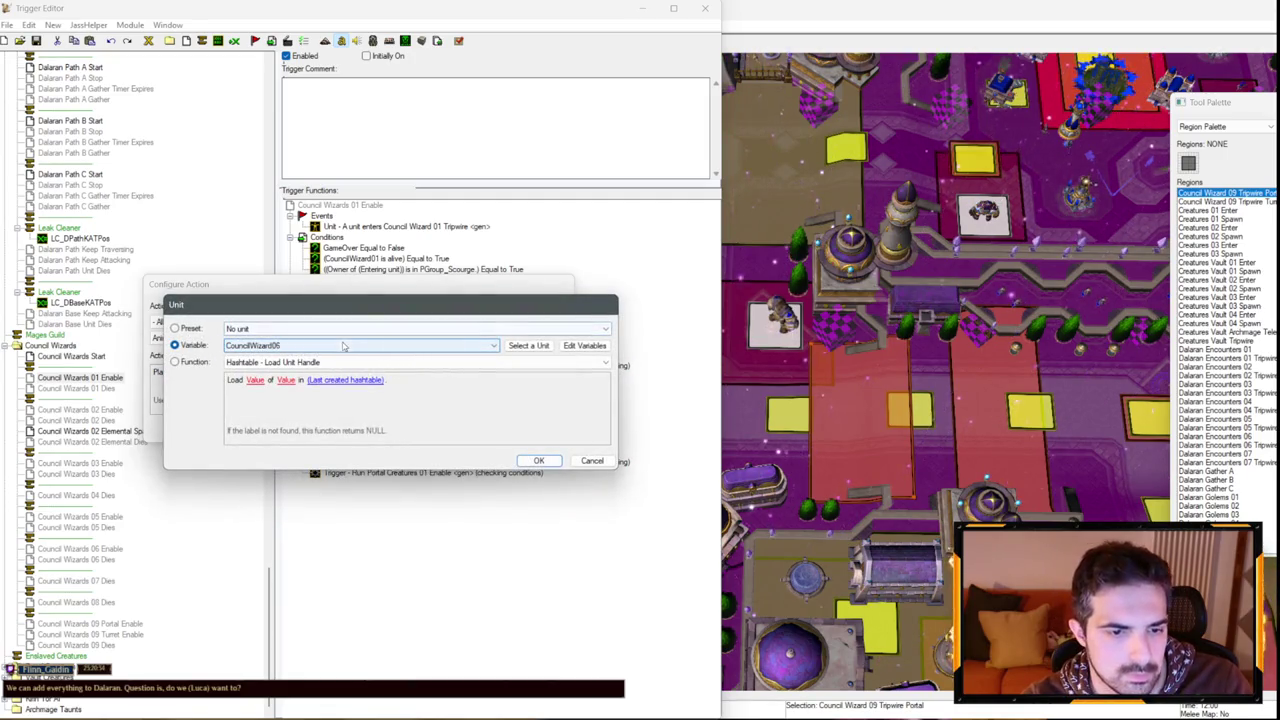
key(Escape)
key(Escape)
double_click(380, 344)
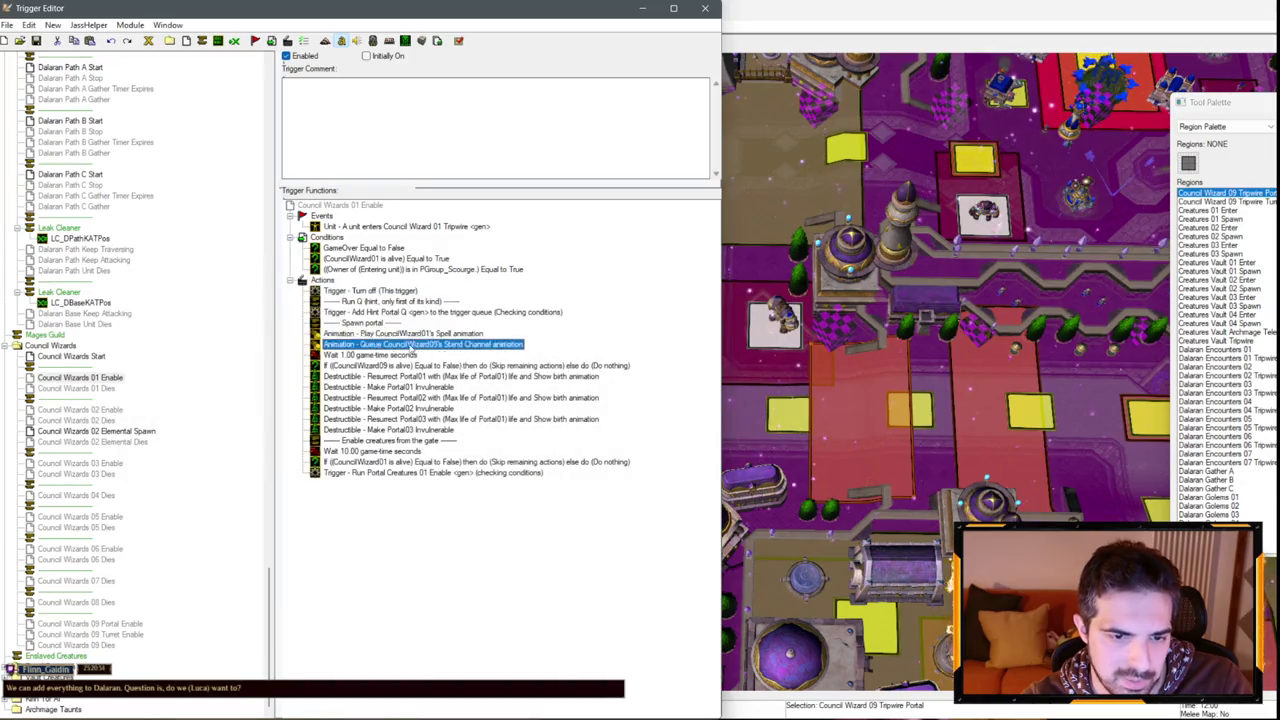
click(210, 375)
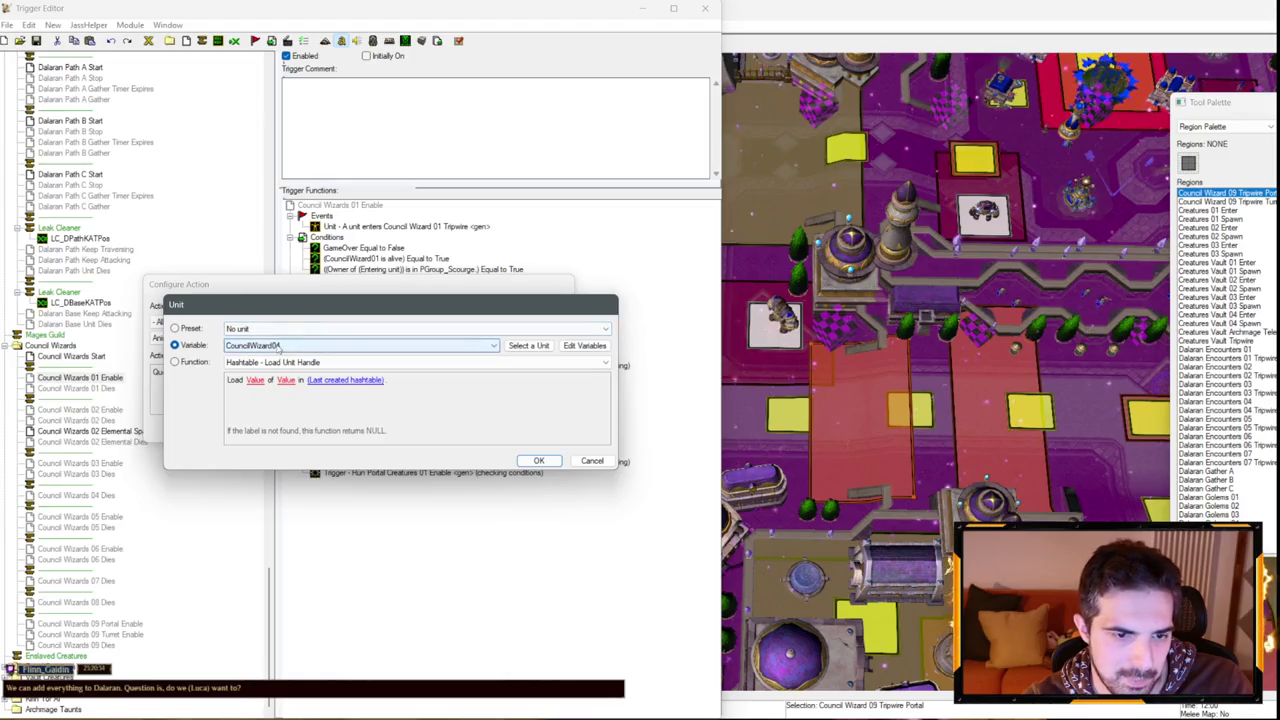
key(Return)
key(Return)
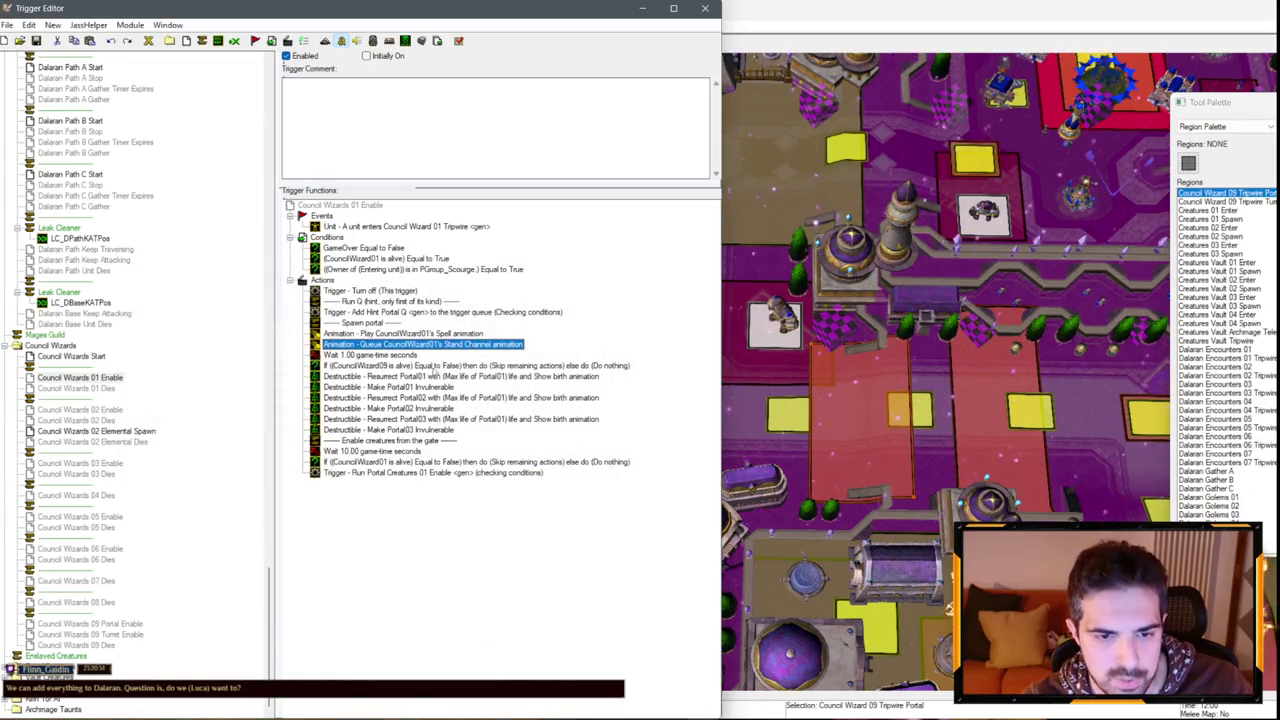
Replace the CouncilWizard09 alive check with the CouncilWizard01 one.
click(434, 365)
click(400, 461)
key(ctrl+c)
click(380, 365)
key(ctrl+v)
key(Delete)
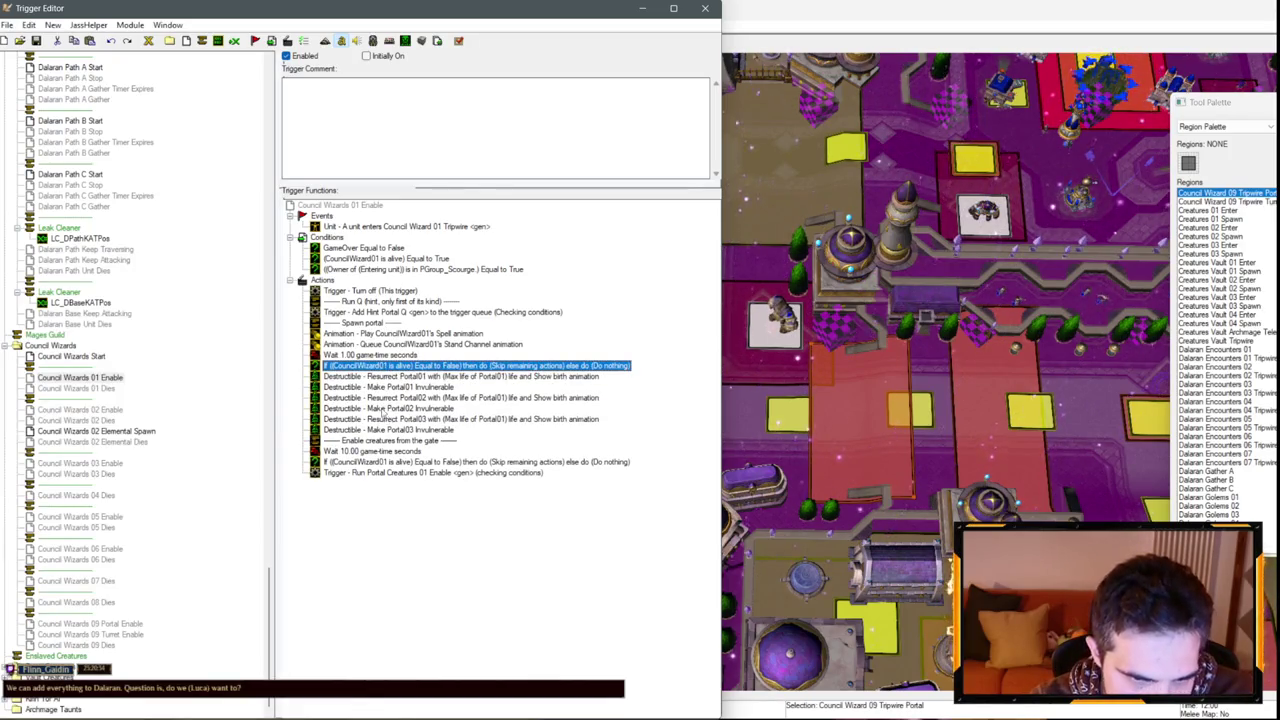
Select the Portal03 Resurrect and Invulnerable actions to carry into Council Wizards 09 Portal Enable.
click(385, 419)
shift+click(390, 429)
click(120, 628)
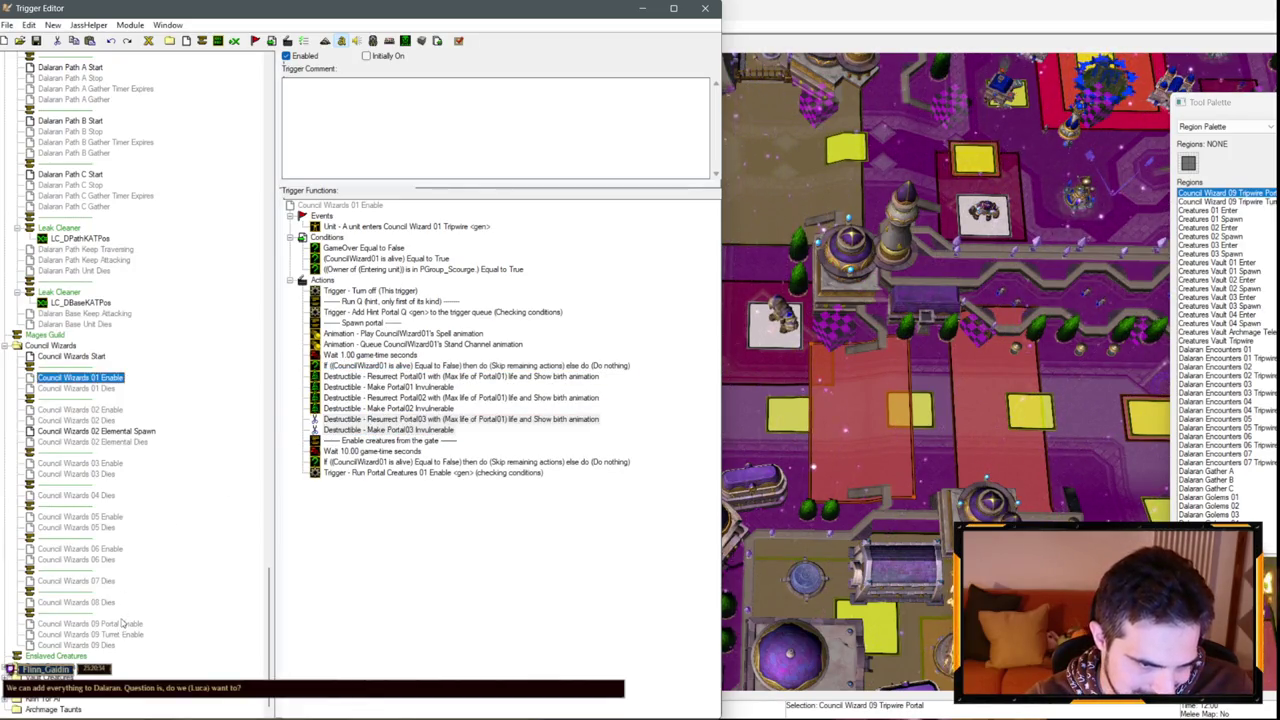
Paste the Portal03 Resurrect and Invulnerable actions into Council Wizards 09 Portal Enable.
click(375, 366)
key(ctrl+v)
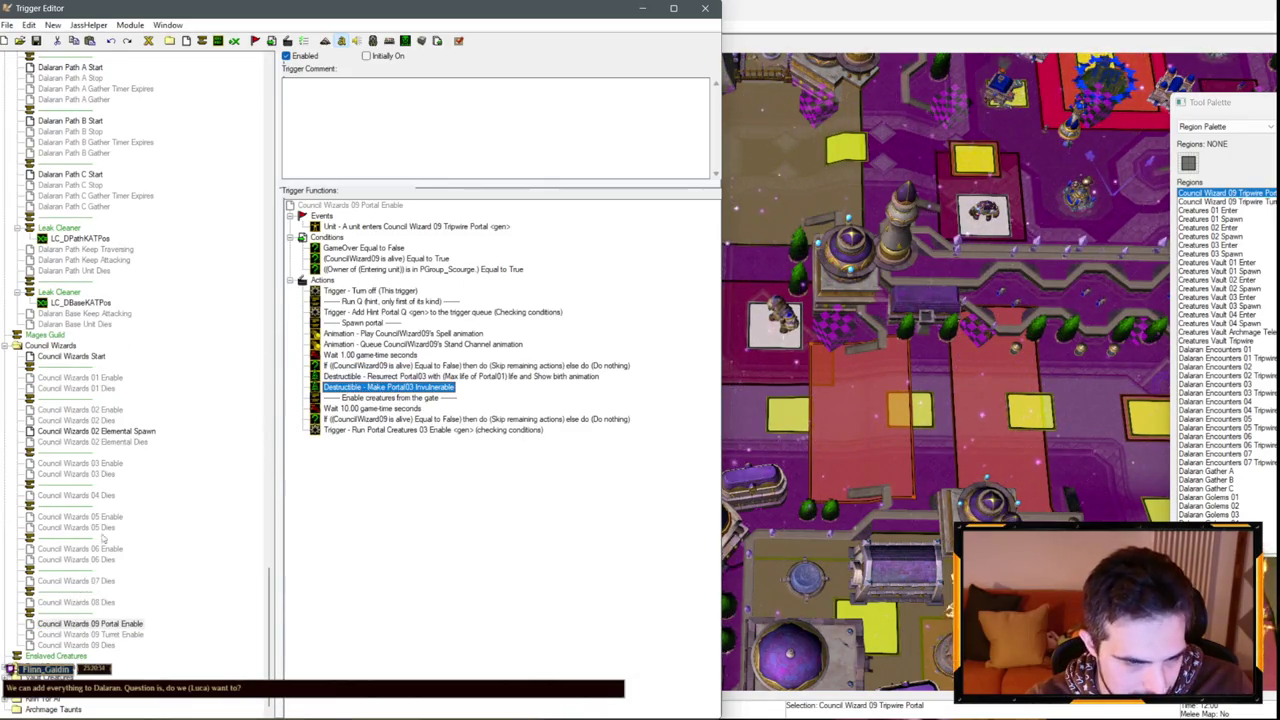
click(85, 410)
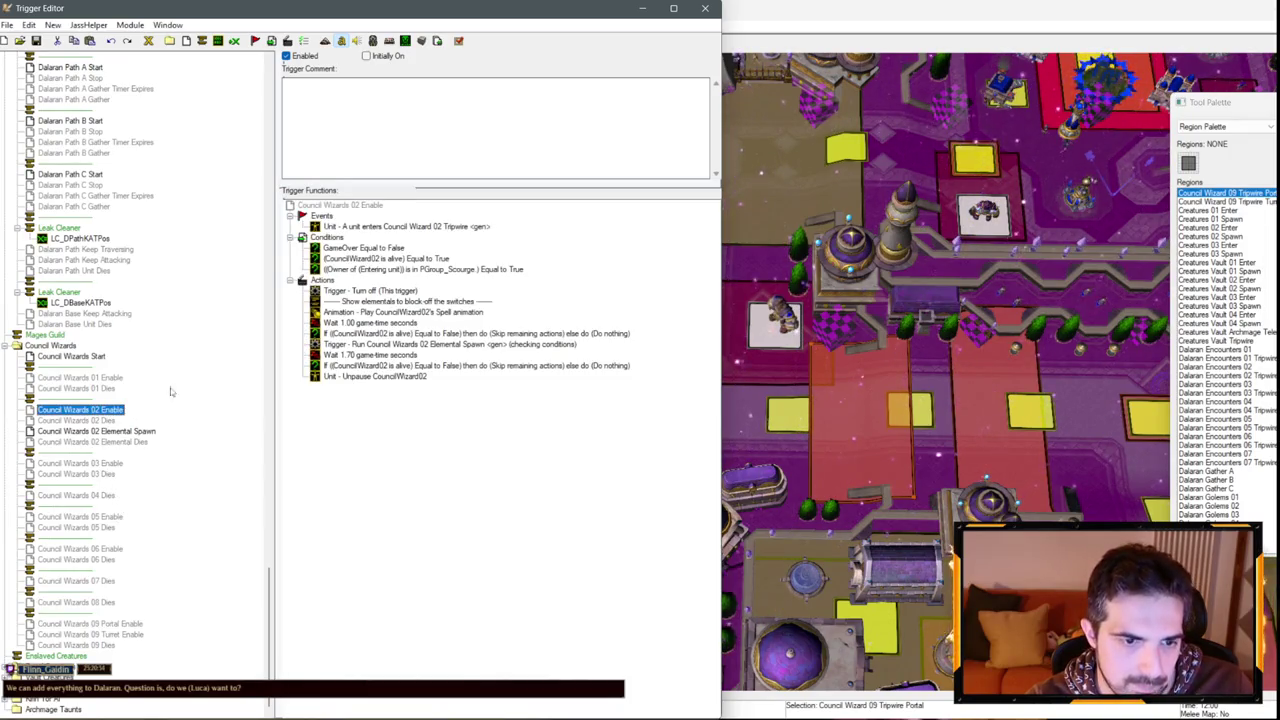
click(85, 377)
In Council Wizards 01 Enable, copy the spawn block and delete the Portal02 rows.
click(363, 323)
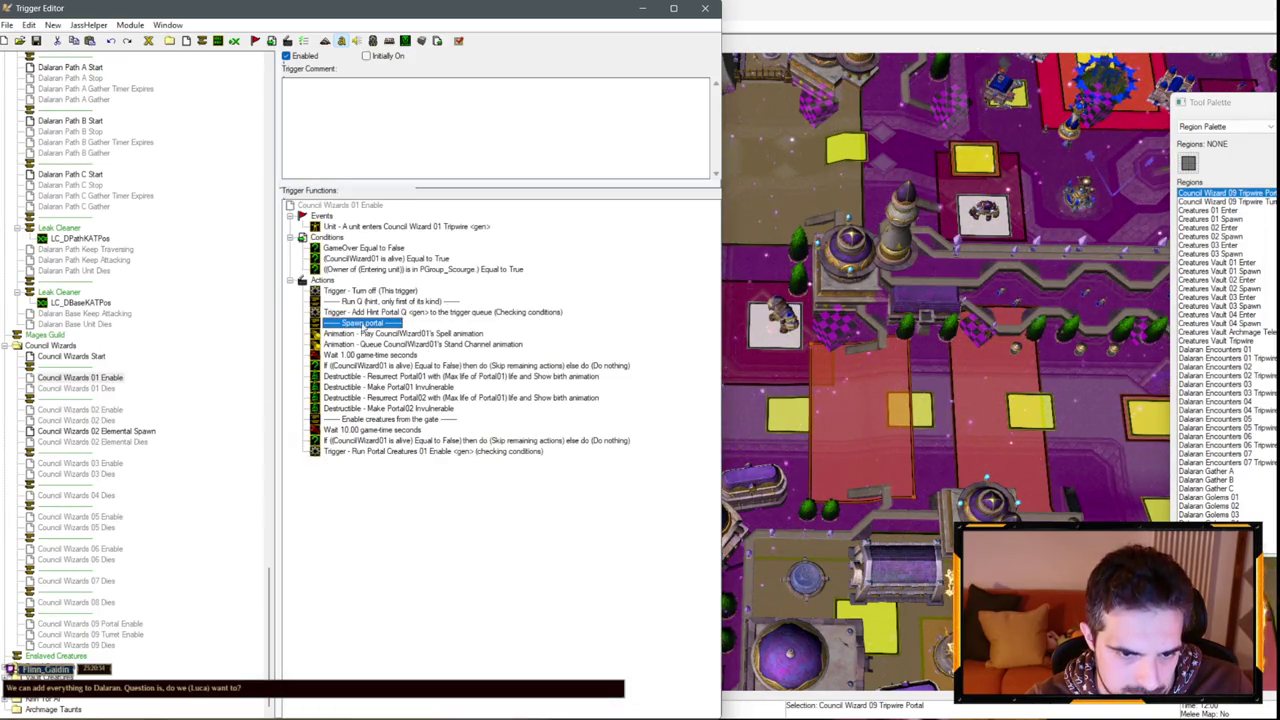
shift+click(405, 408)
ctrl+click(402, 377)
ctrl+click(401, 387)
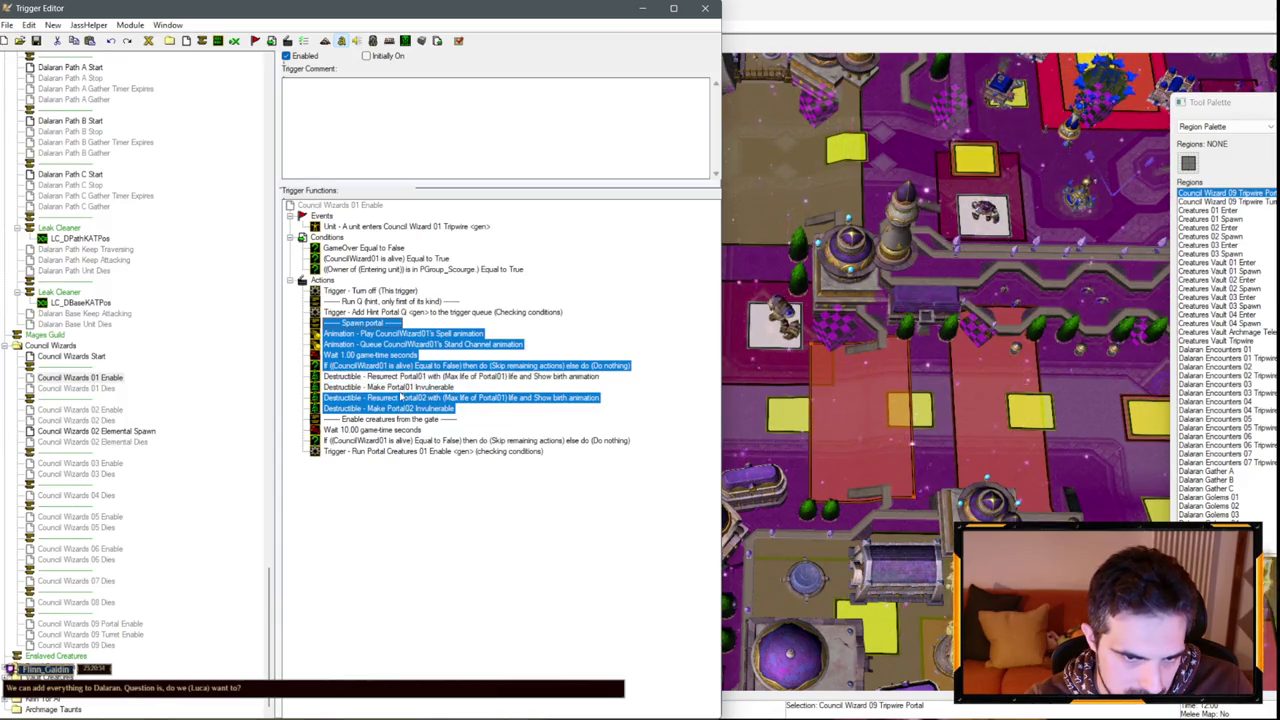
key(Delete)
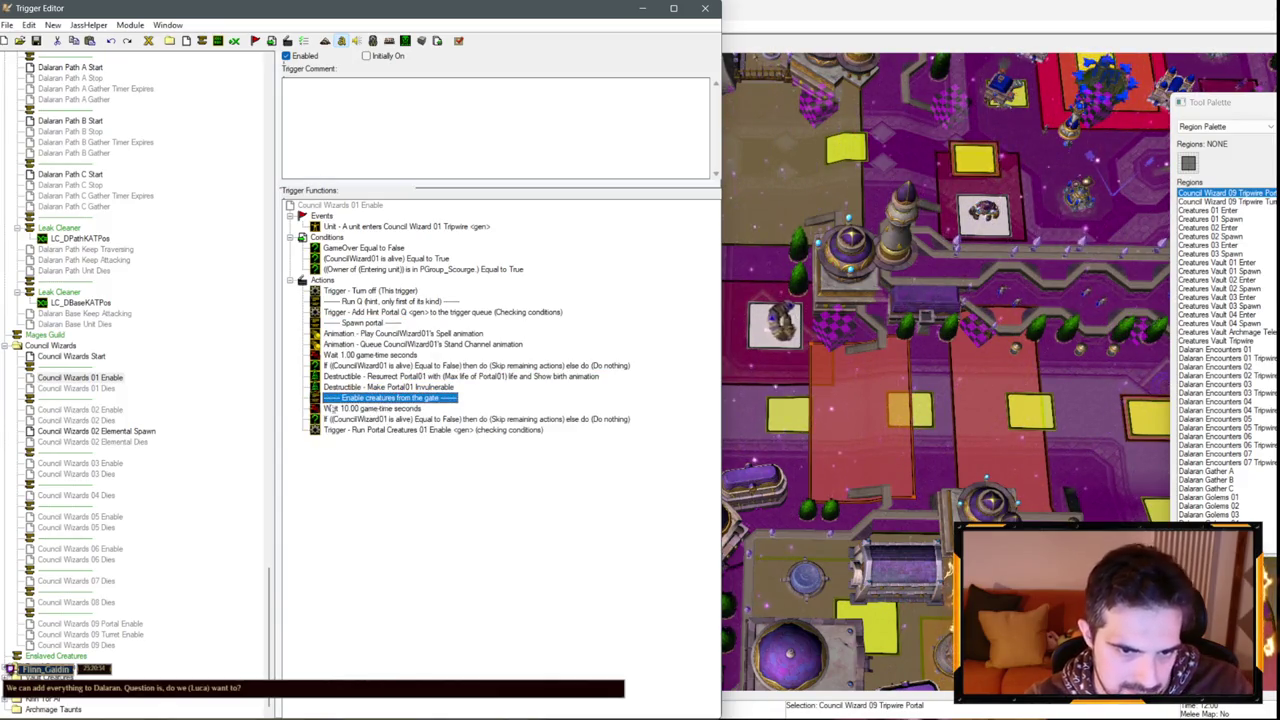
click(116, 546)
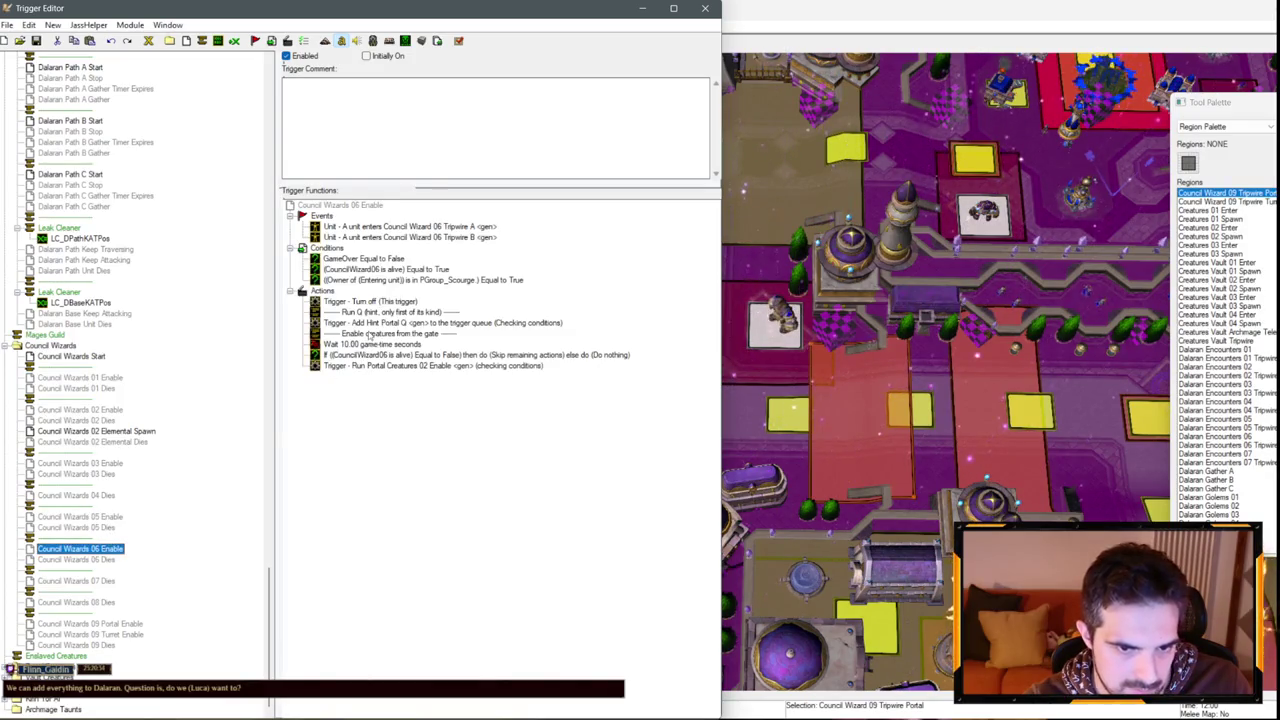
Paste the spawn portal block into Council Wizards 06 Enable with both animations on CouncilWizard06.
click(368, 334)
key(ctrl+v)
double_click(390, 344)
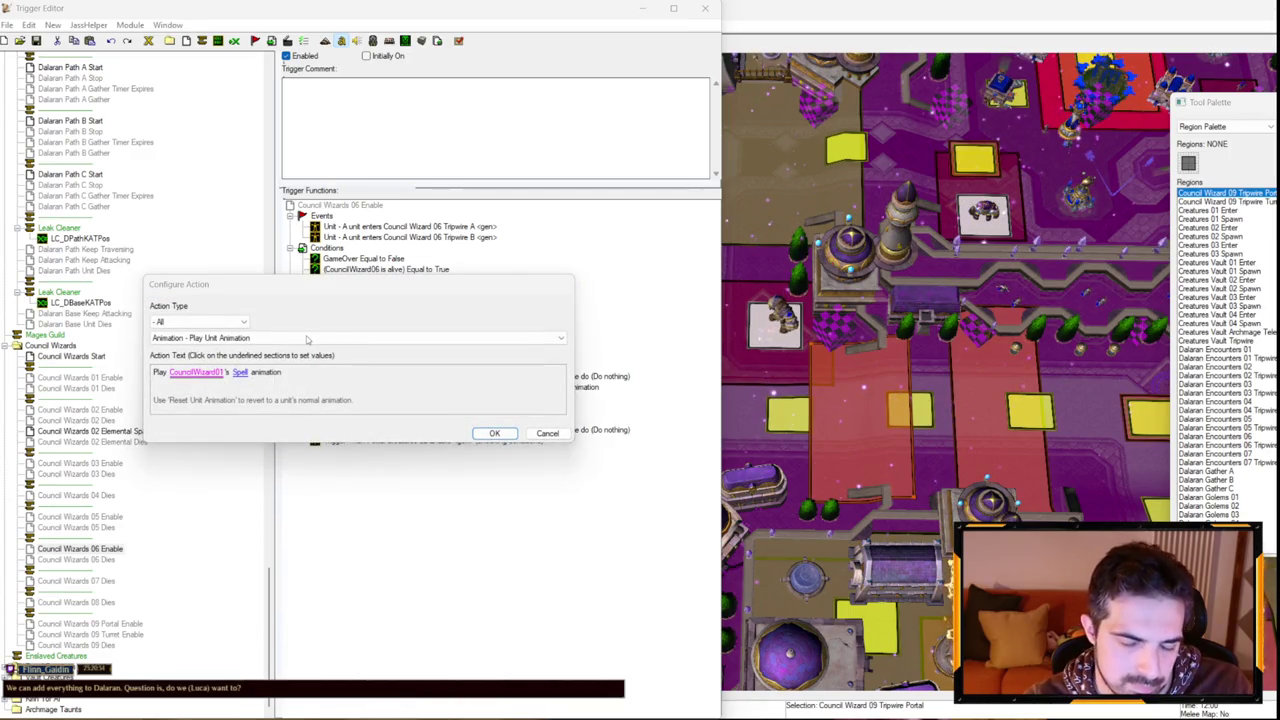
click(196, 372)
key(Return)
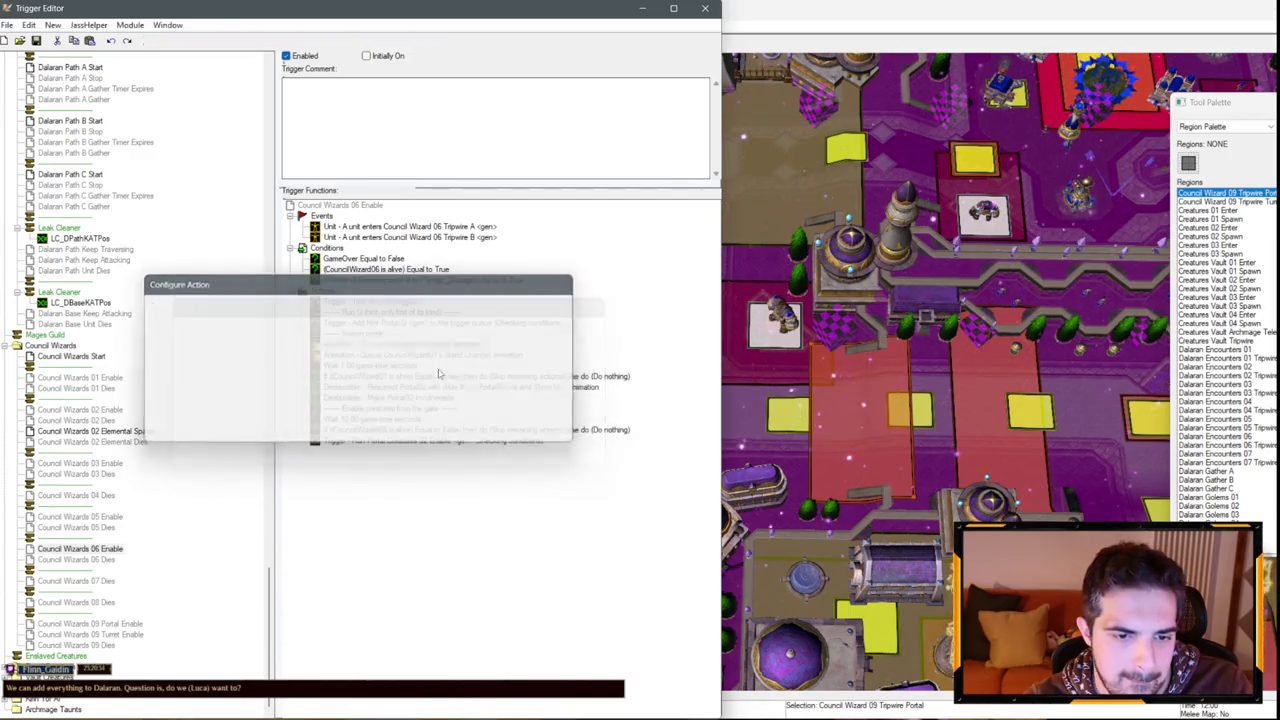
key(Return)
double_click(251, 355)
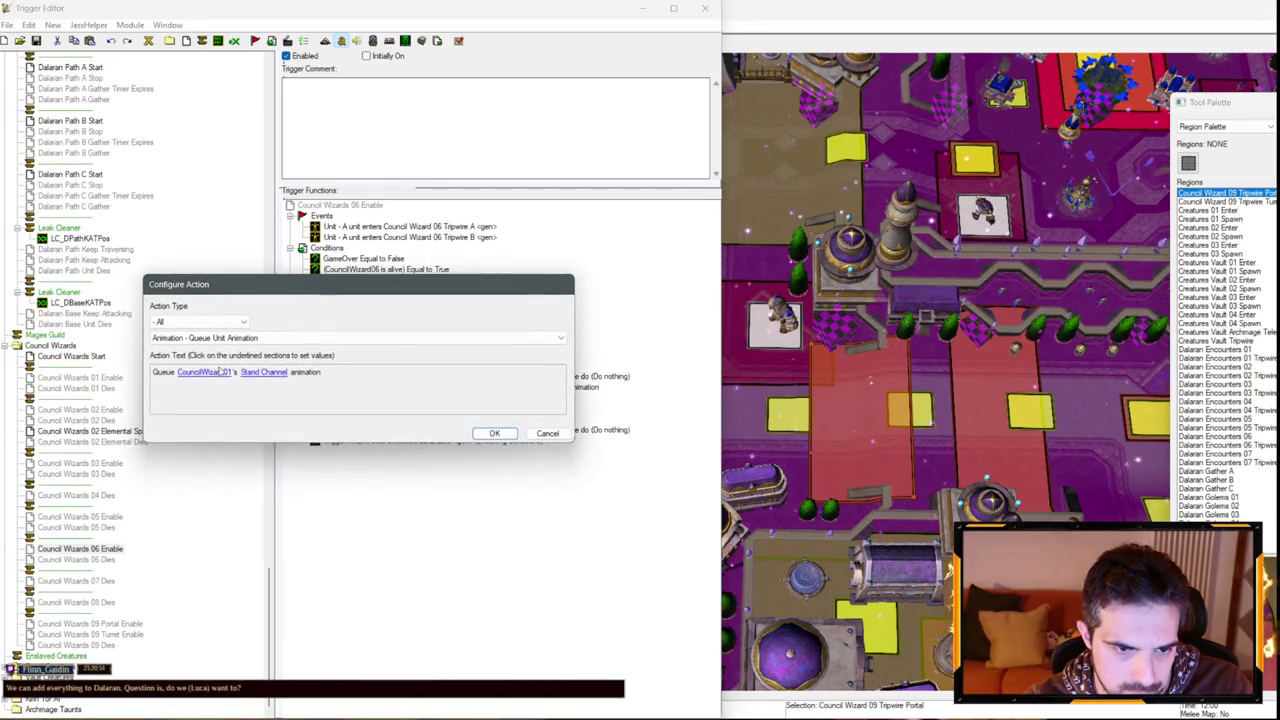
click(212, 371)
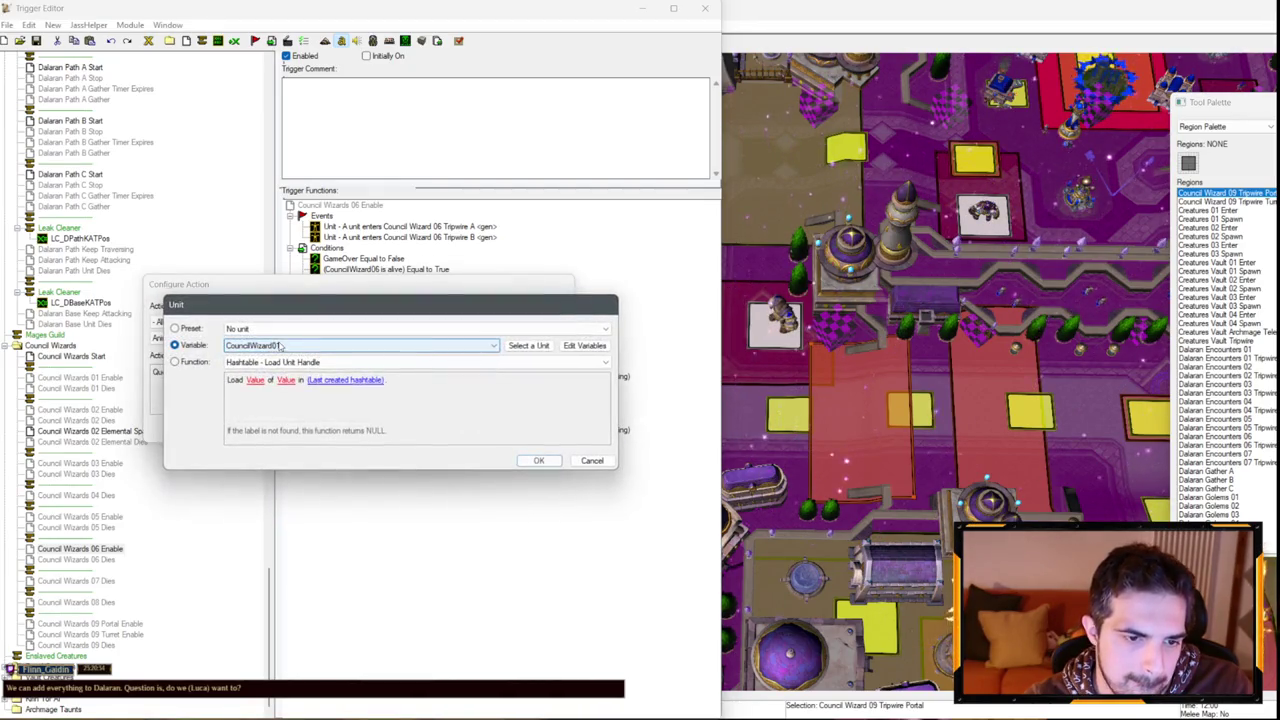
key(Return)
key(Return)
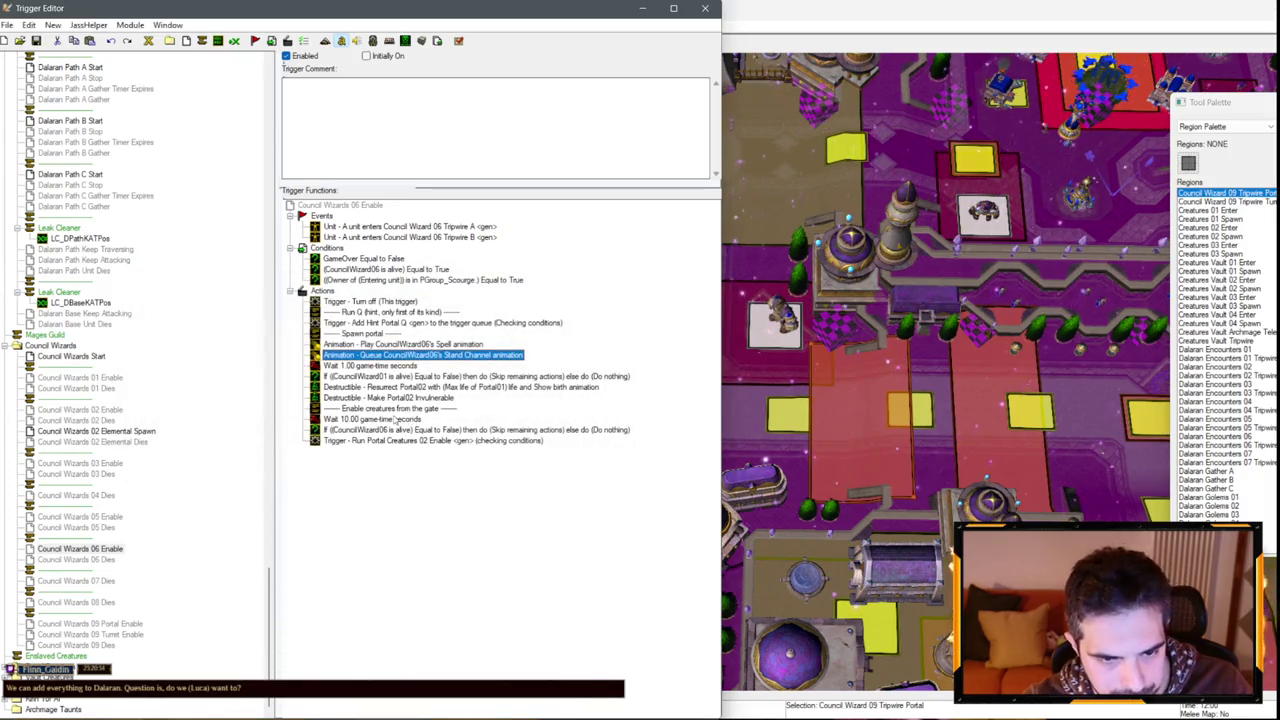
Swap the CouncilWizard01 alive check for the CouncilWizard06 one.
click(395, 419)
drag(395, 429, 352, 378)
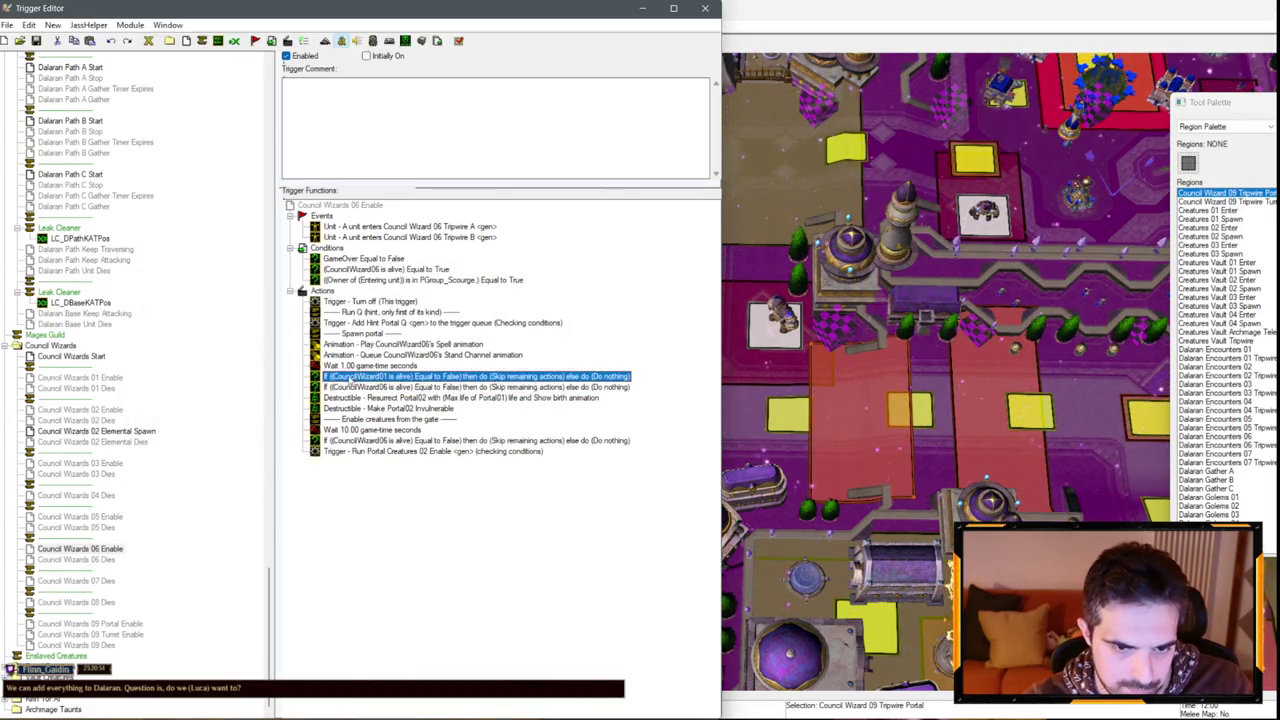
key(Delete)
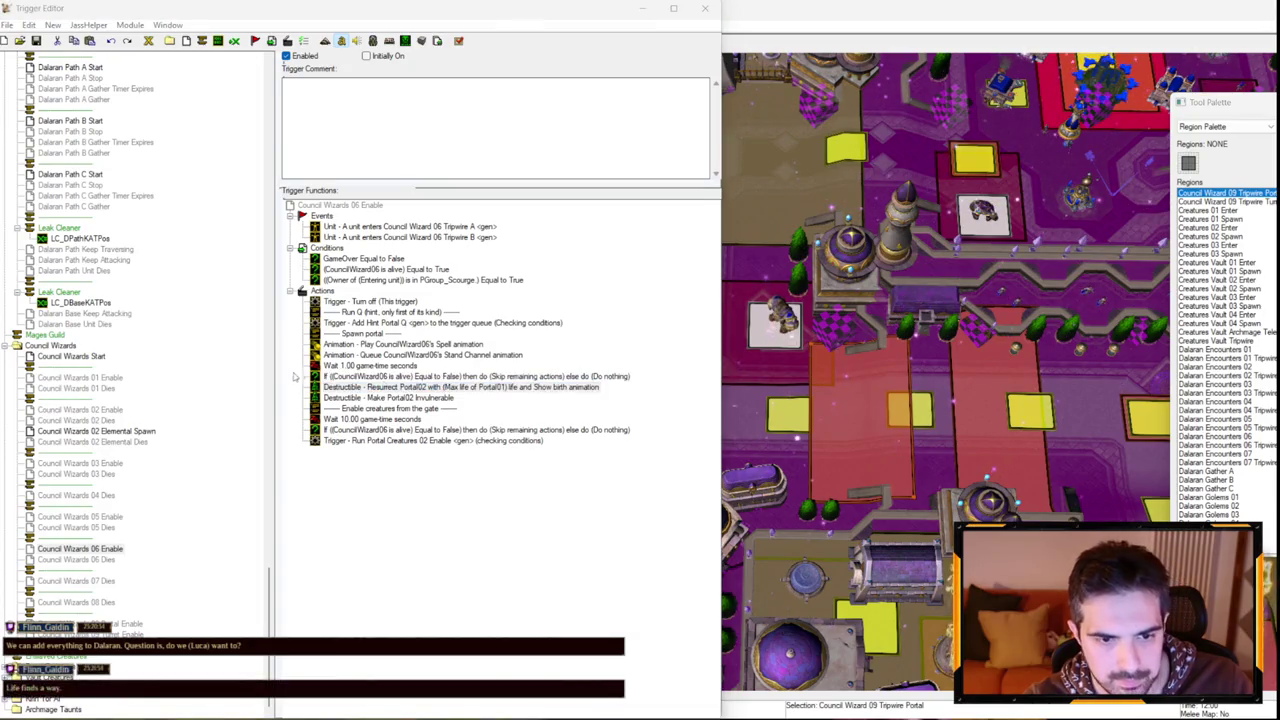
Make the Resurrect action use Portal02's max life.
double_click(325, 386)
click(265, 377)
click(275, 380)
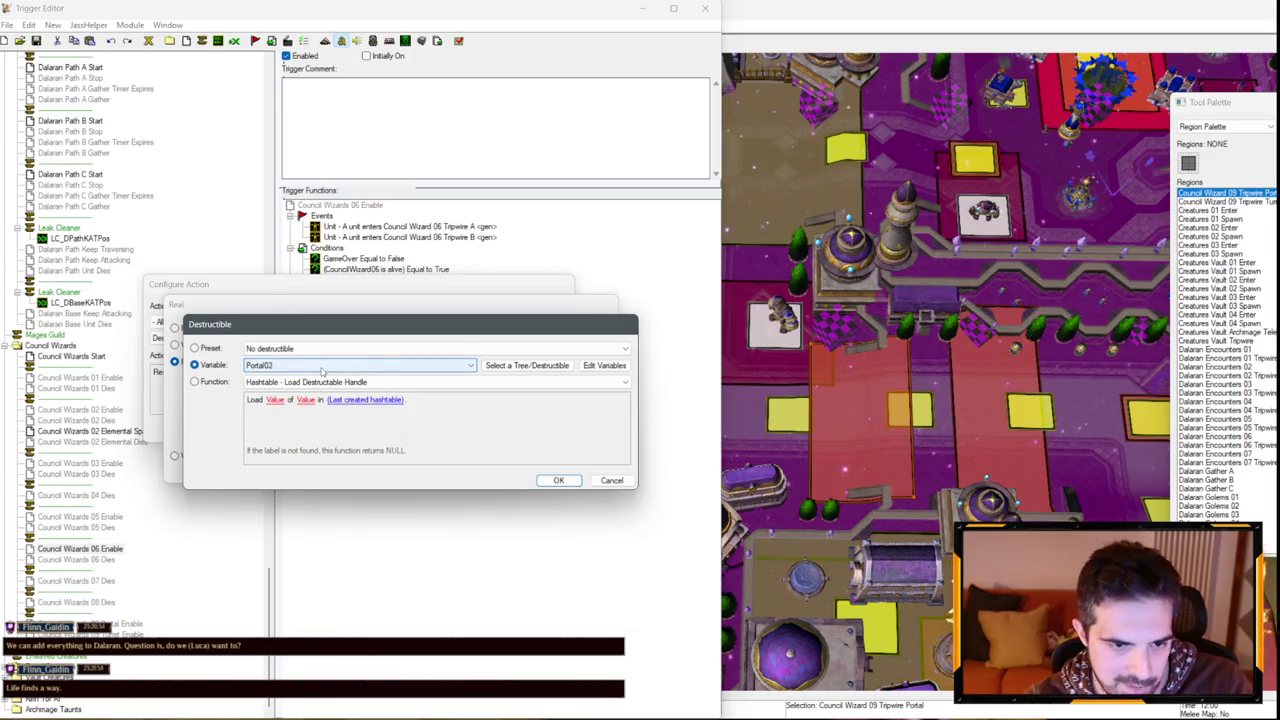
key(Return)
key(Return)
key(Return)
click(133, 630)
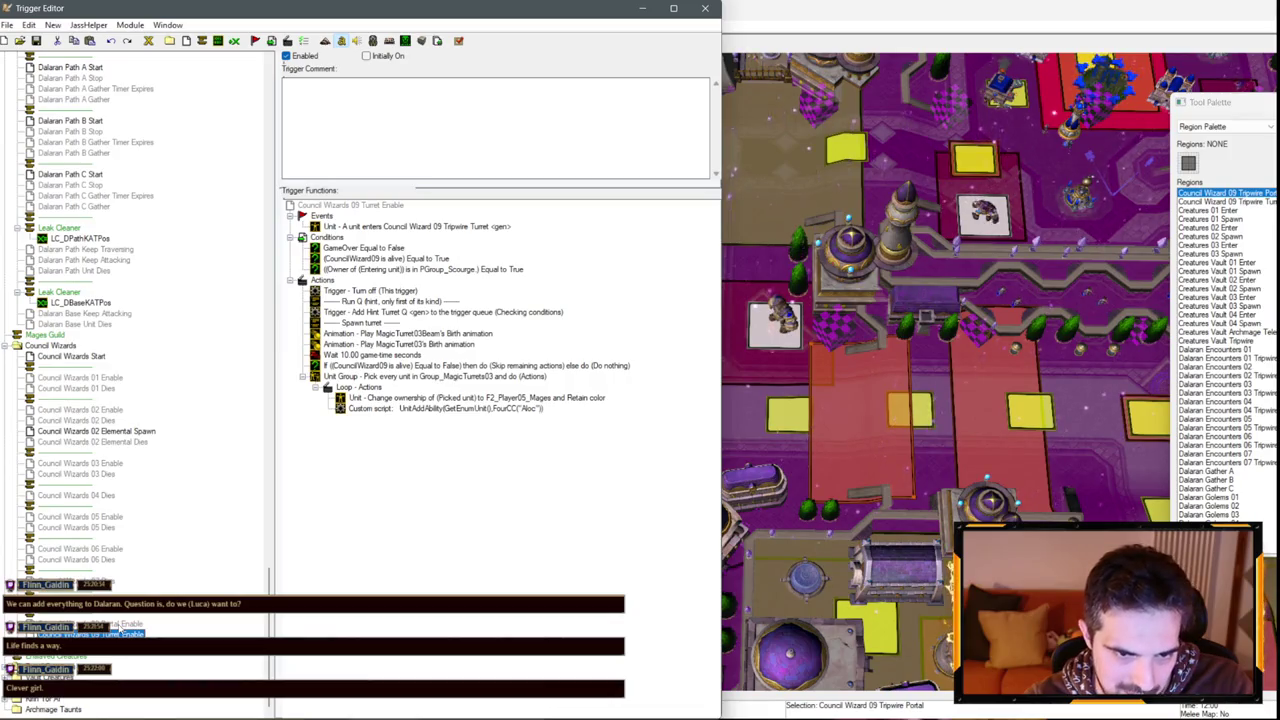
Change the Portal03 Resurrect's max life source from Portal01 to Portal03.
click(120, 624)
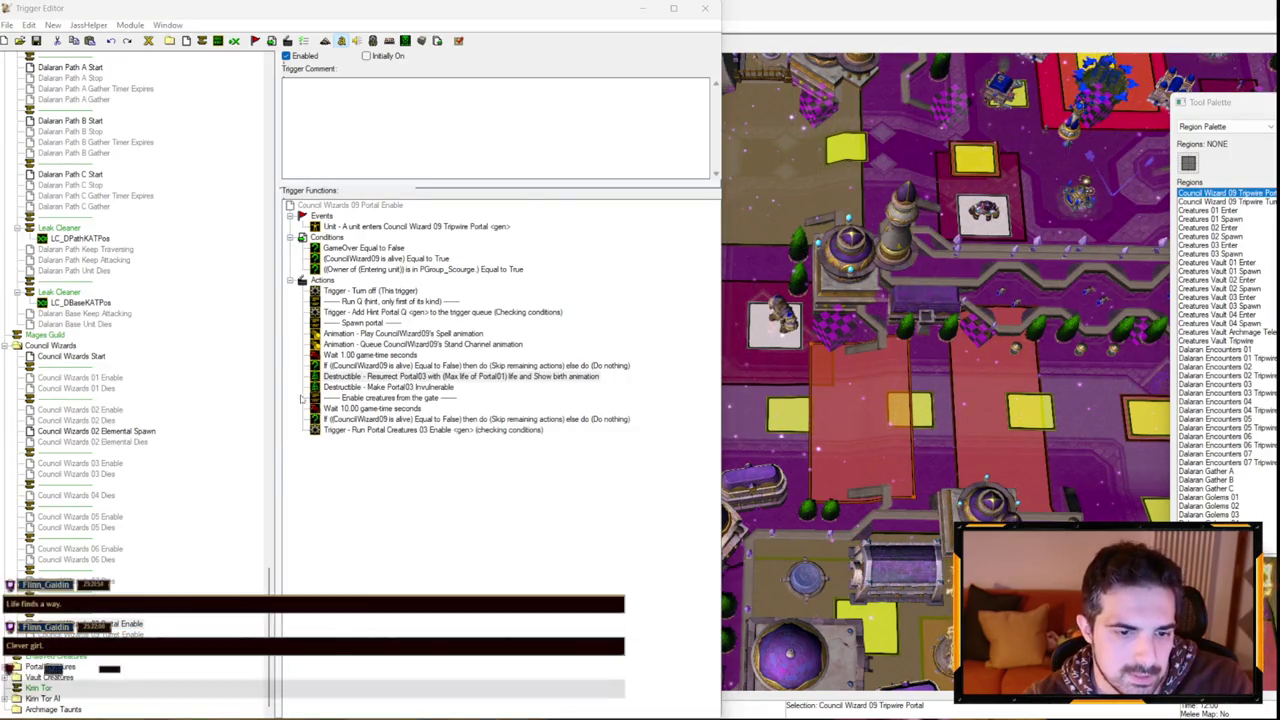
double_click(320, 376)
click(265, 371)
click(275, 380)
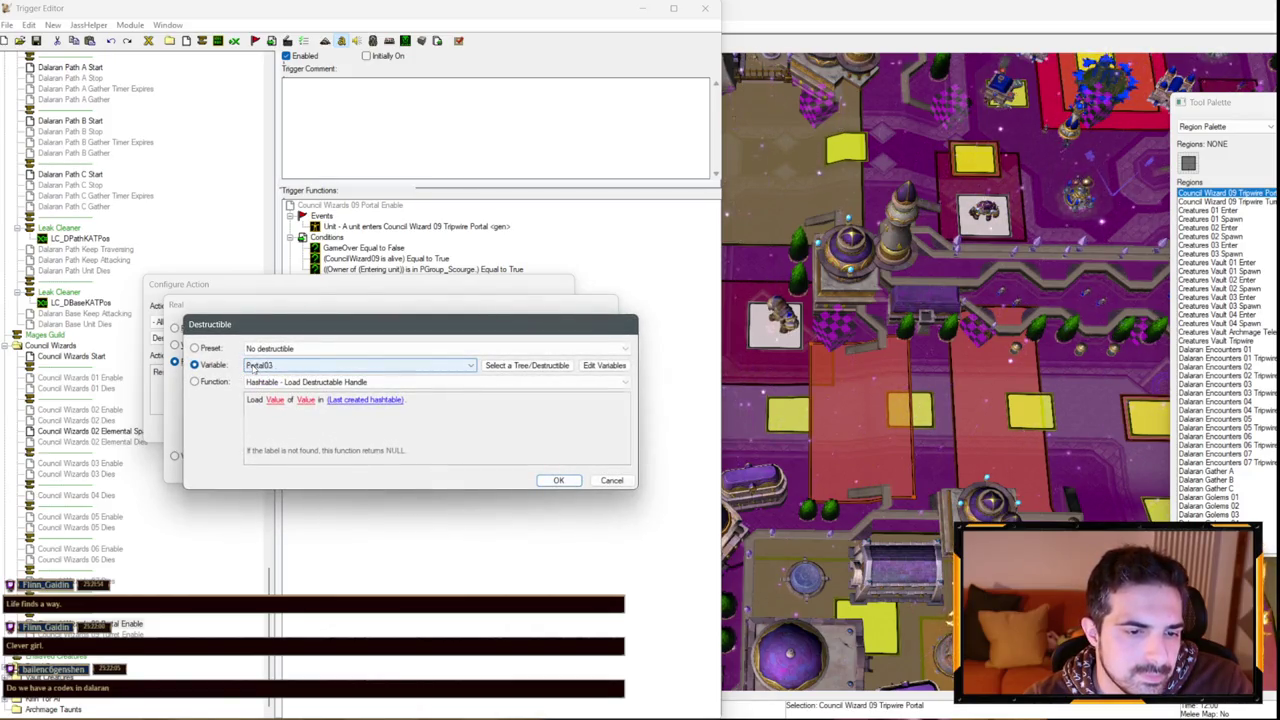
key(Return)
key(Return)
key(Return)
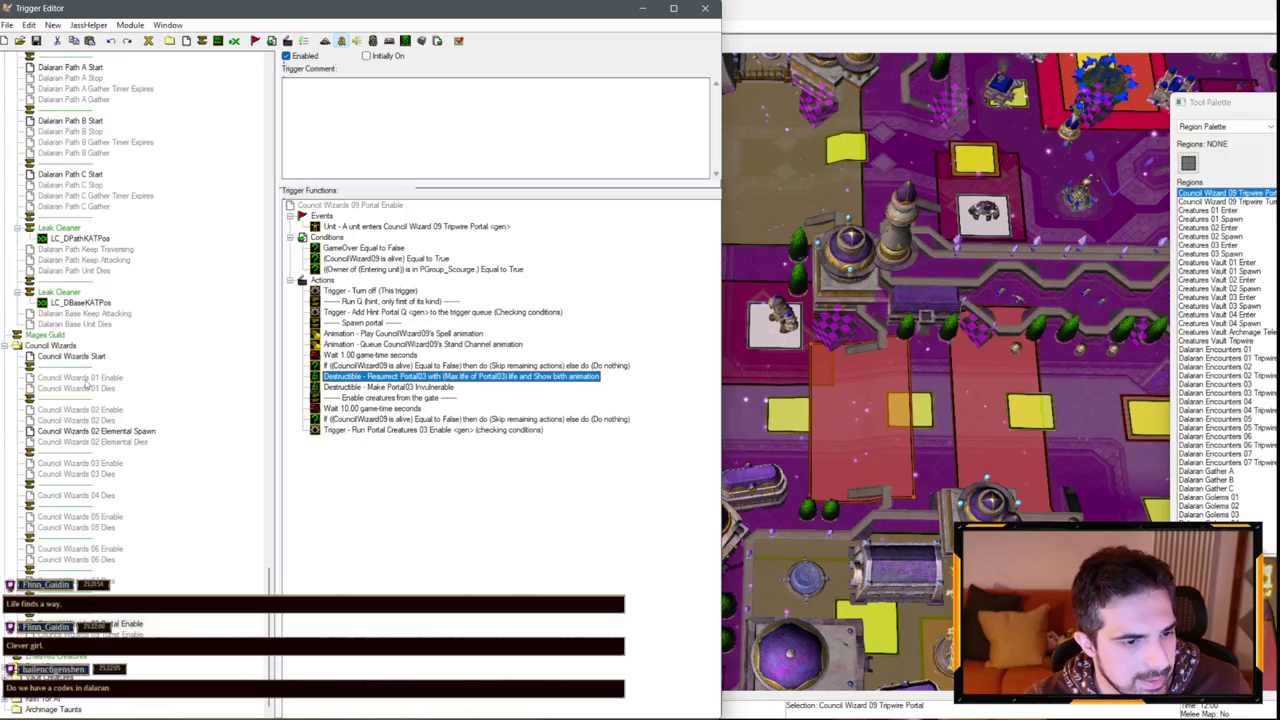
click(80, 378)
scroll(83, 313, up, 20)
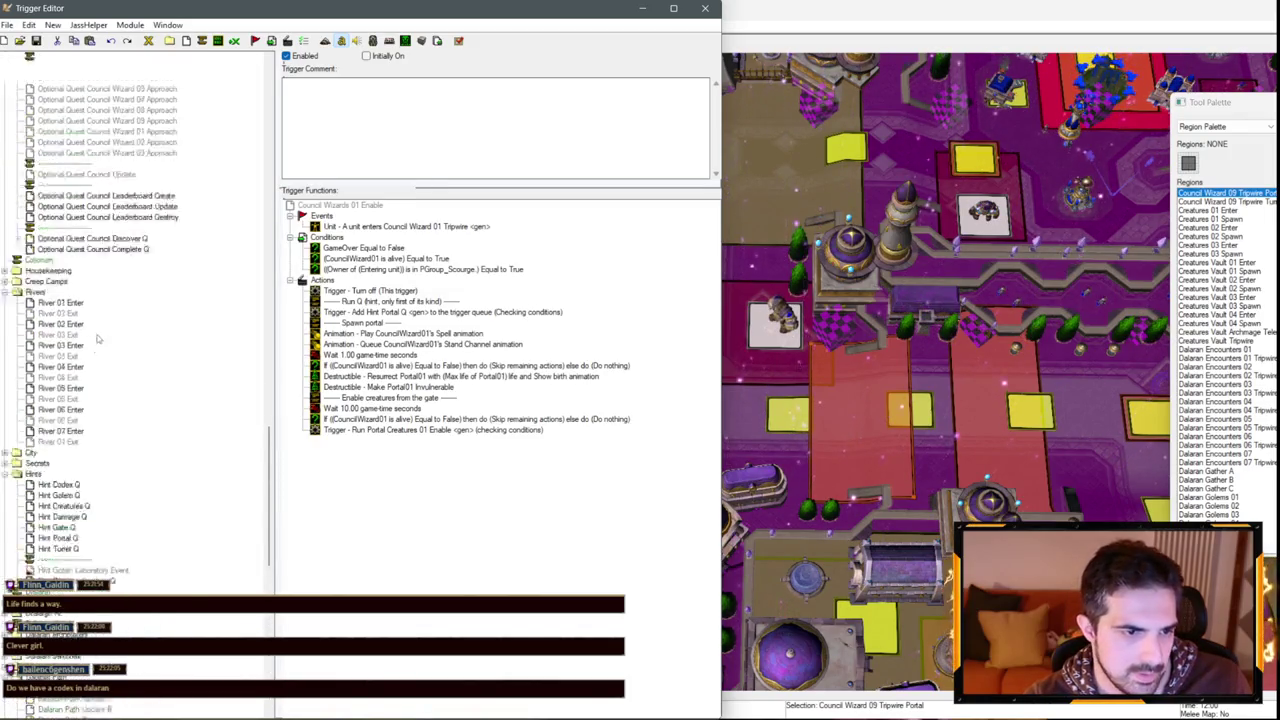
Delete the Council Wizard 01 and 06 Stand Channel animation actions from Init 05 Units, then minimize the editor.
scroll(92, 353, up, 10)
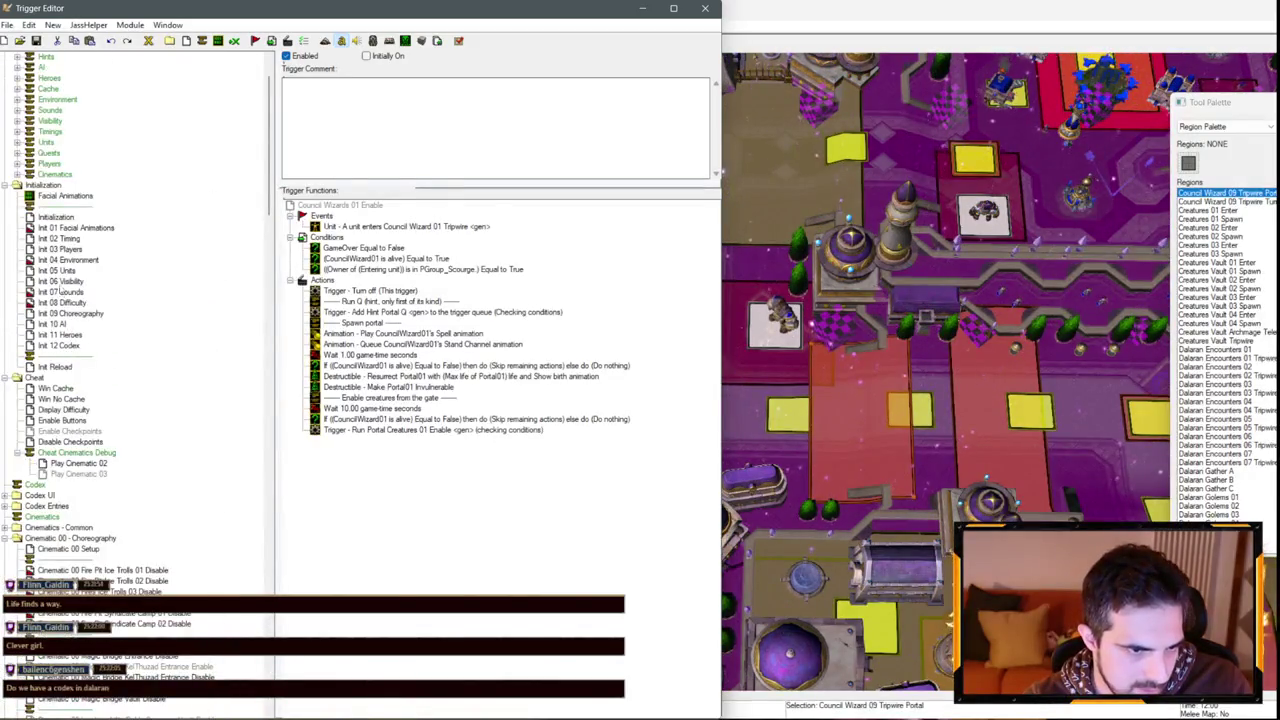
click(56, 270)
scroll(406, 393, down, 10)
scroll(424, 394, up, 6)
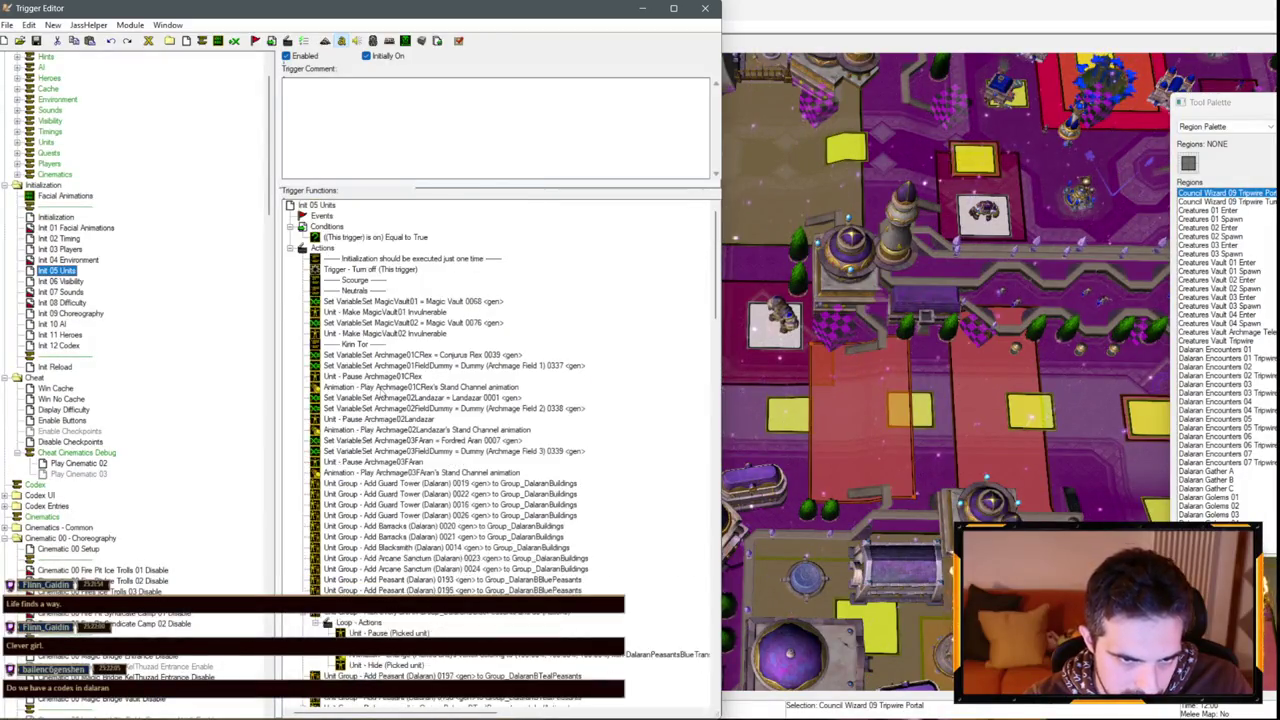
scroll(385, 393, down, 20)
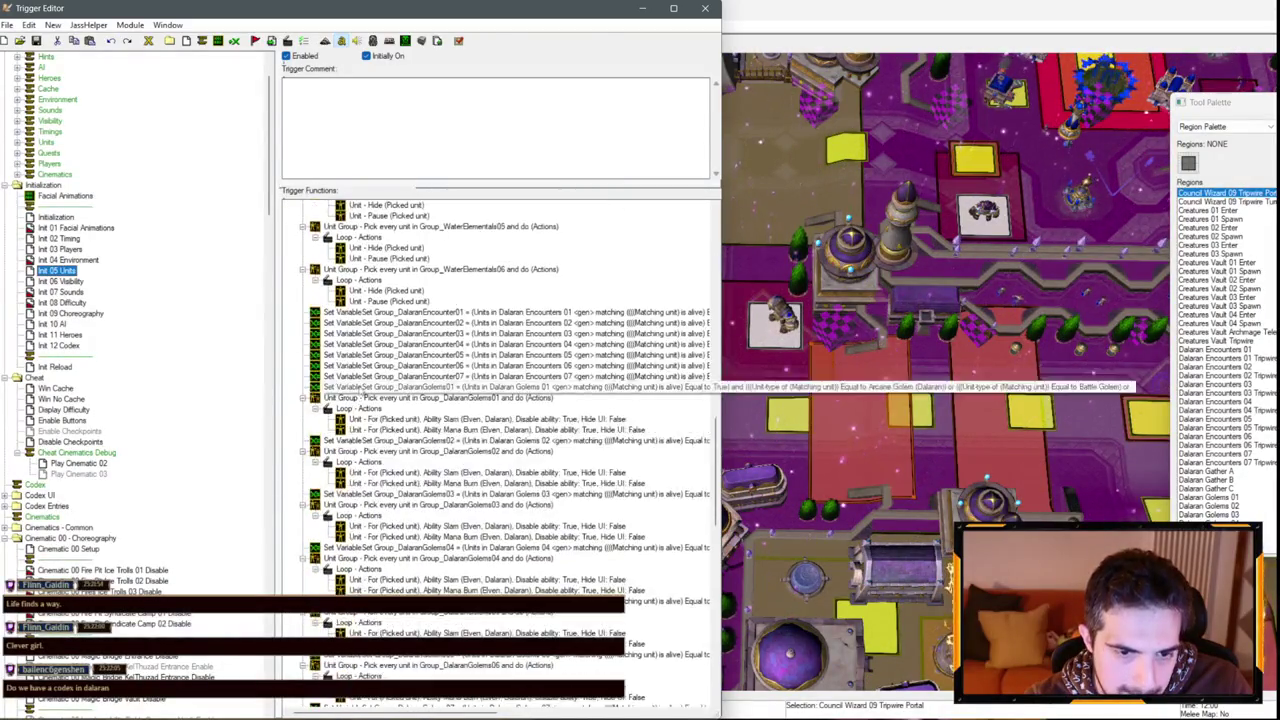
scroll(354, 401, down, 10)
click(420, 484)
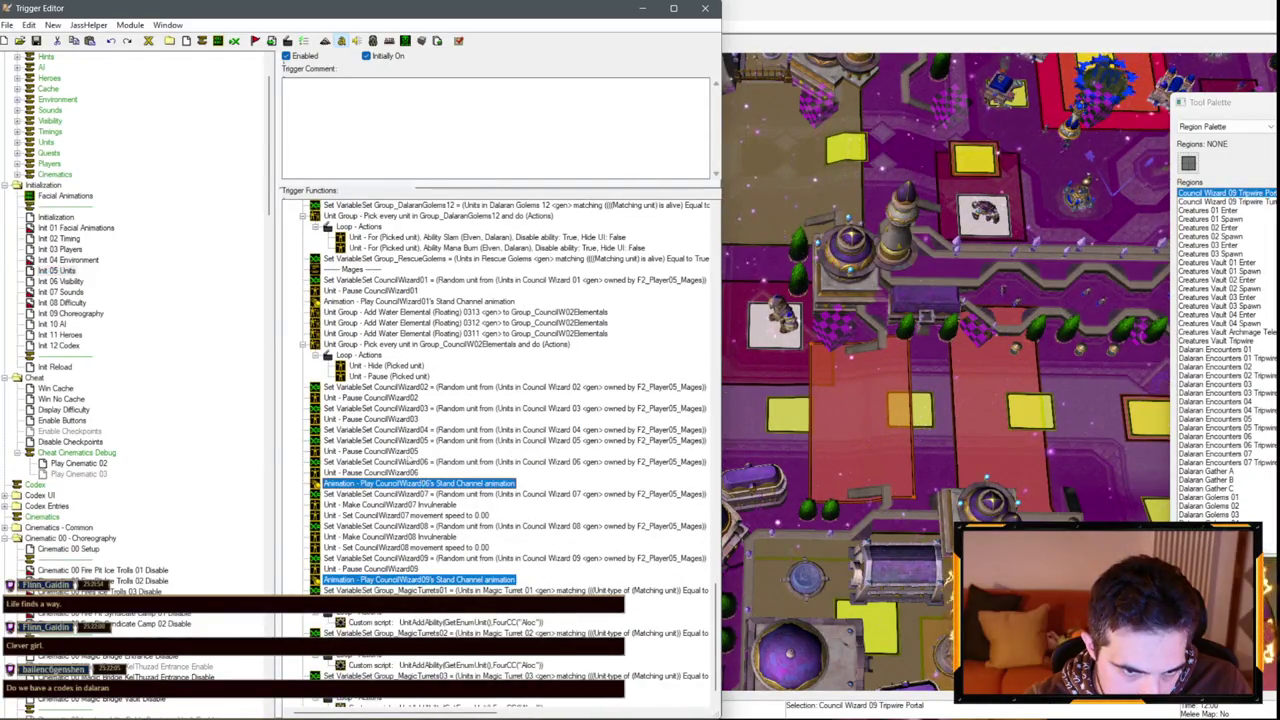
scroll(413, 465, up, 2)
key(Delete)
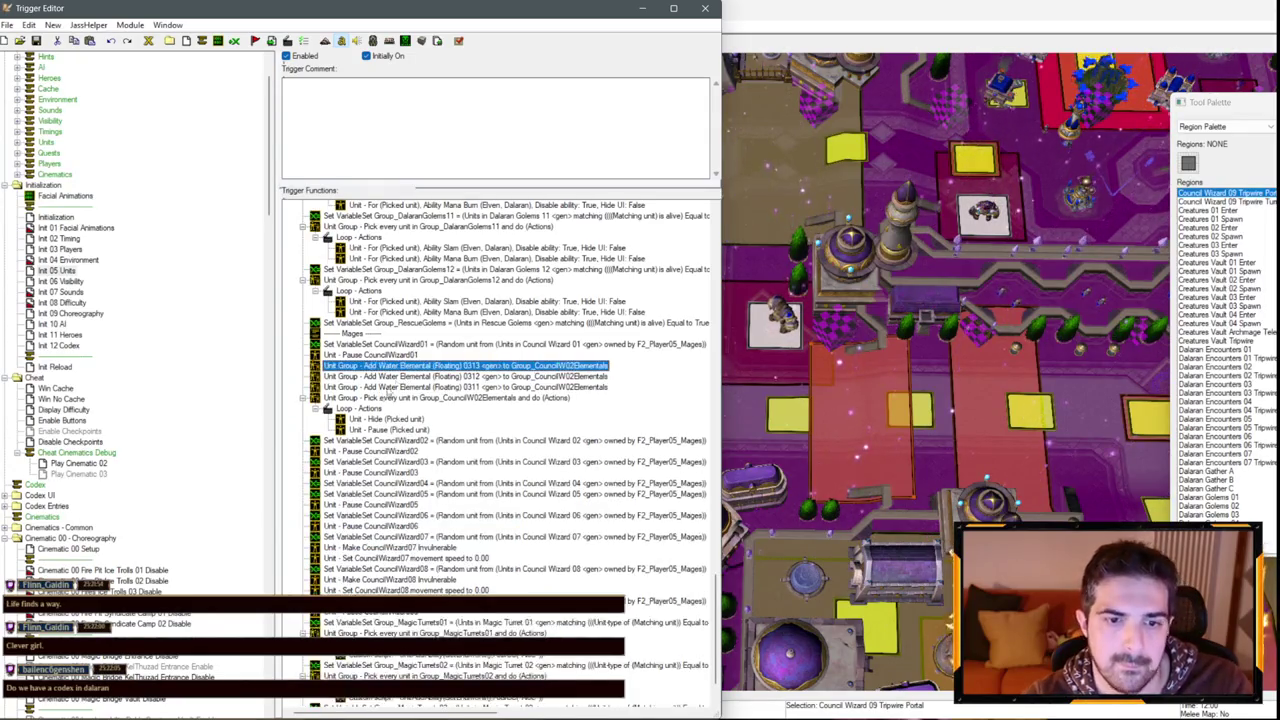
click(642, 9)
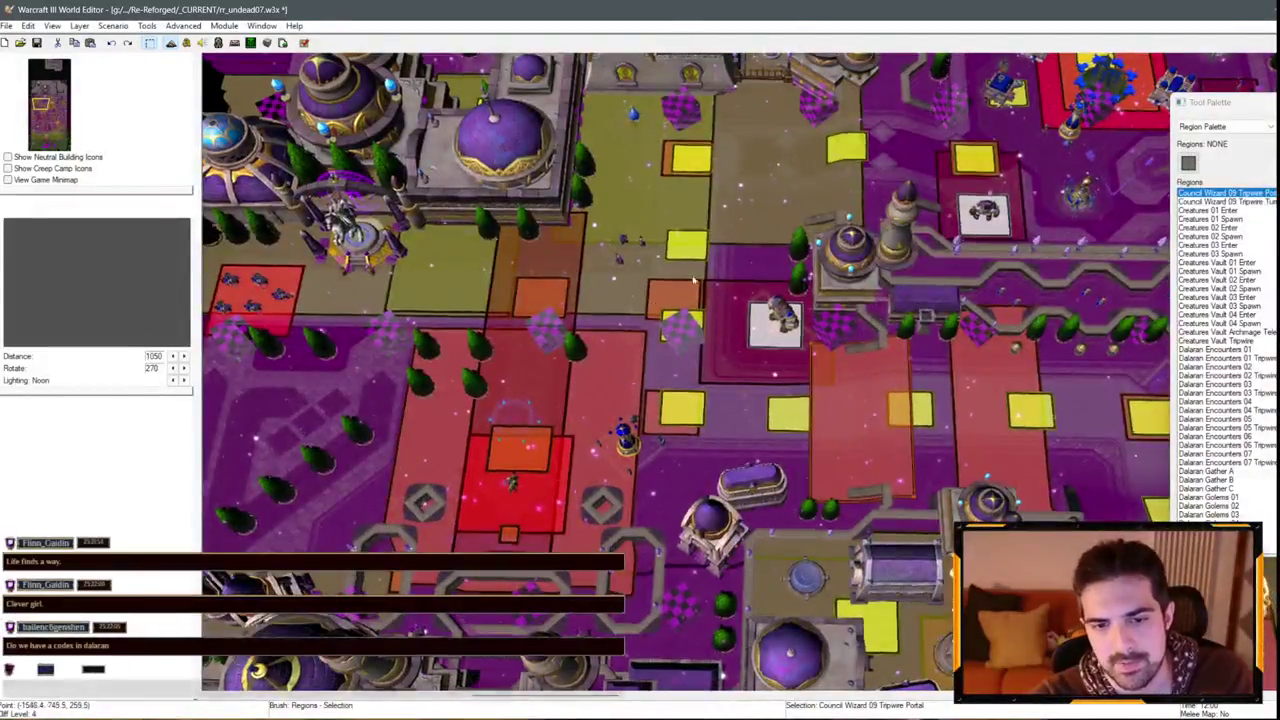
Pan and zoom the map to the red Council Wizard area, then reopen the Trigger Editor with F4.
scroll(638, 152, up, 3)
key(Down)
key(Right)
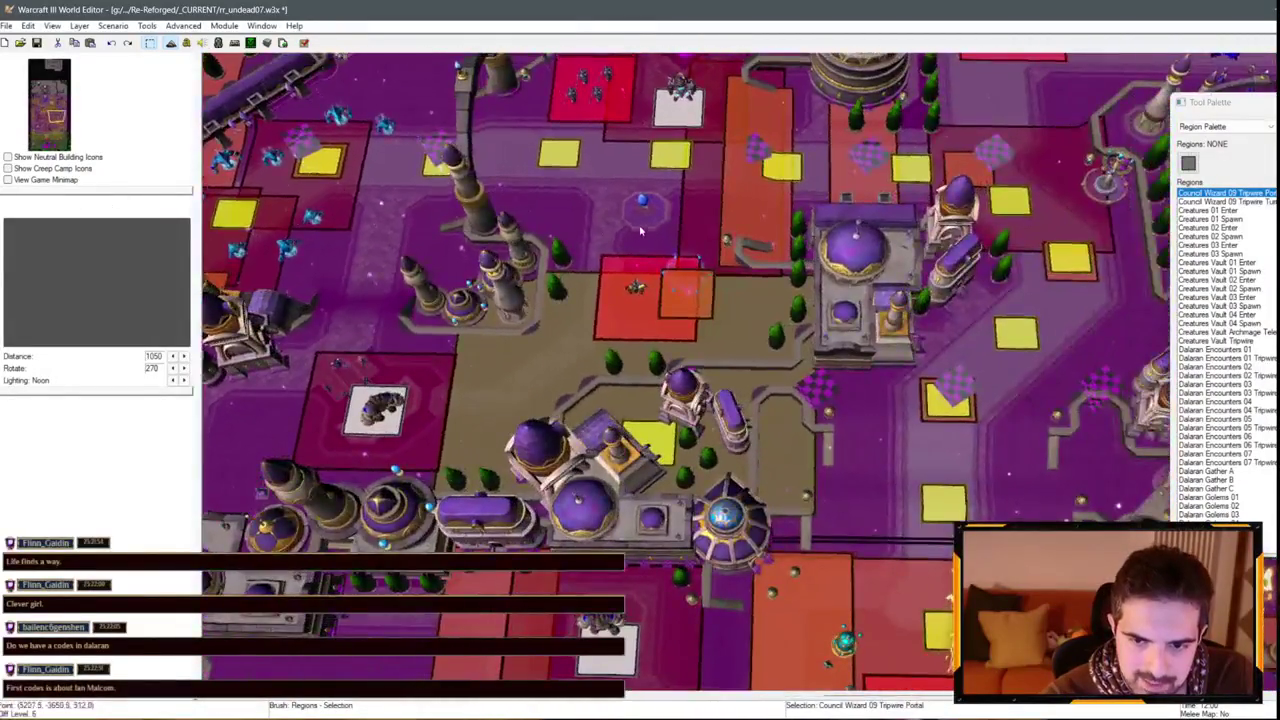
key(Down)
key(Right)
scroll(548, 146, up, 5)
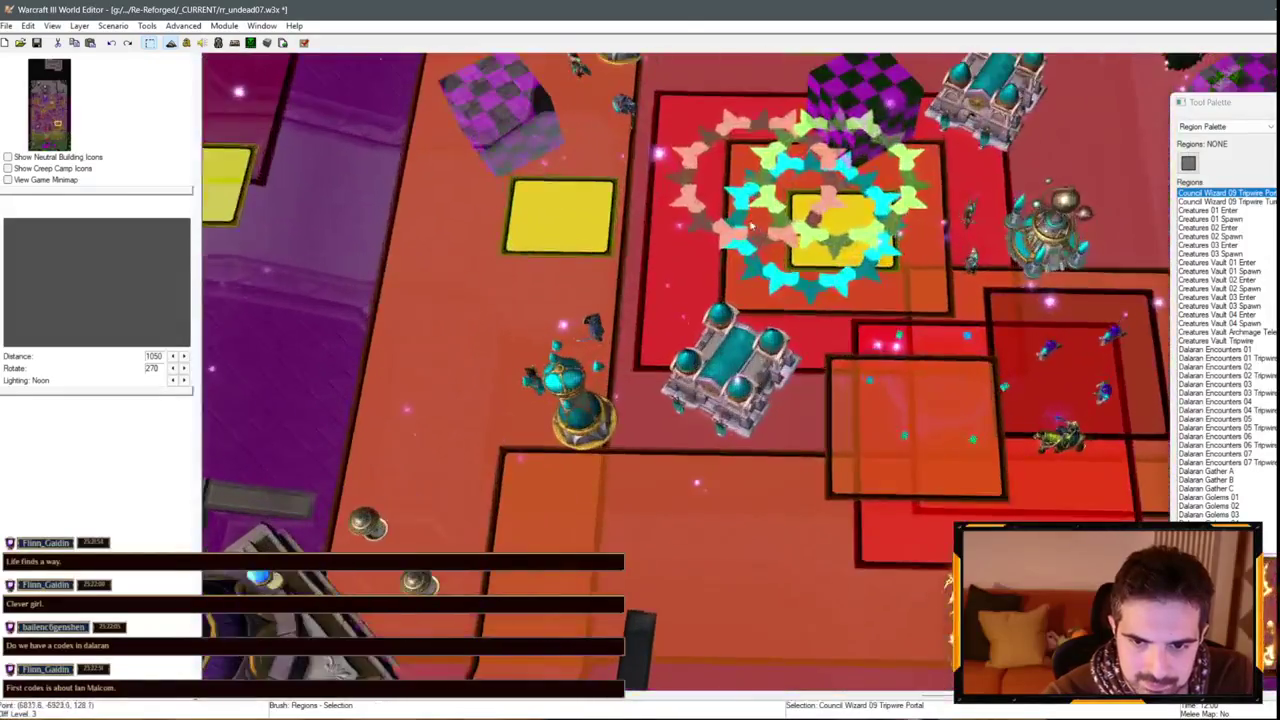
scroll(775, 291, down, 3)
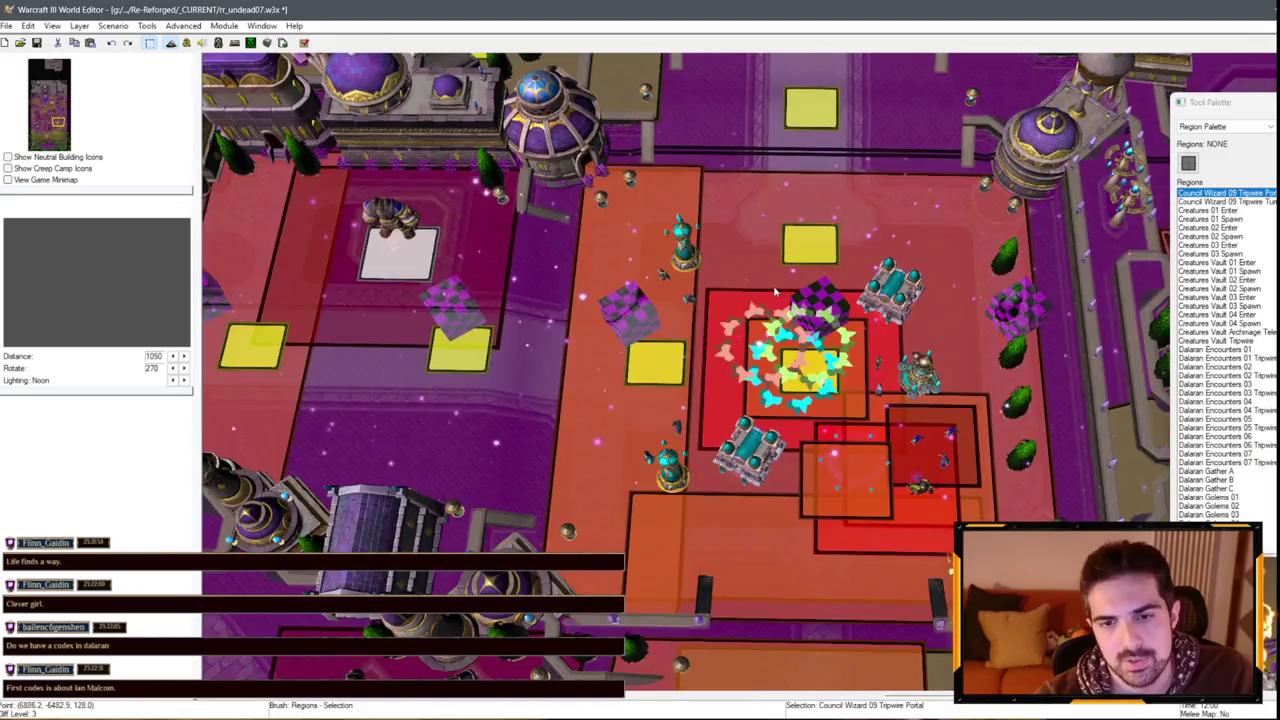
scroll(775, 291, down, 2)
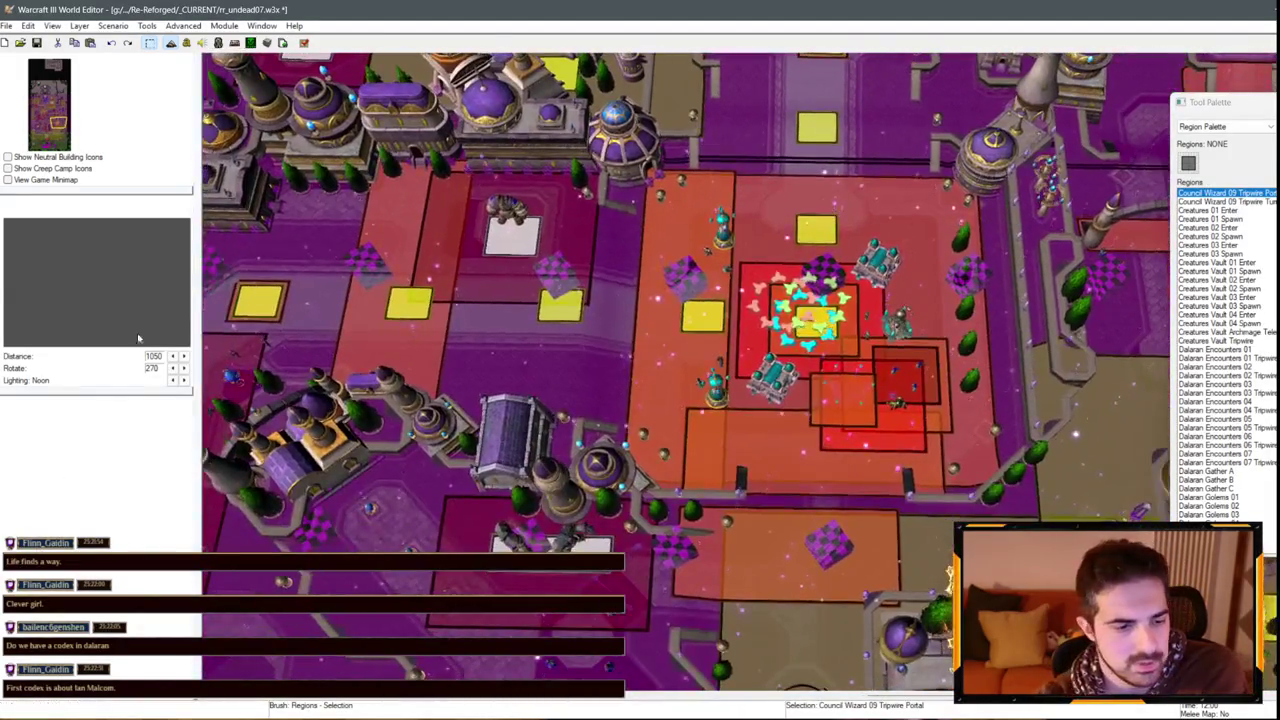
key(F4)
scroll(120, 450, down, 15)
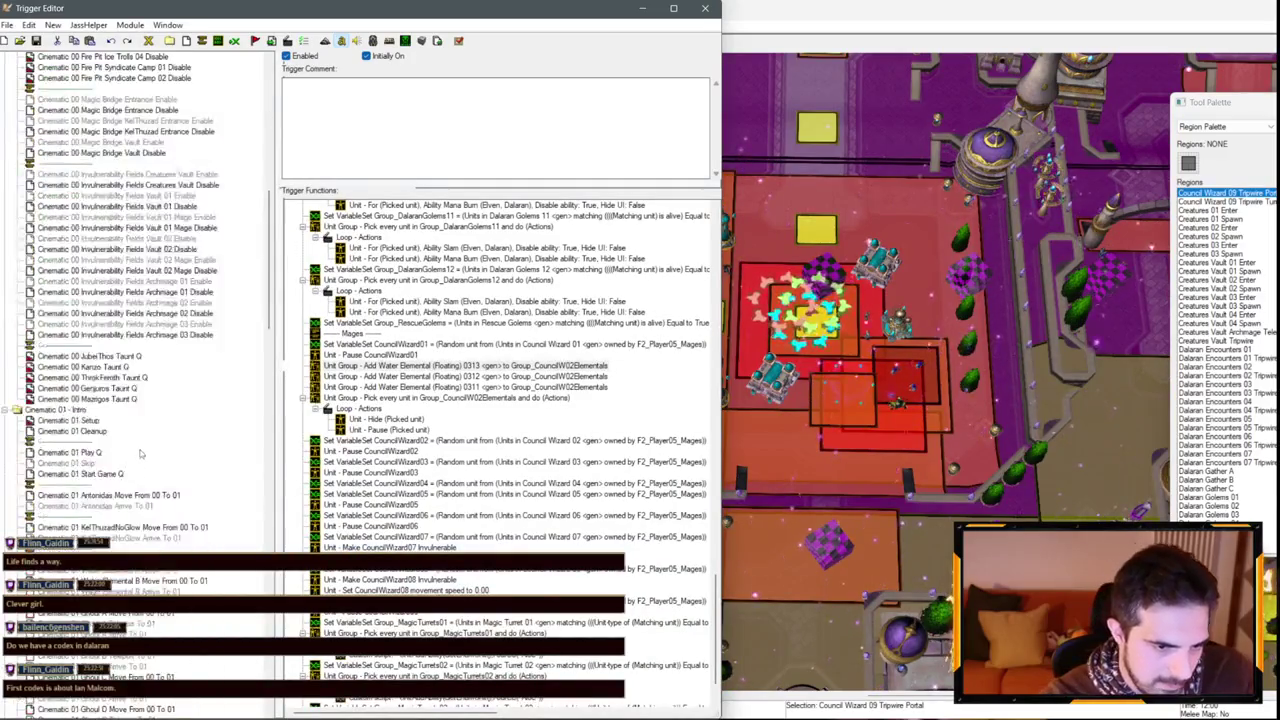
Open the Scourge Path Expand A Troops Keep Attacking trigger and edit its If condition.
scroll(118, 468, down, 10)
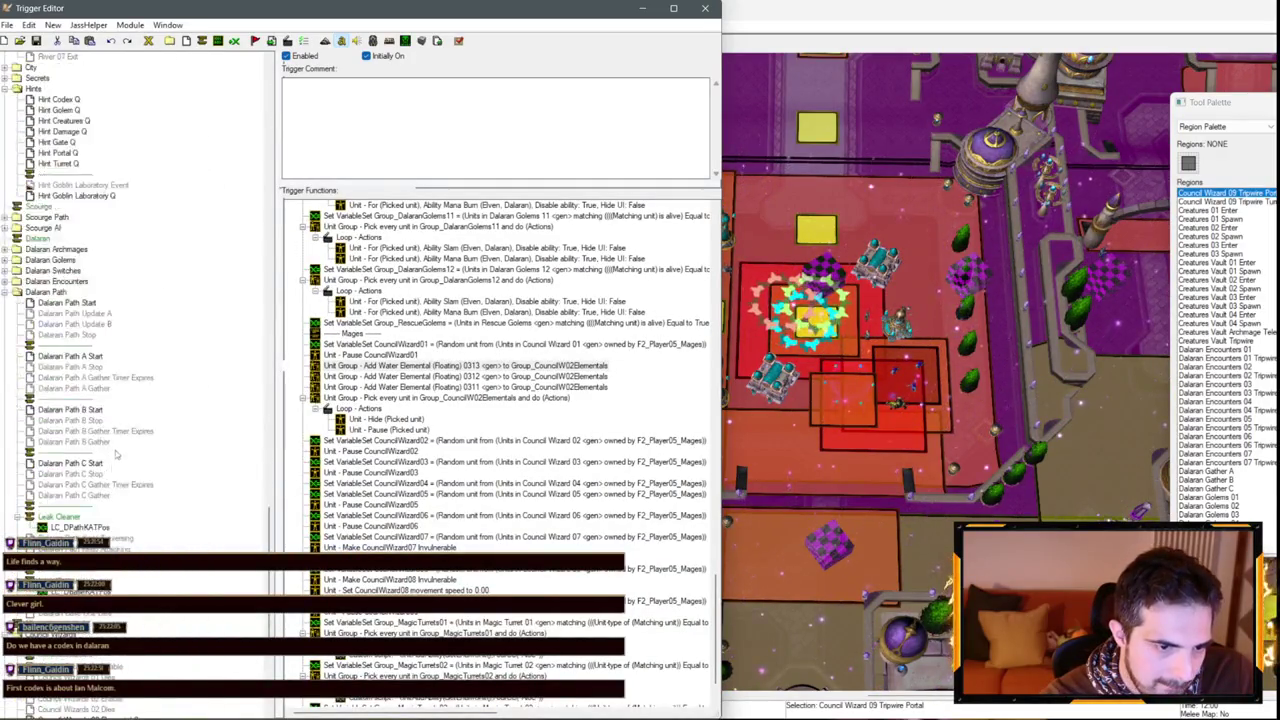
scroll(135, 380, up, 15)
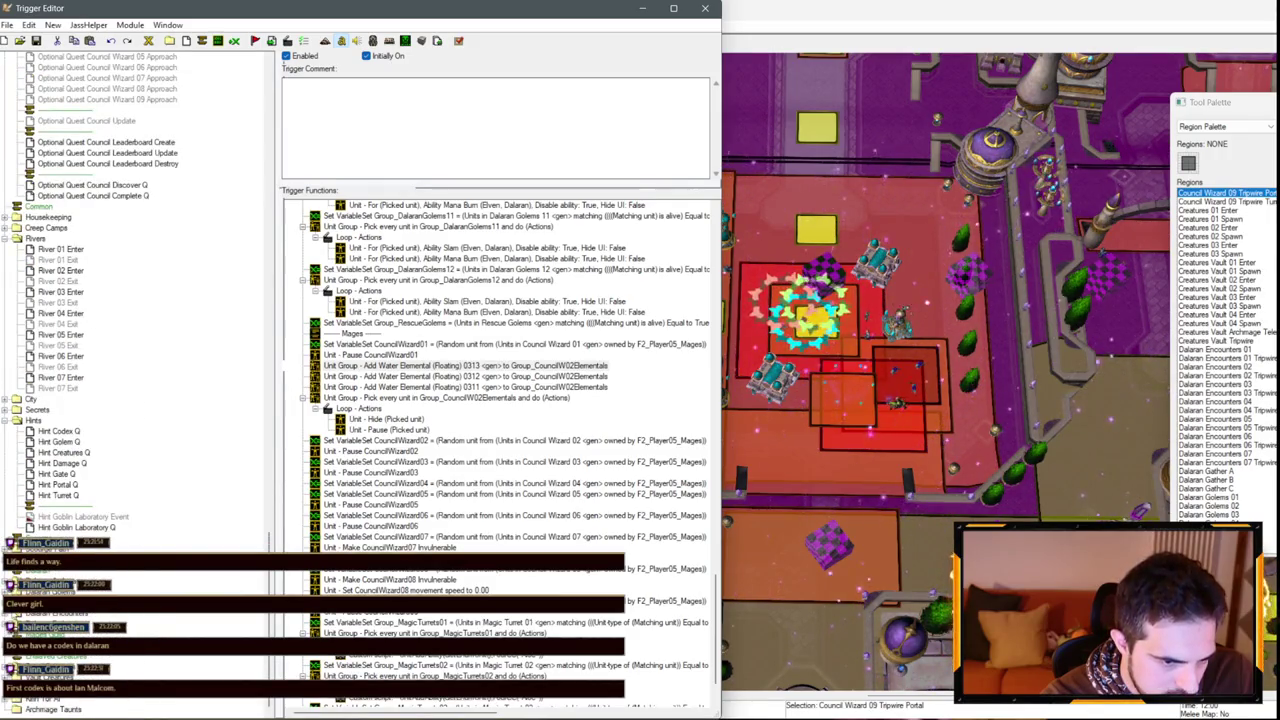
scroll(131, 345, down, 9)
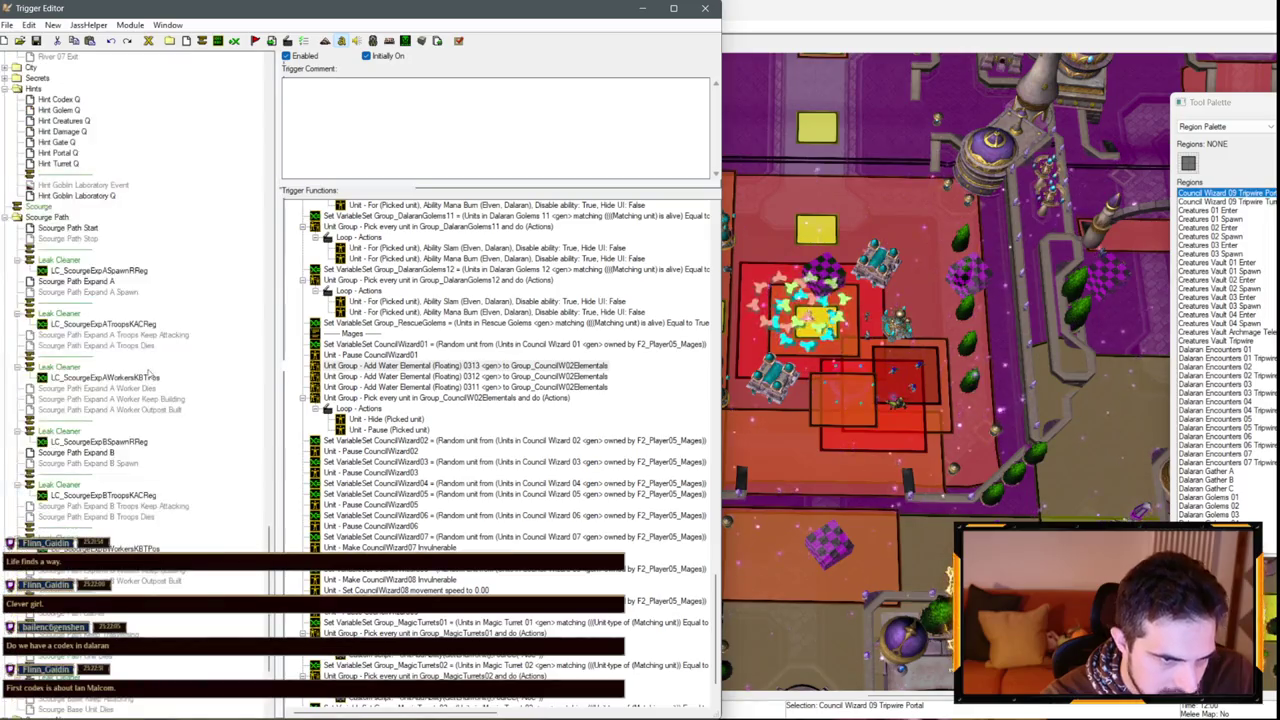
click(188, 367)
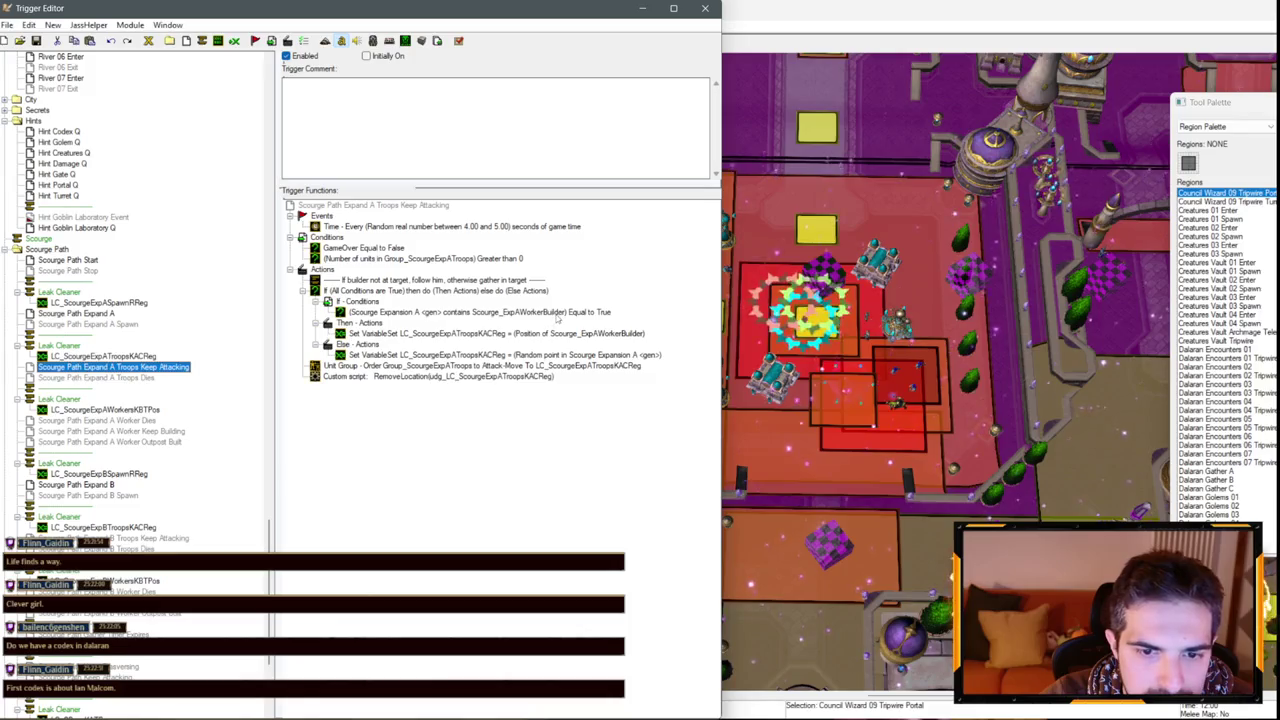
double_click(518, 313)
Change the If condition value from True to False in both Expand A and Expand B triggers.
click(415, 371)
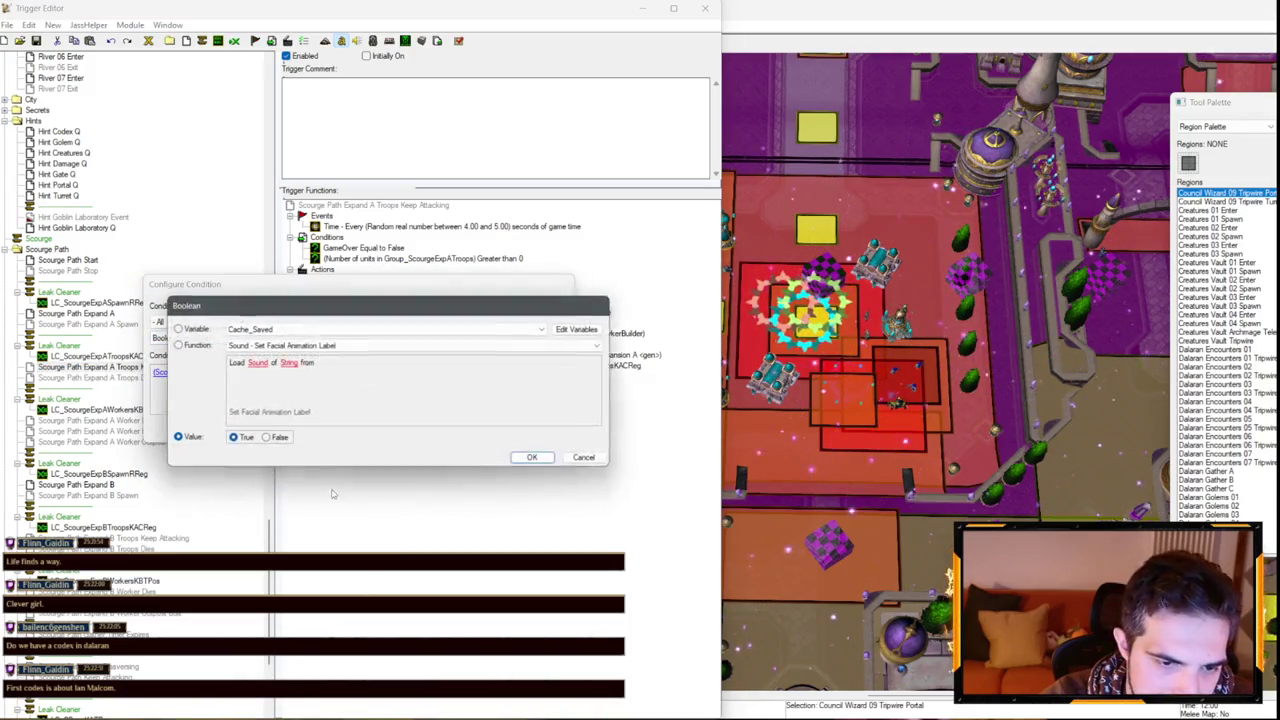
double_click(279, 441)
key(Return)
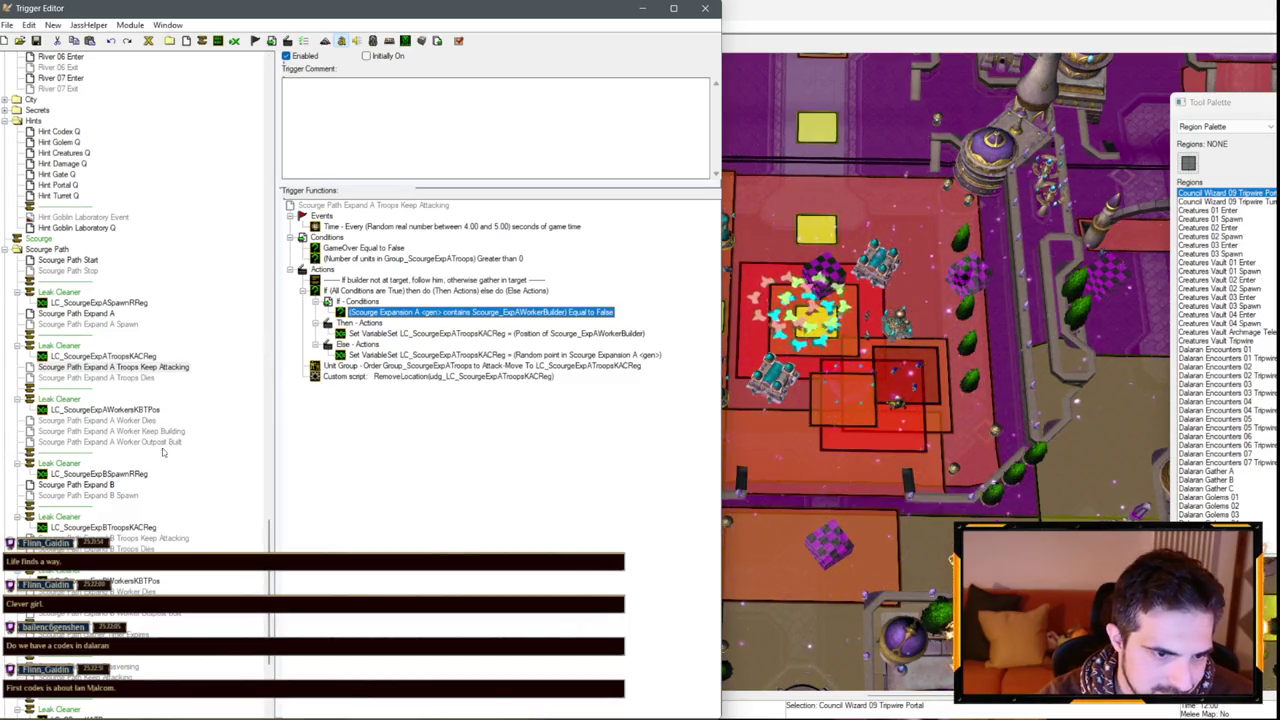
click(163, 540)
double_click(480, 312)
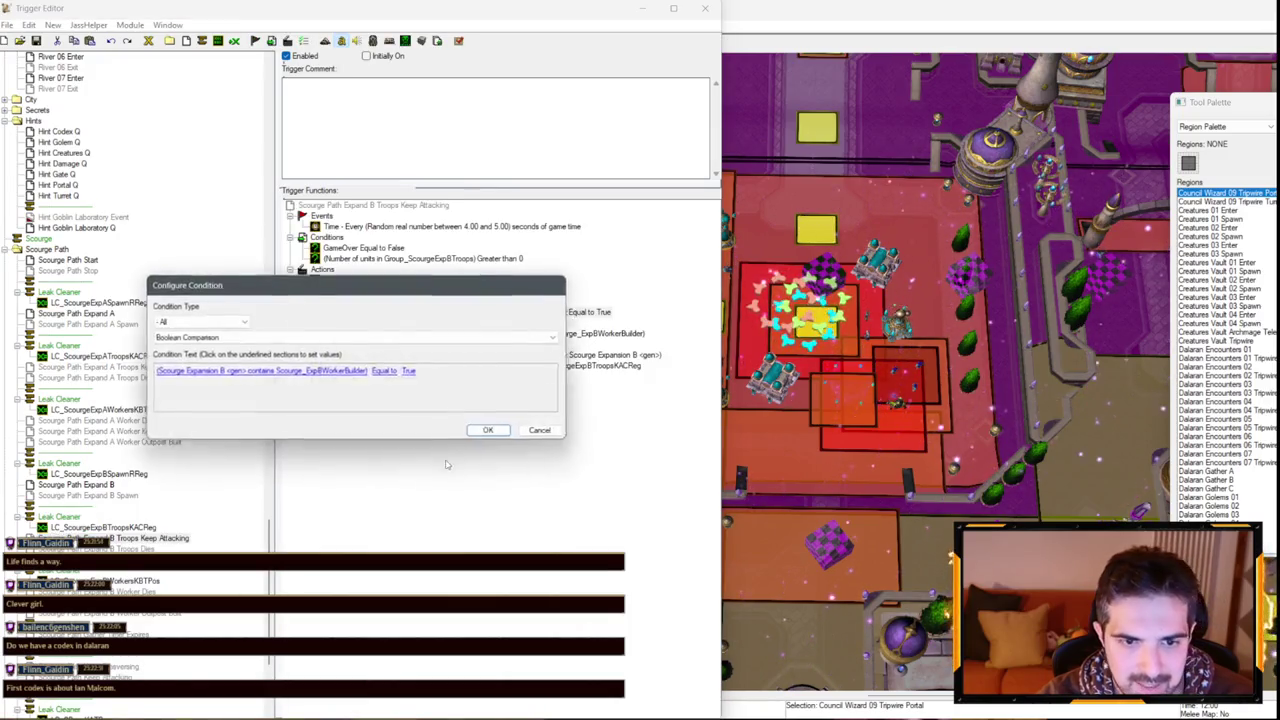
click(413, 374)
double_click(279, 436)
key(Return)
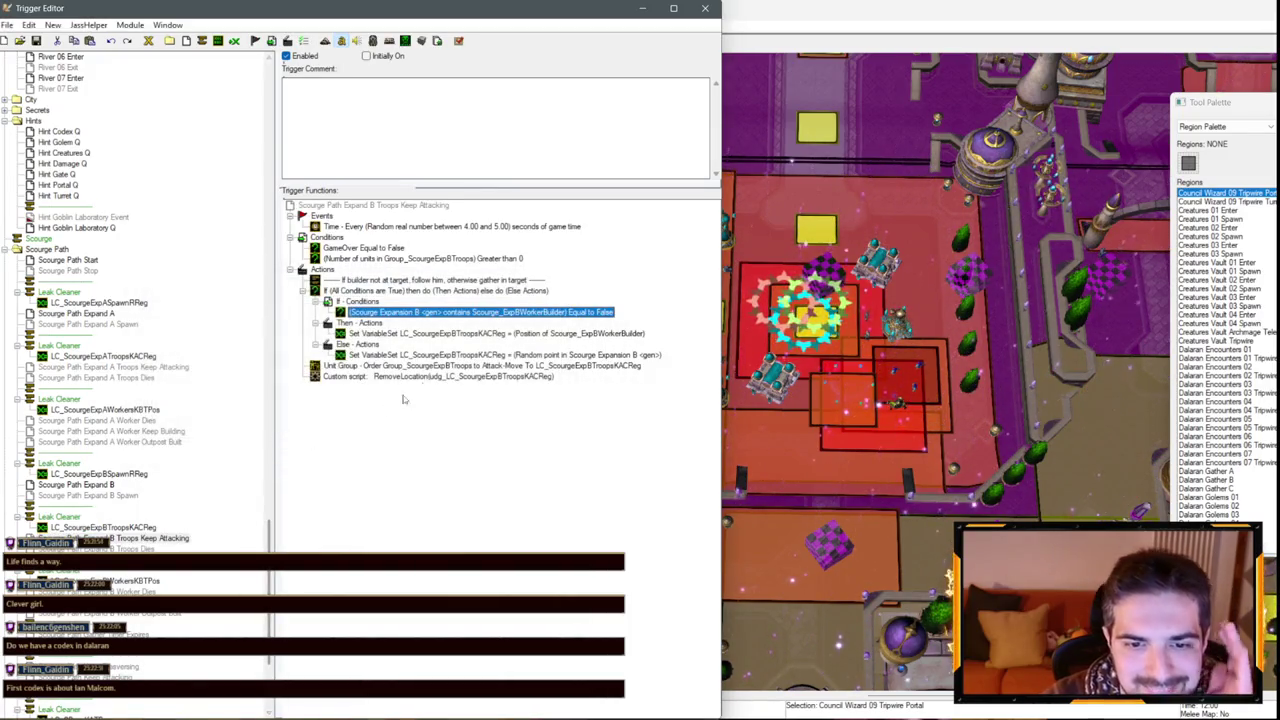
Set the Expand B trigger's periodic event to a random 3.00–4.00 second interval.
double_click(492, 227)
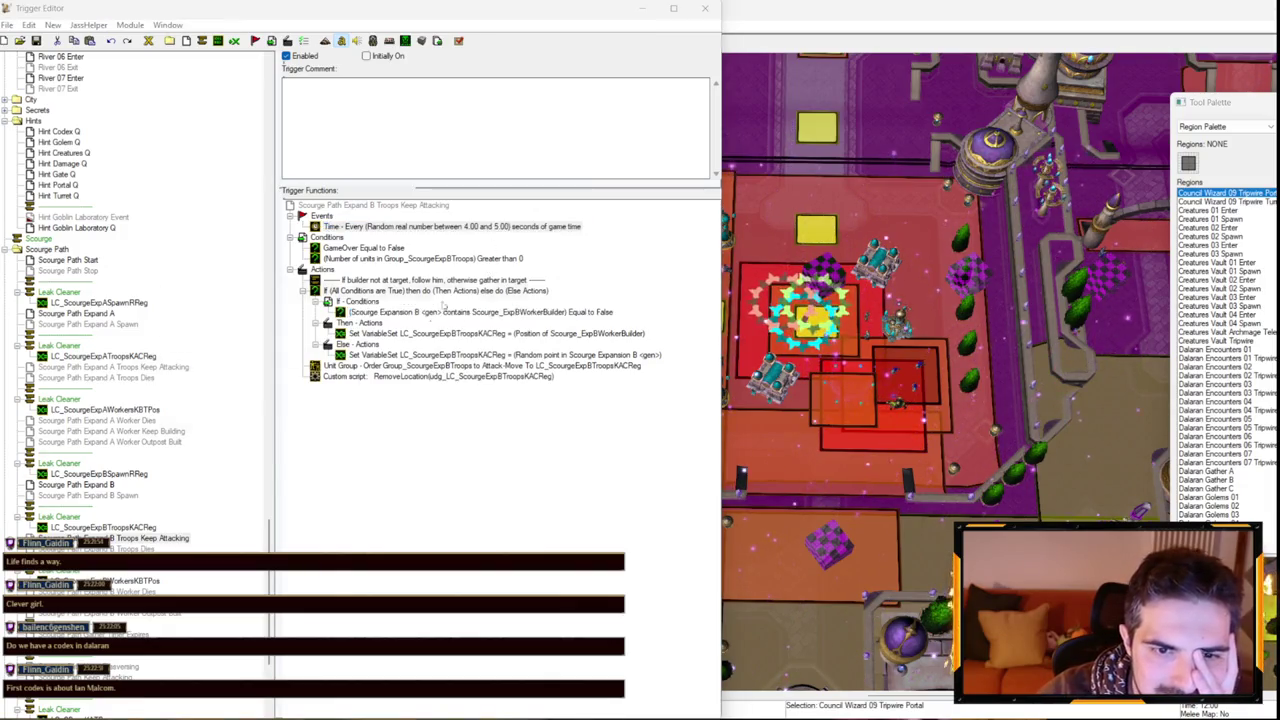
click(335, 378)
click(332, 380)
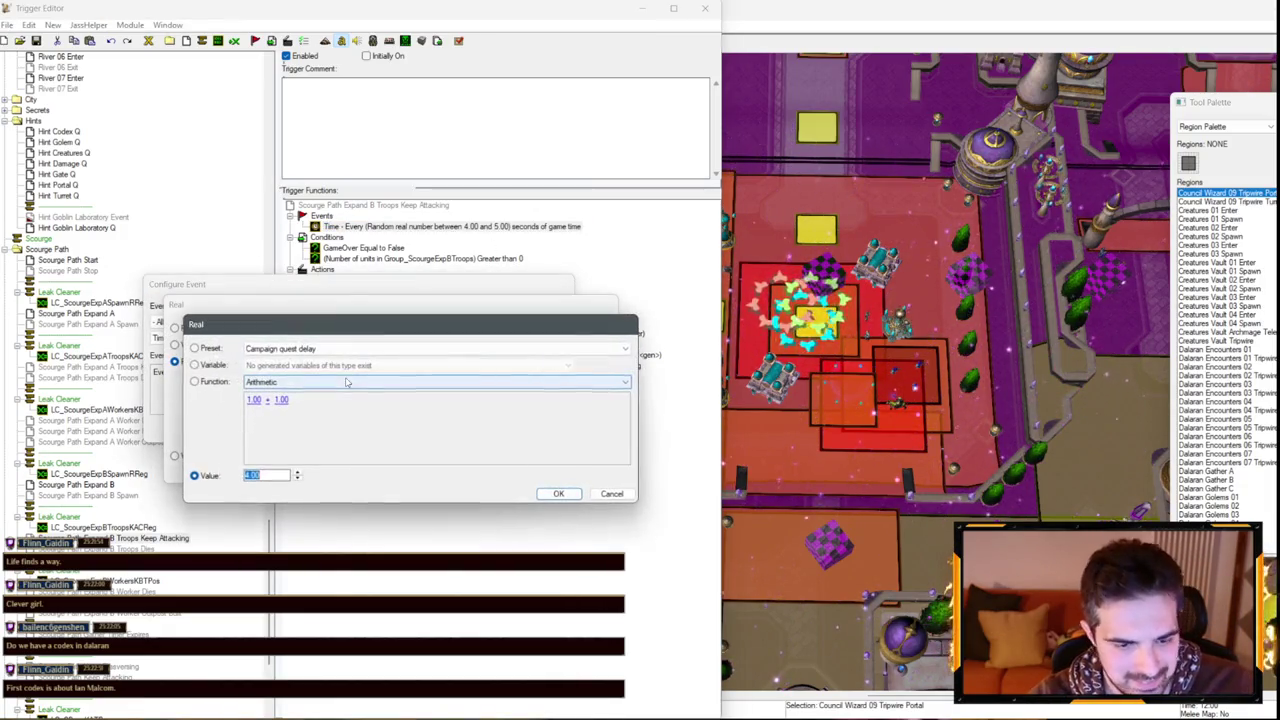
text(3)
key(Return)
click(363, 380)
text(4)
key(Return)
key(Return)
key(Return)
Copy the 3.00–4.00 event into trigger A, delete its old 4.00–5.00 event, and close the editor.
key(ctrl+c)
click(113, 367)
click(437, 227)
key(ctrl+v)
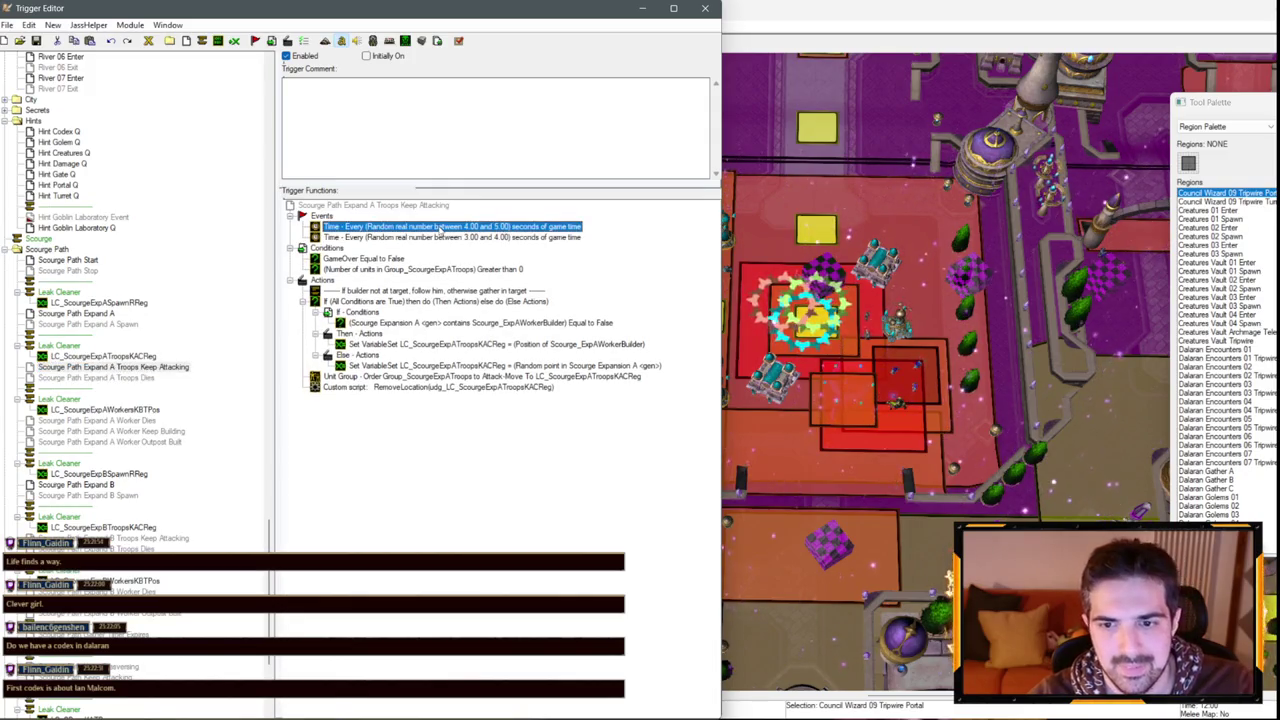
key(Delete)
scroll(97, 289, up, 4)
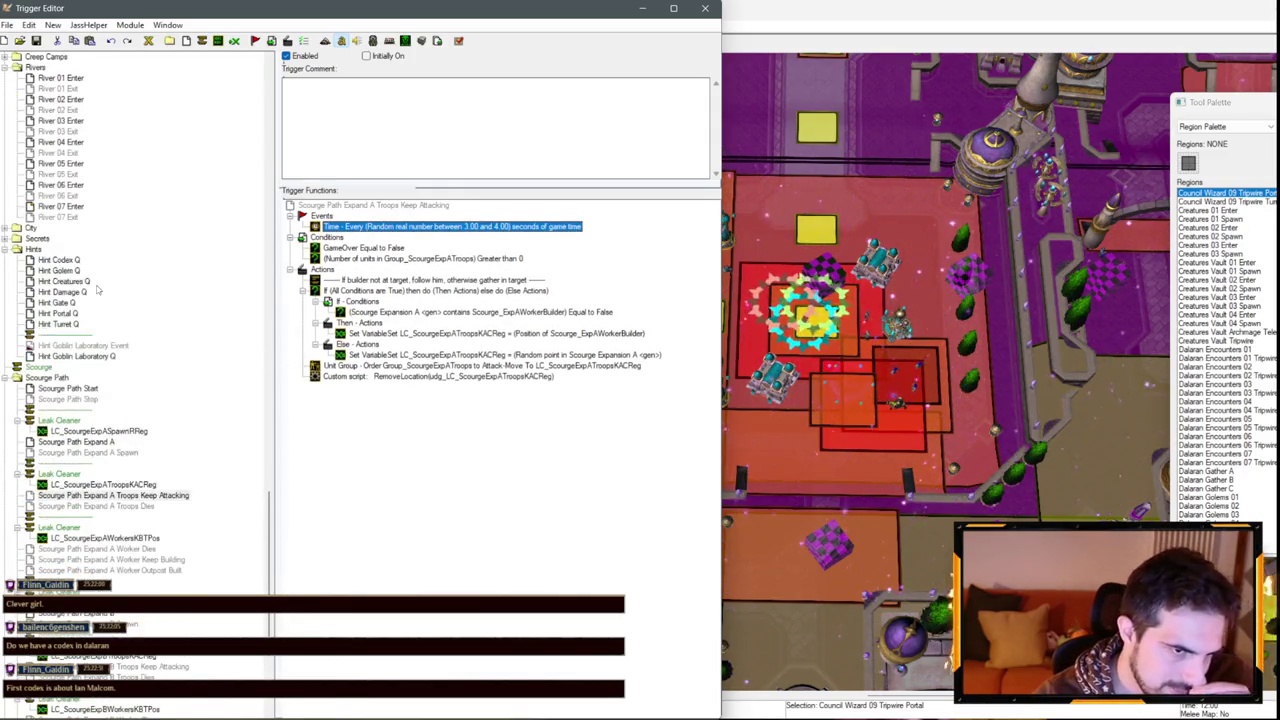
scroll(150, 292, up, 1)
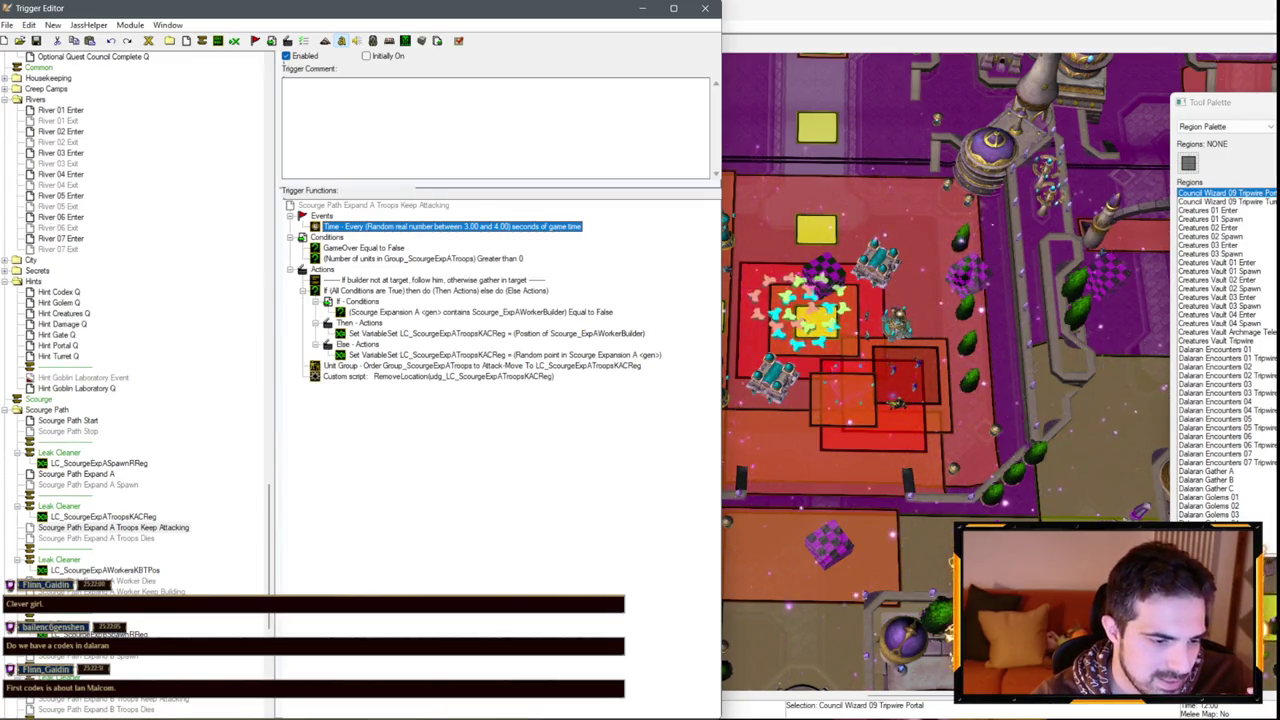
key(alt+F4)
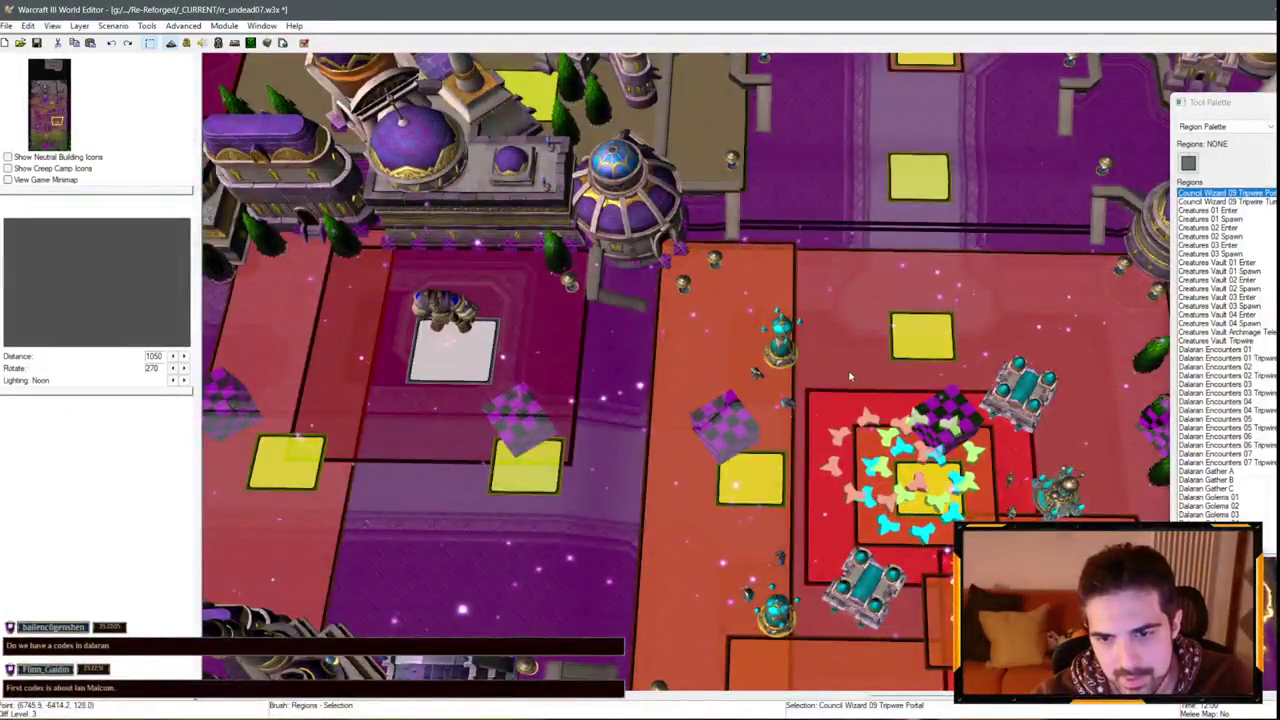
Pan the map view south and across the city to survey the area.
key(Down)
key(Right)
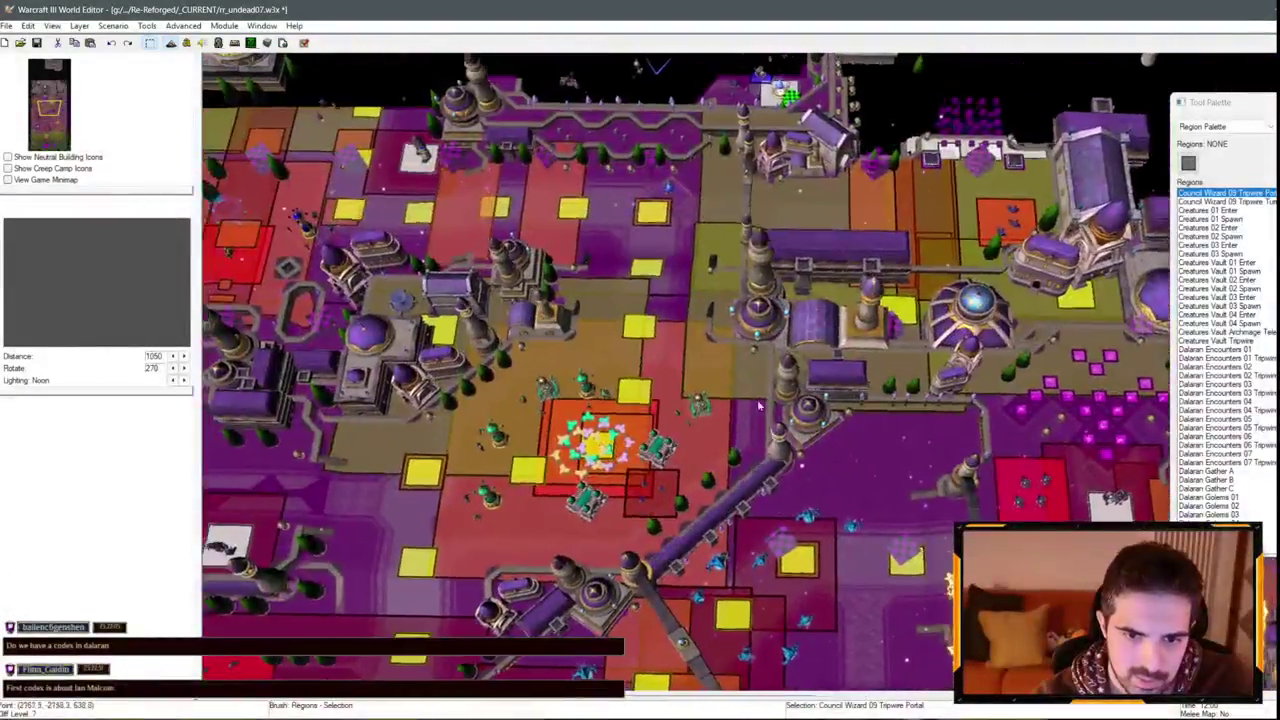
scroll(697, 327, up, 3)
scroll(697, 327, down, 1)
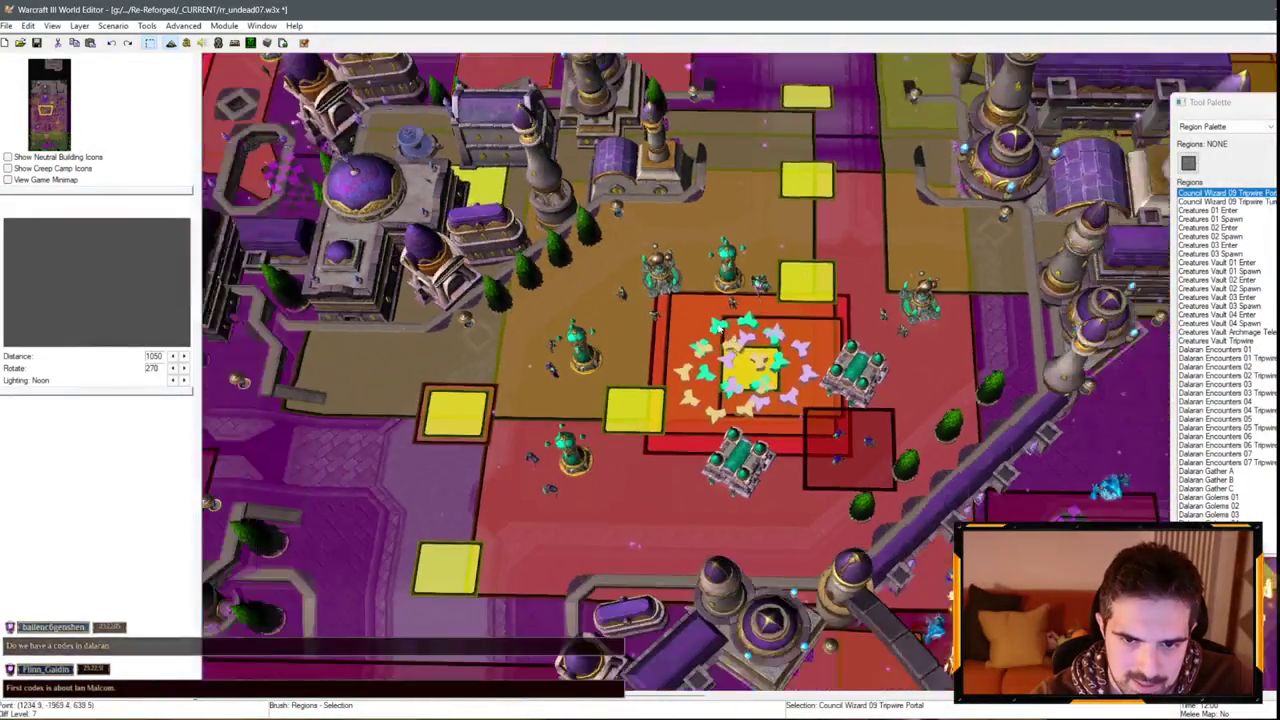
key(Down)
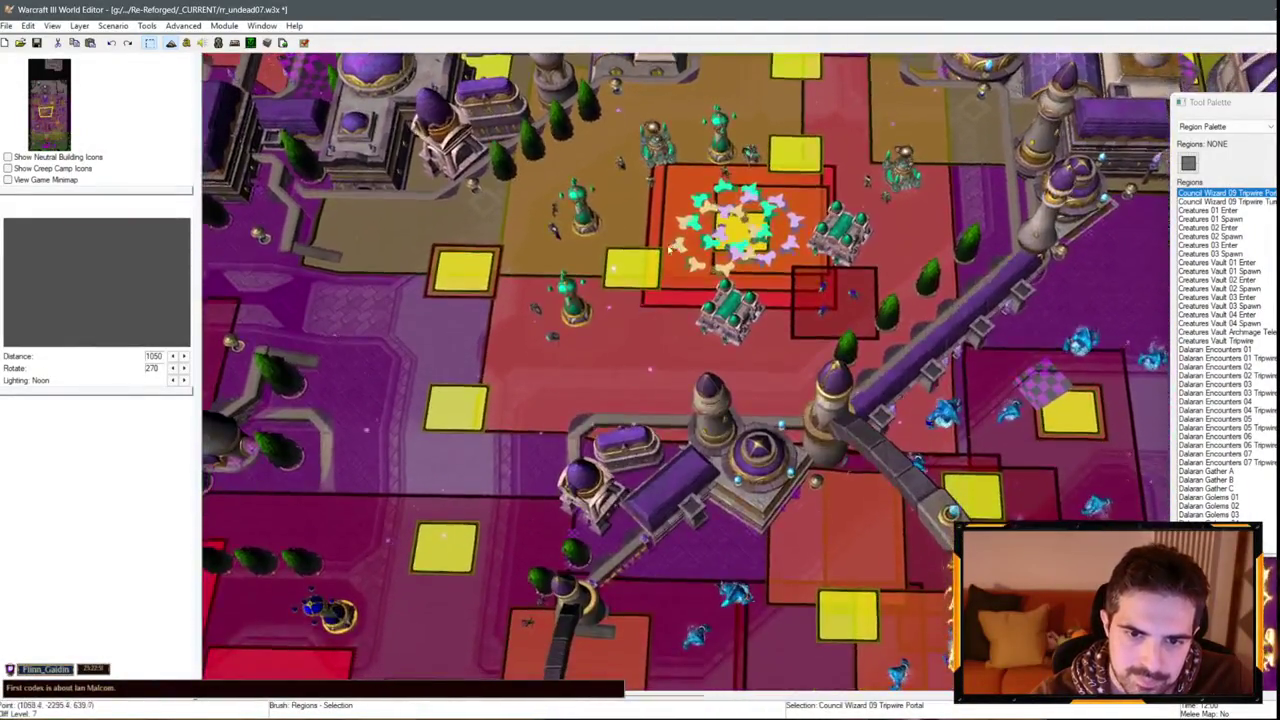
key(Up)
key(Left)
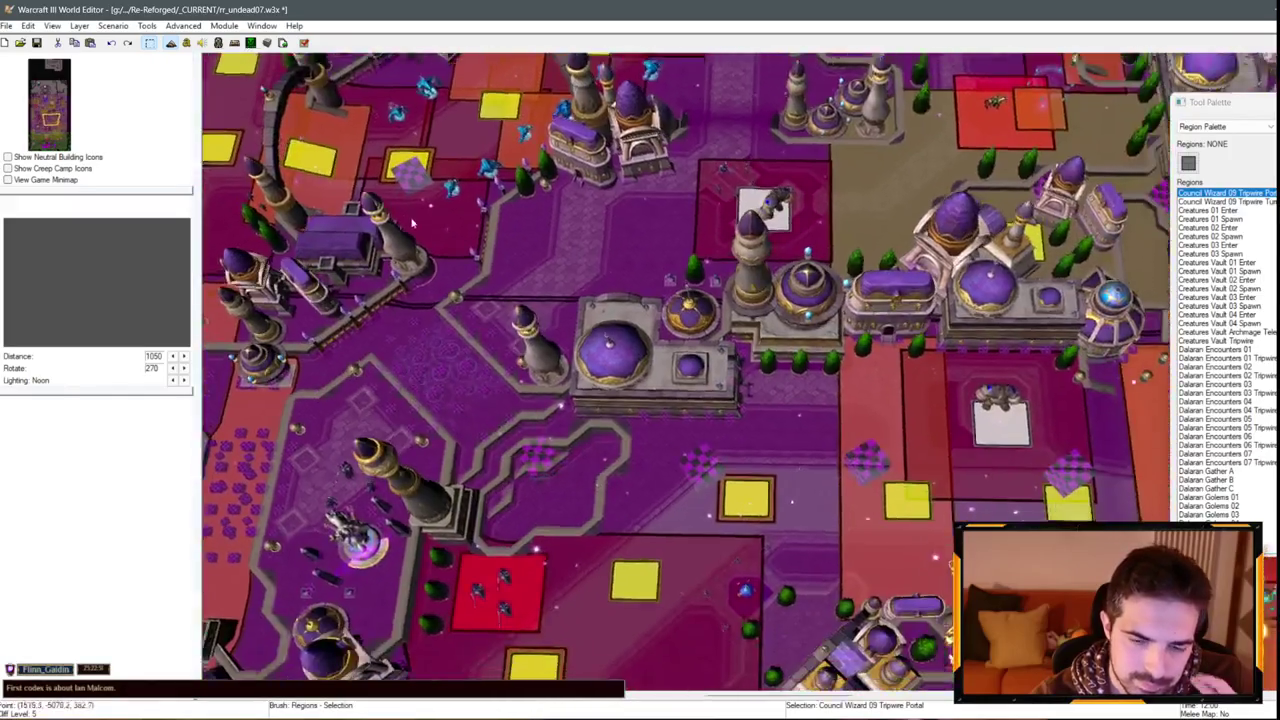
key(Down)
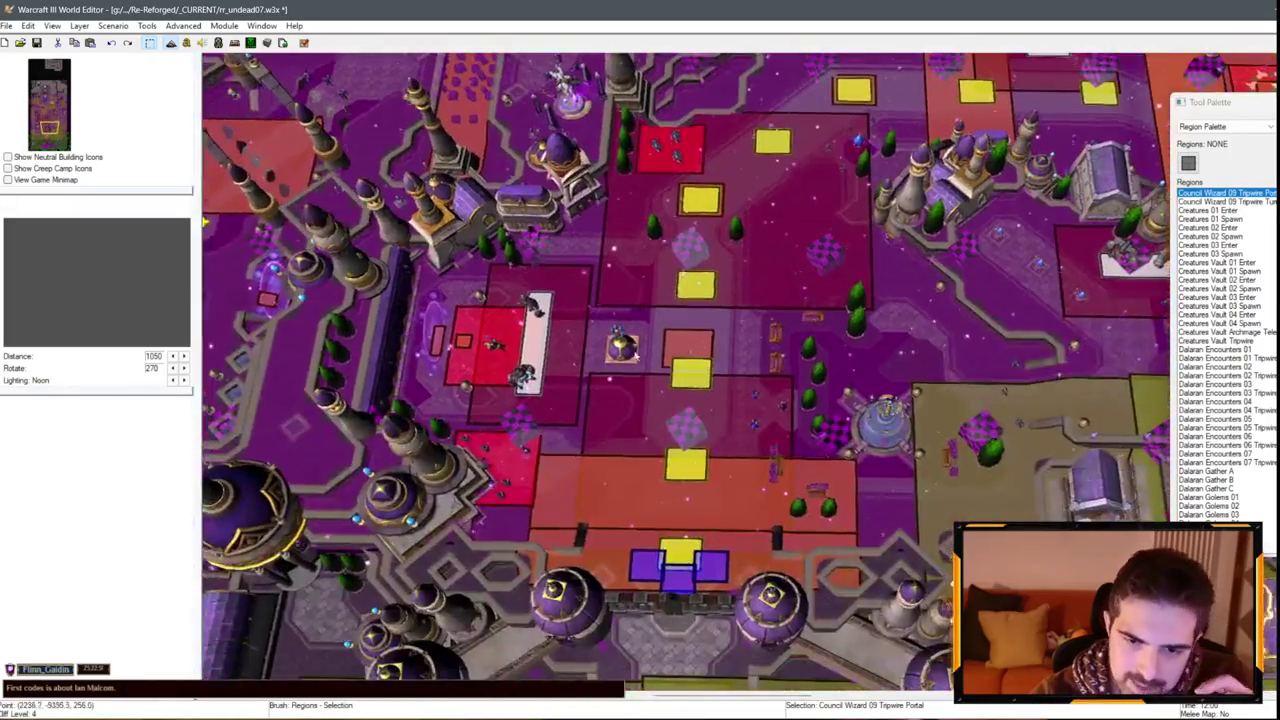
Pan further right across the map, then reopen the Trigger Editor on the Expand A trigger.
scroll(487, 307, up, 2)
scroll(487, 307, down, 3)
scroll(493, 289, up, 3)
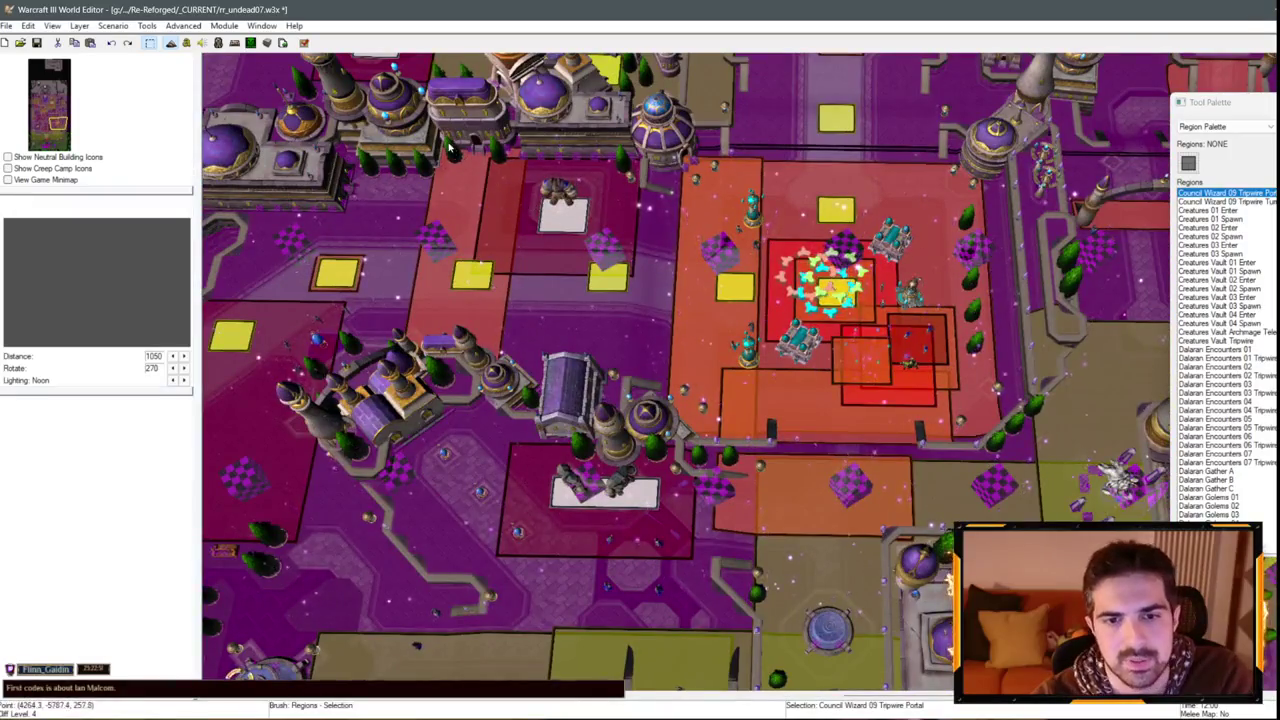
key(Left)
key(Up)
key(Up)
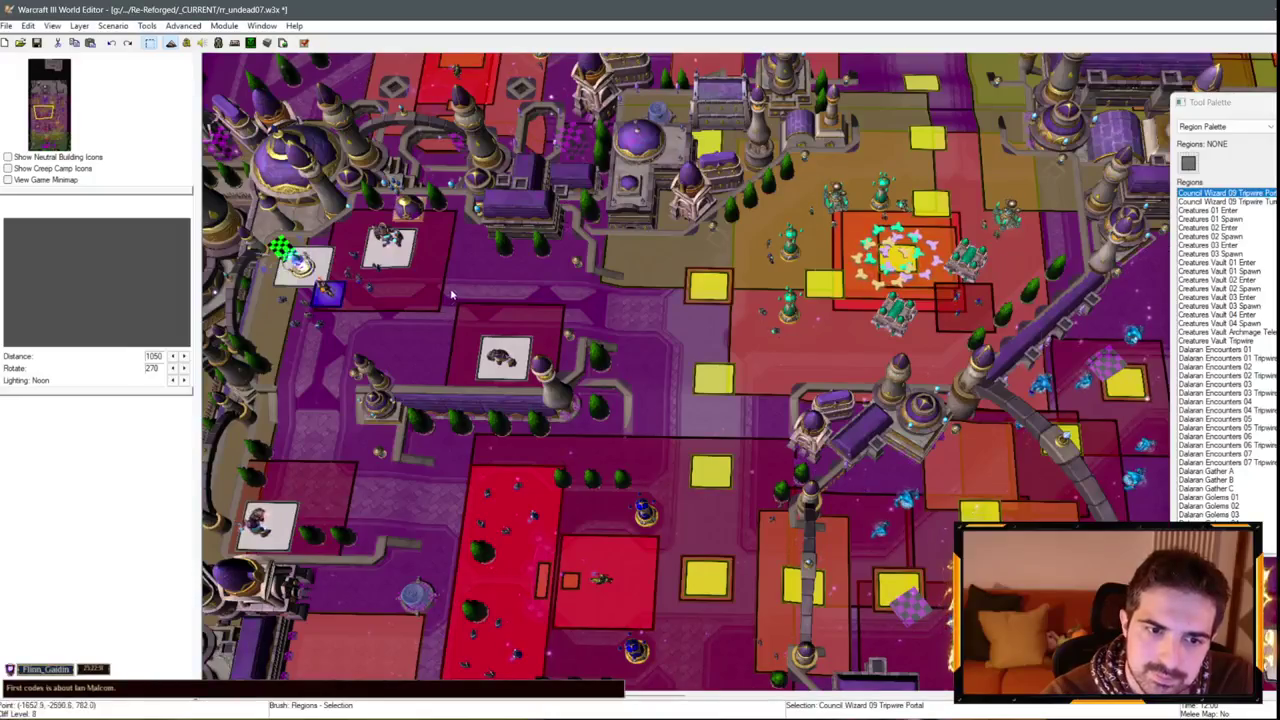
key(Right)
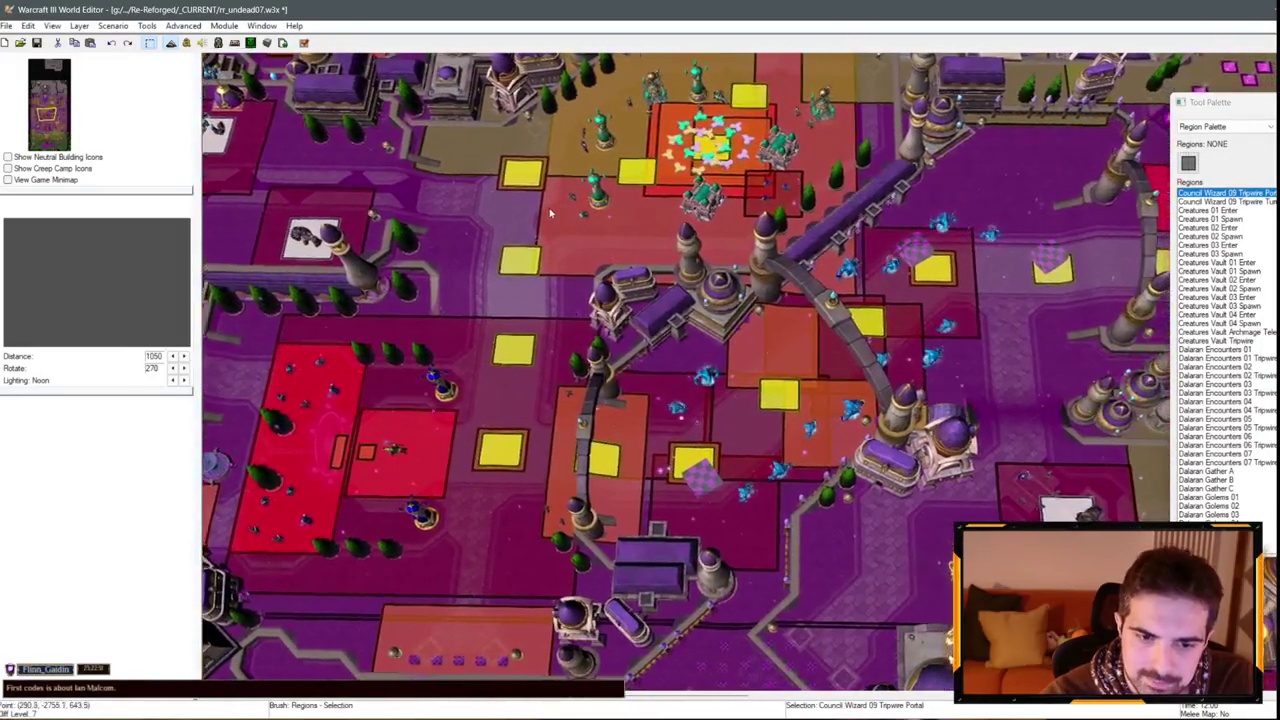
key(Right)
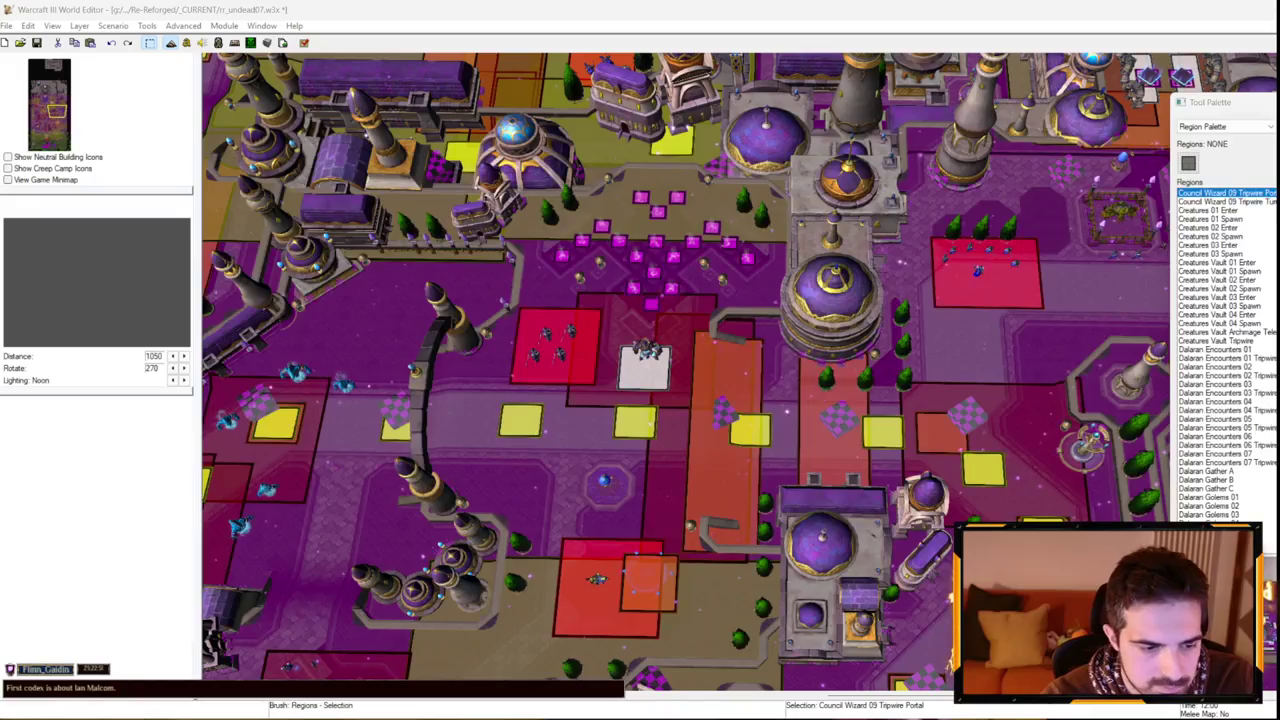
click(185, 45)
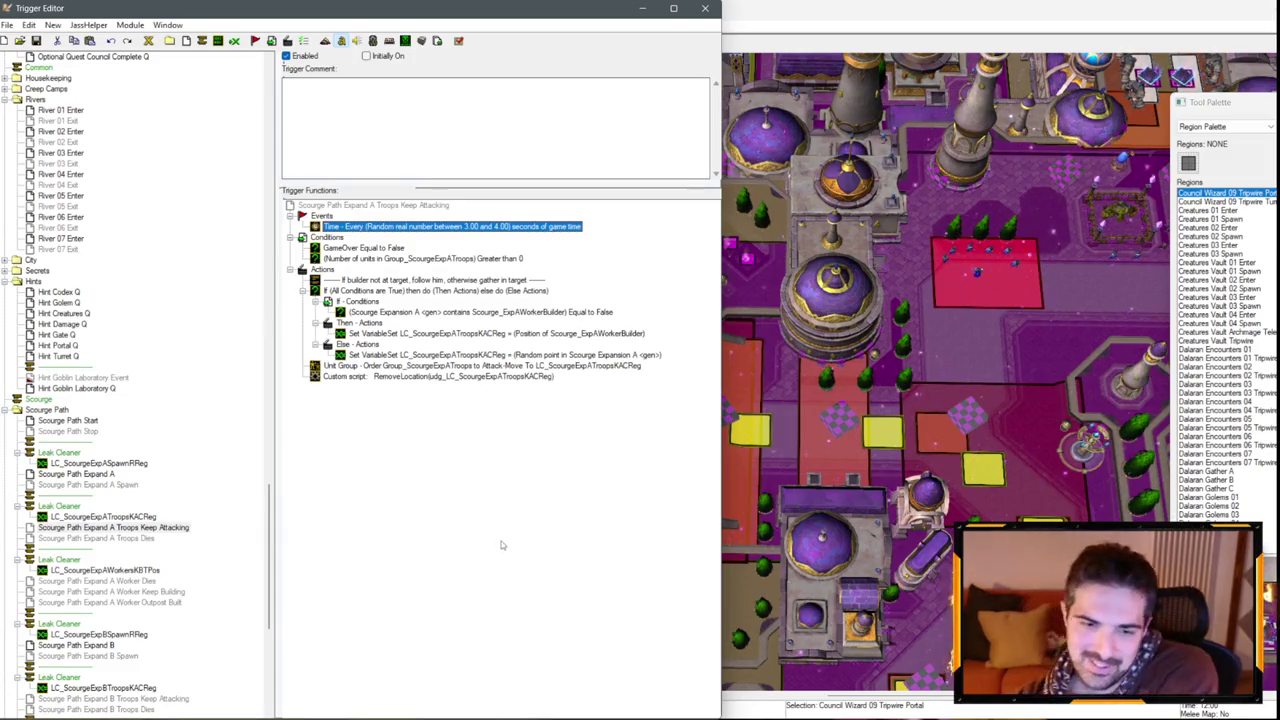
Hide the trigger editor and pan the map across the city toward the portal region.
scroll(163, 398, up, 3)
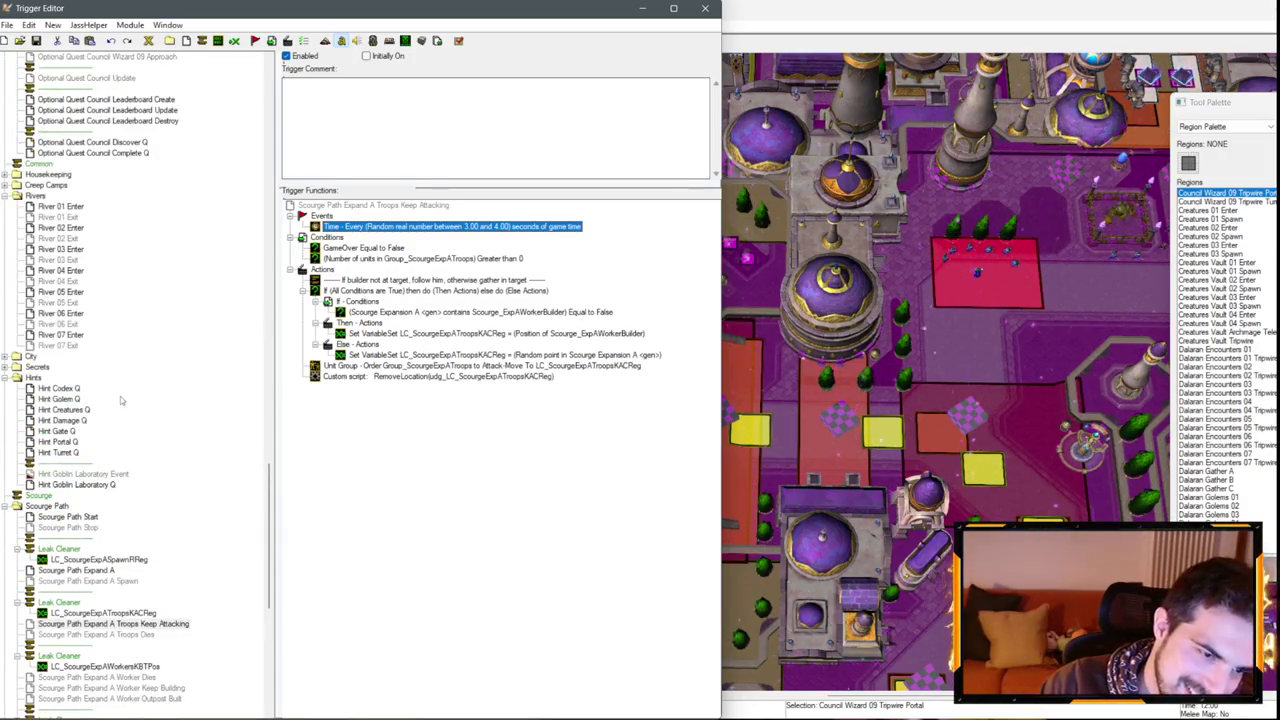
scroll(88, 430, up, 12)
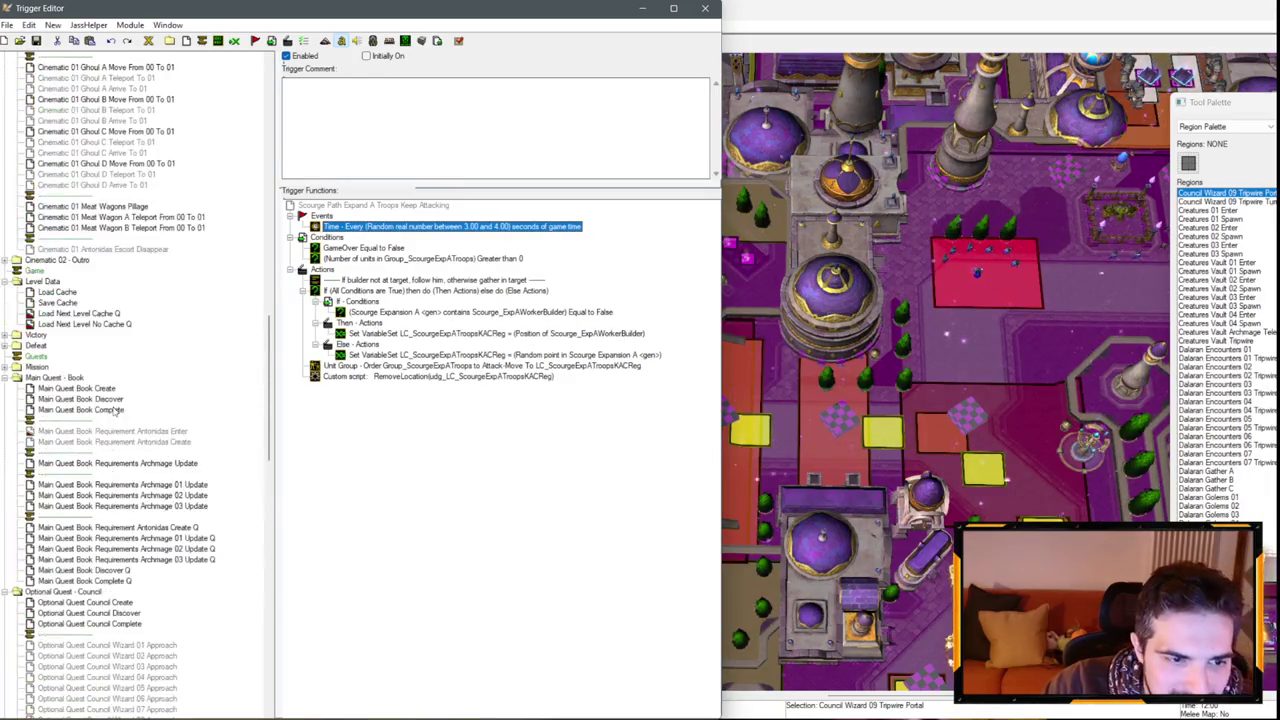
scroll(113, 378, down, 15)
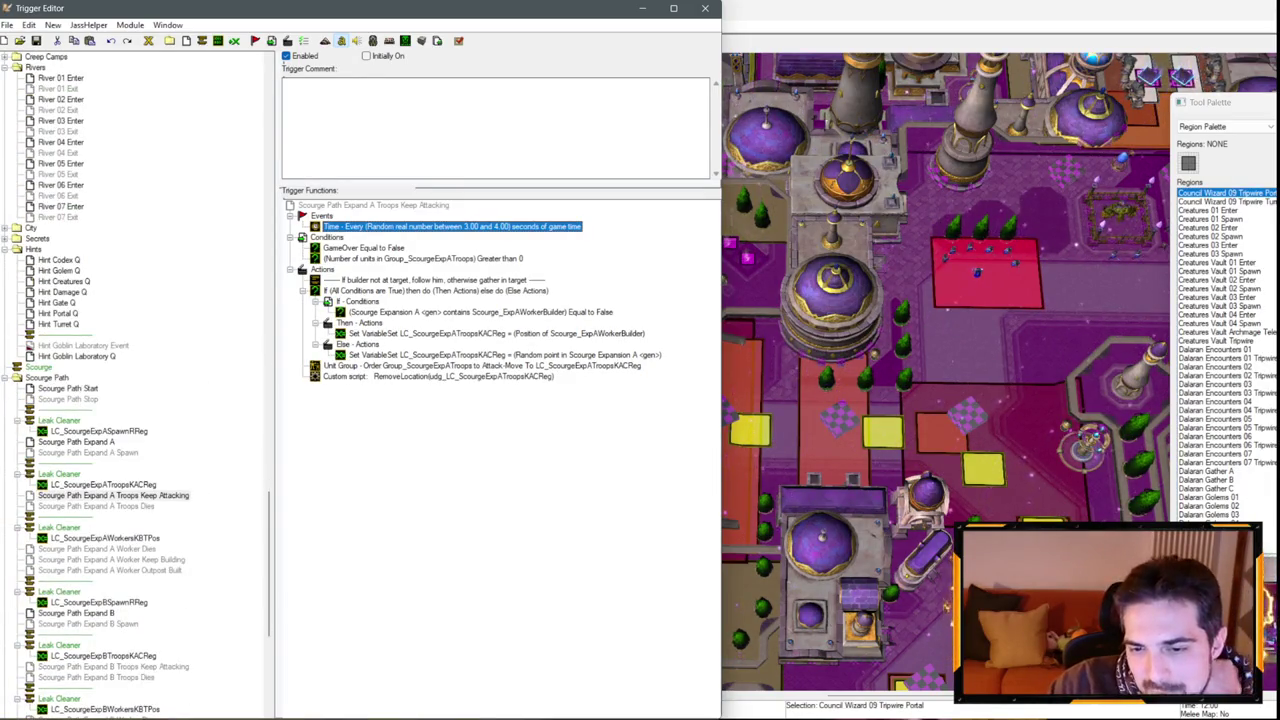
key(alt+Tab)
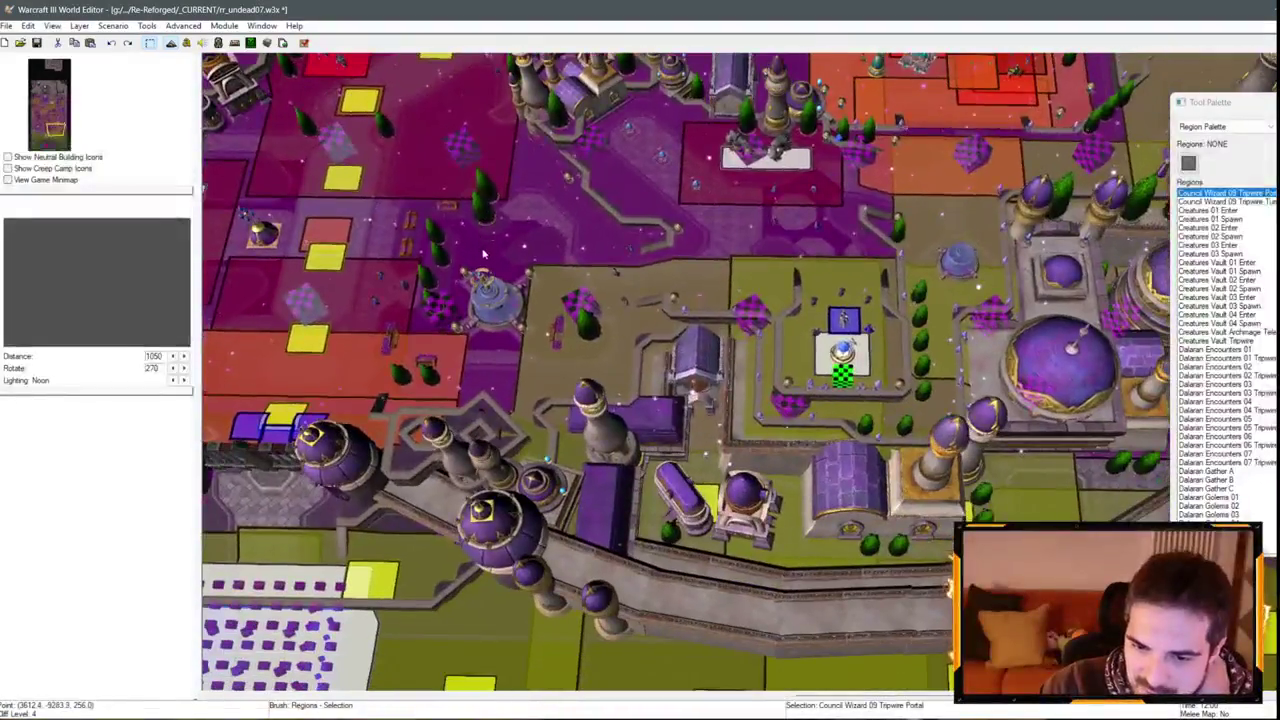
key(Left)
key(Down)
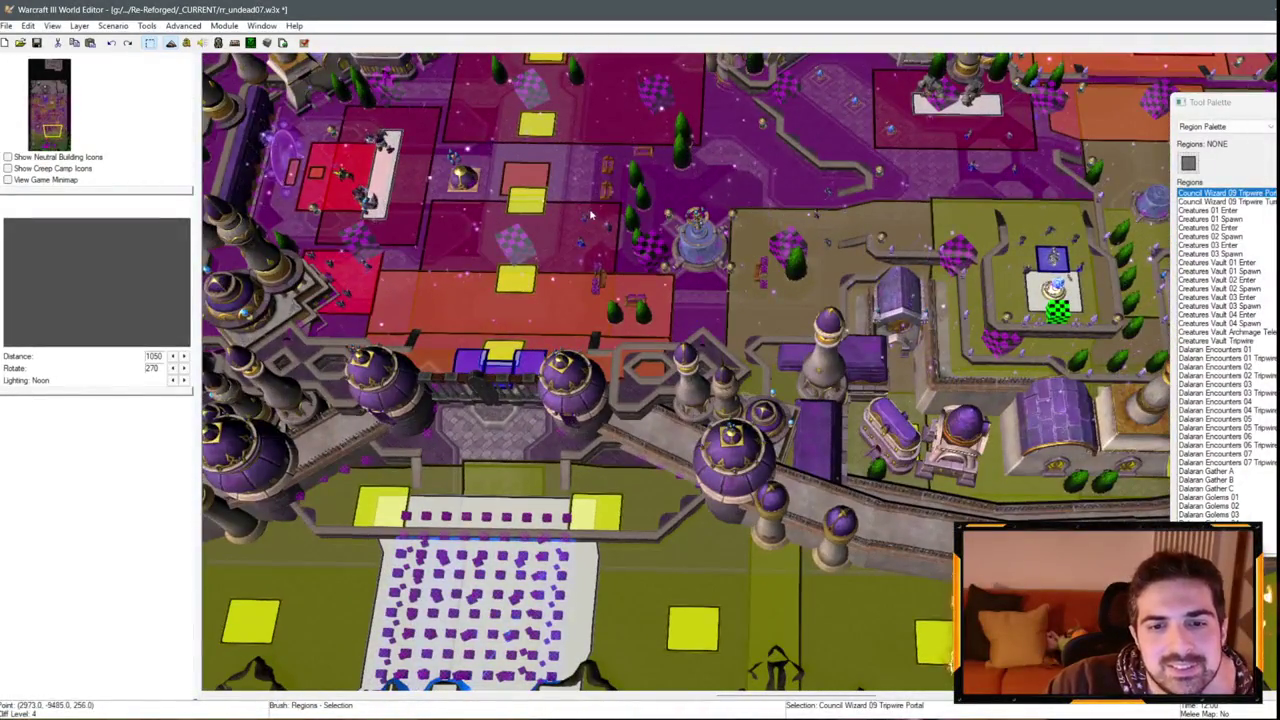
Bring the trigger editor back, hide it again, and switch to the AI scripts in Notepad++.
key(alt+Tab)
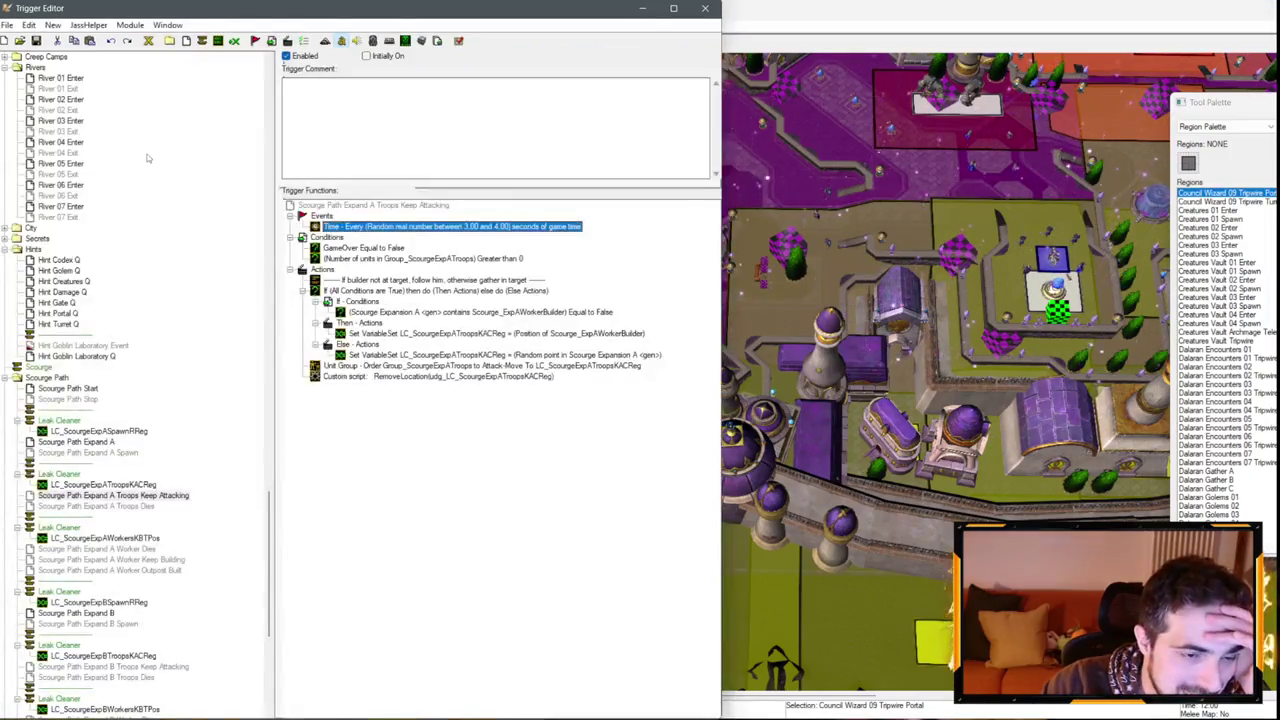
scroll(127, 272, down, 9)
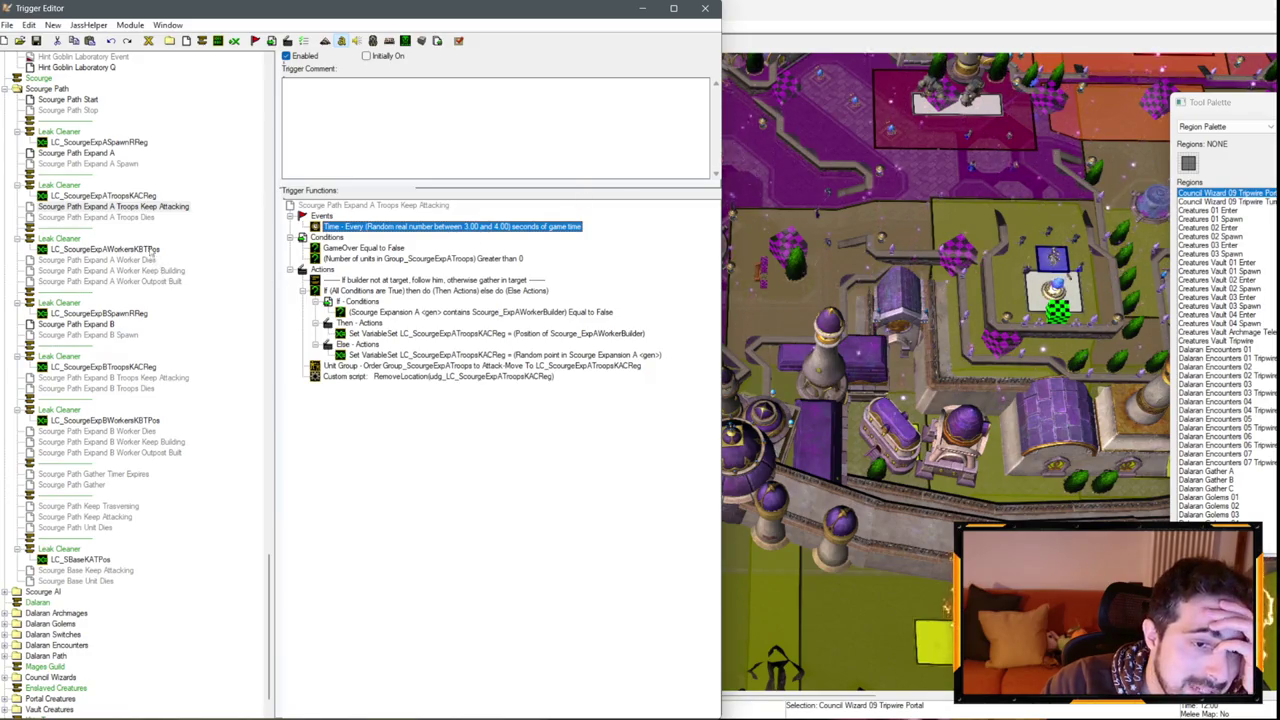
scroll(152, 258, up, 20)
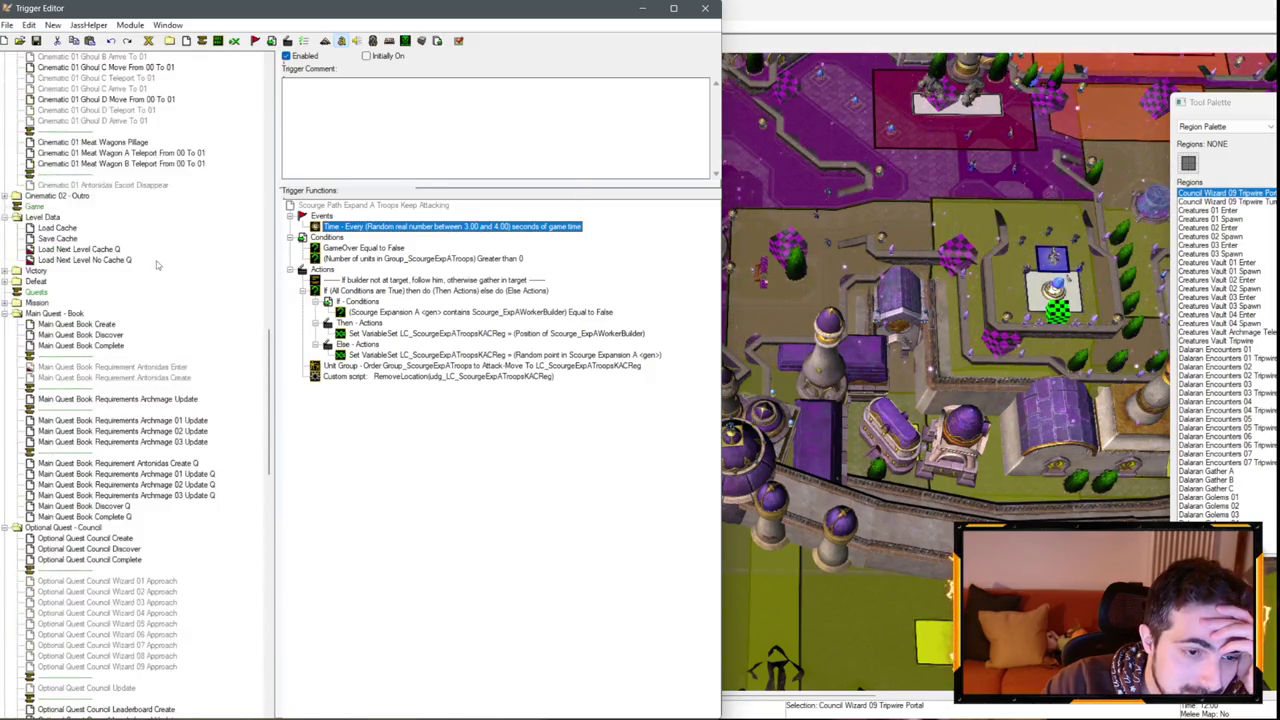
key(alt+Tab)
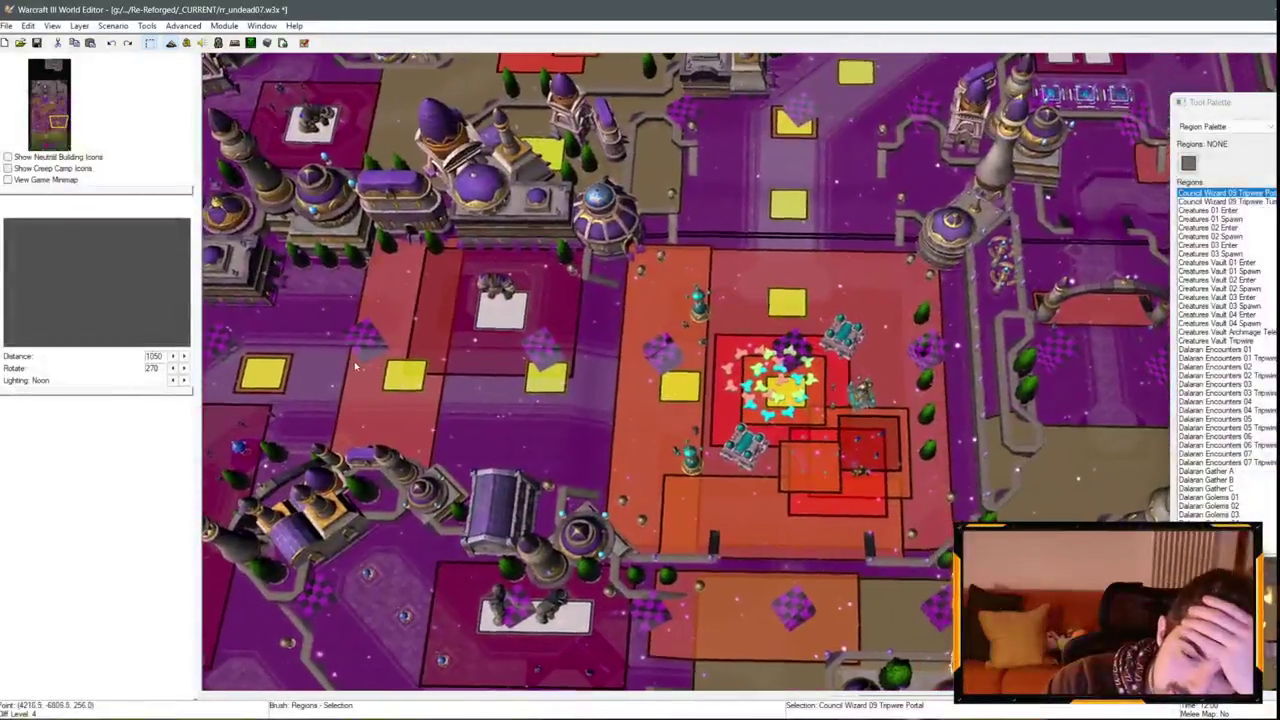
key(alt+Tab)
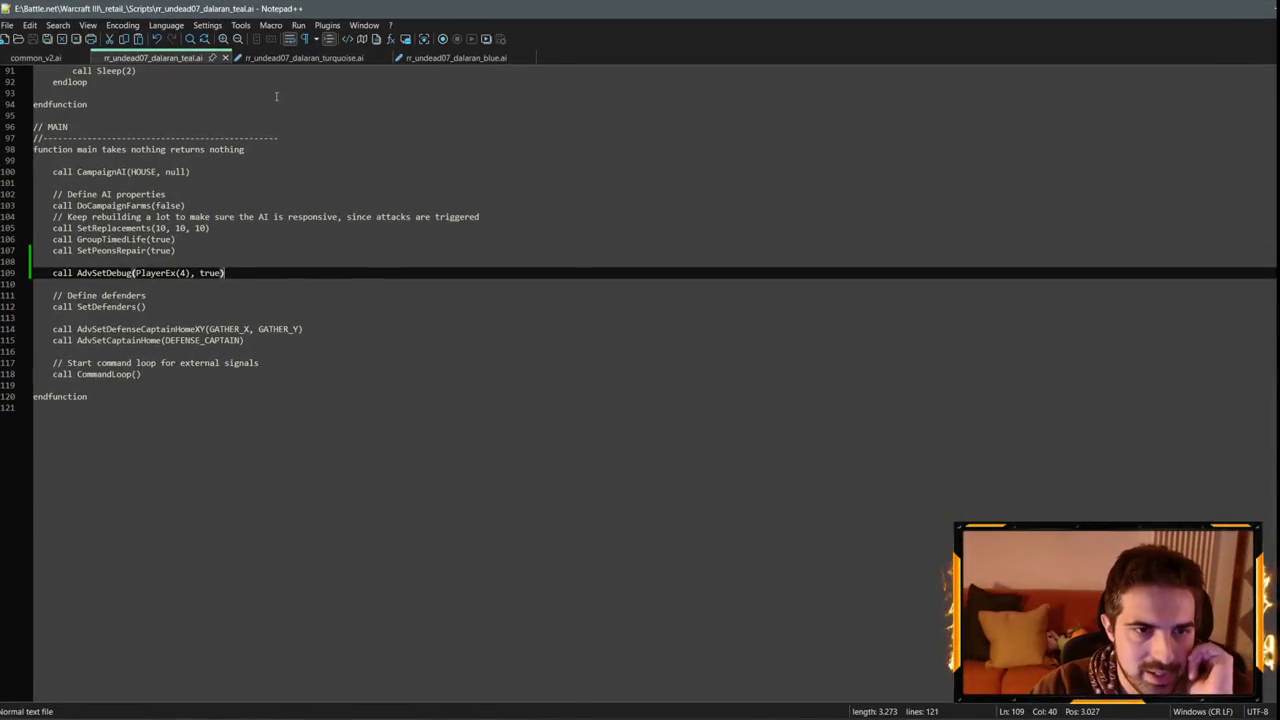
View the turquoise script, scroll through rr_undead07_dalaran_blue.ai, then return to World Editor.
click(321, 61)
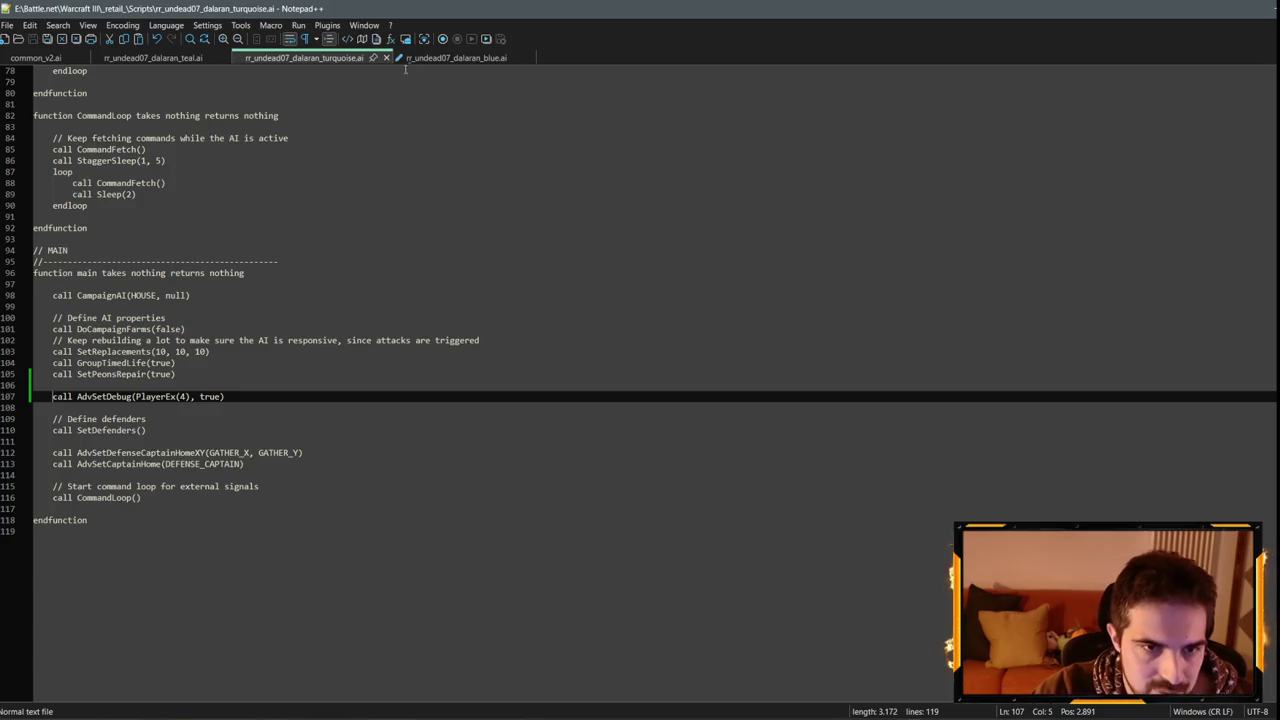
click(445, 58)
click(273, 377)
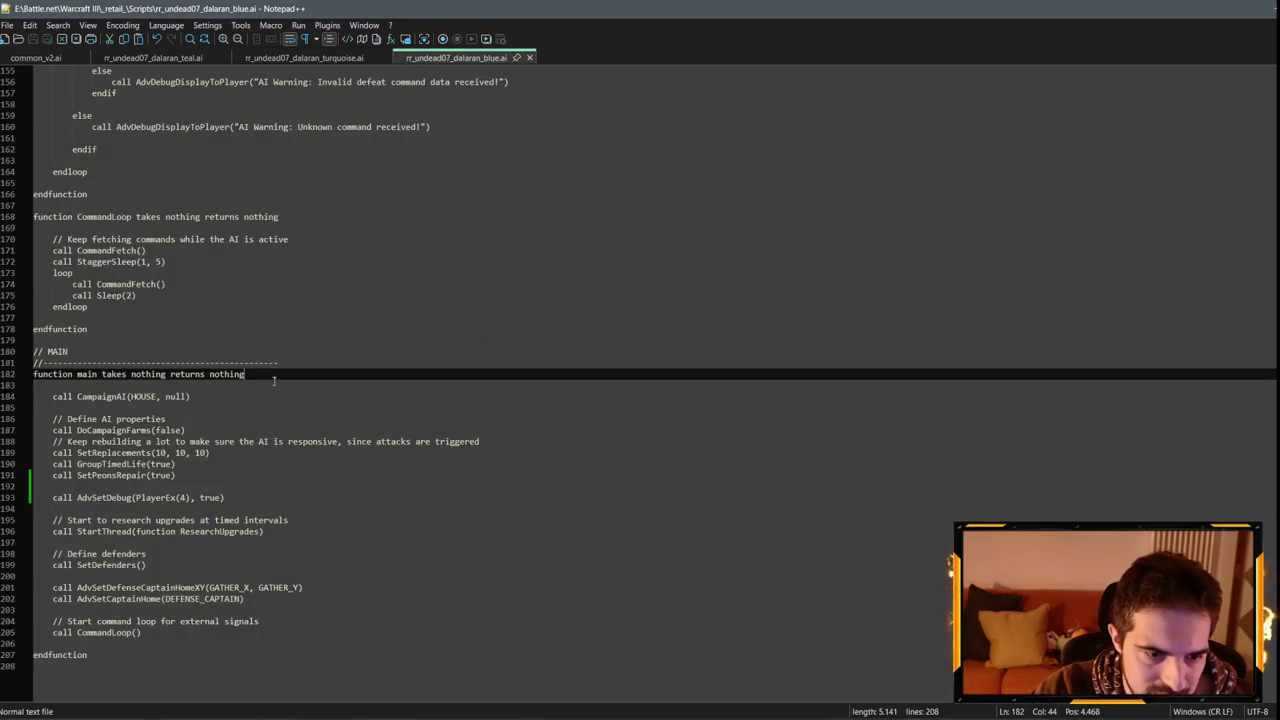
click(276, 594)
scroll(230, 400, up, 20)
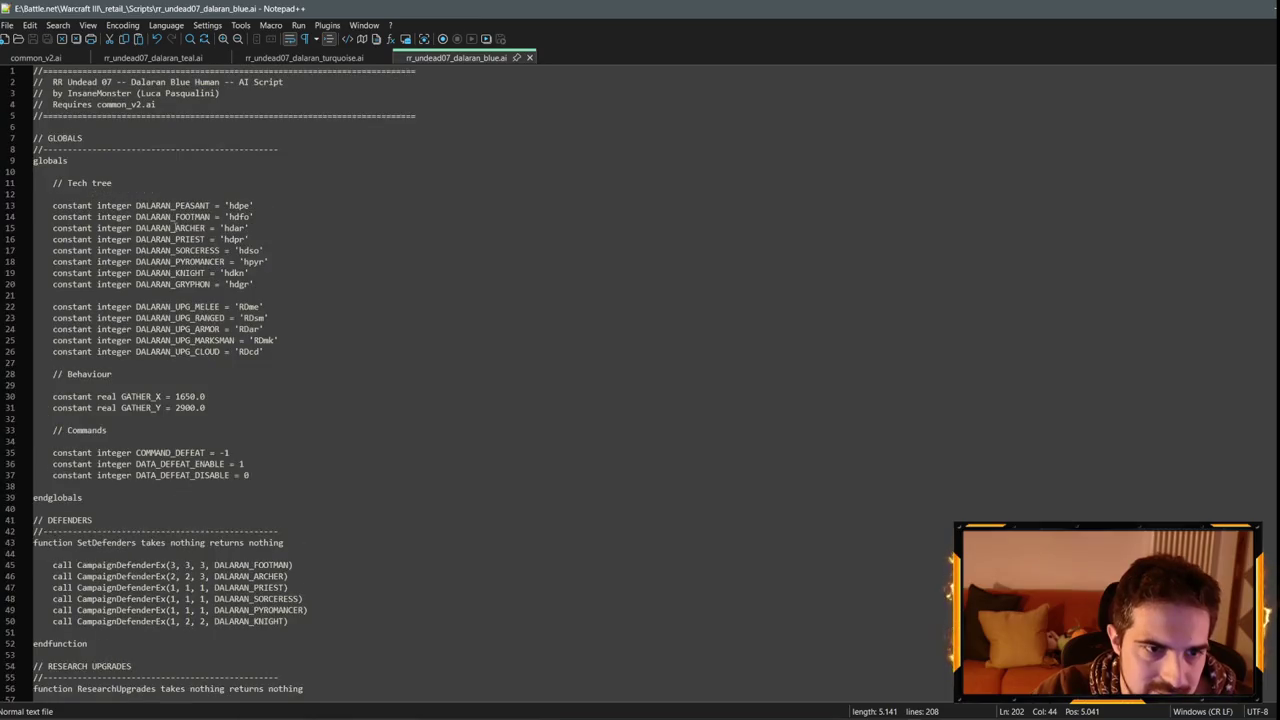
scroll(148, 213, down, 7)
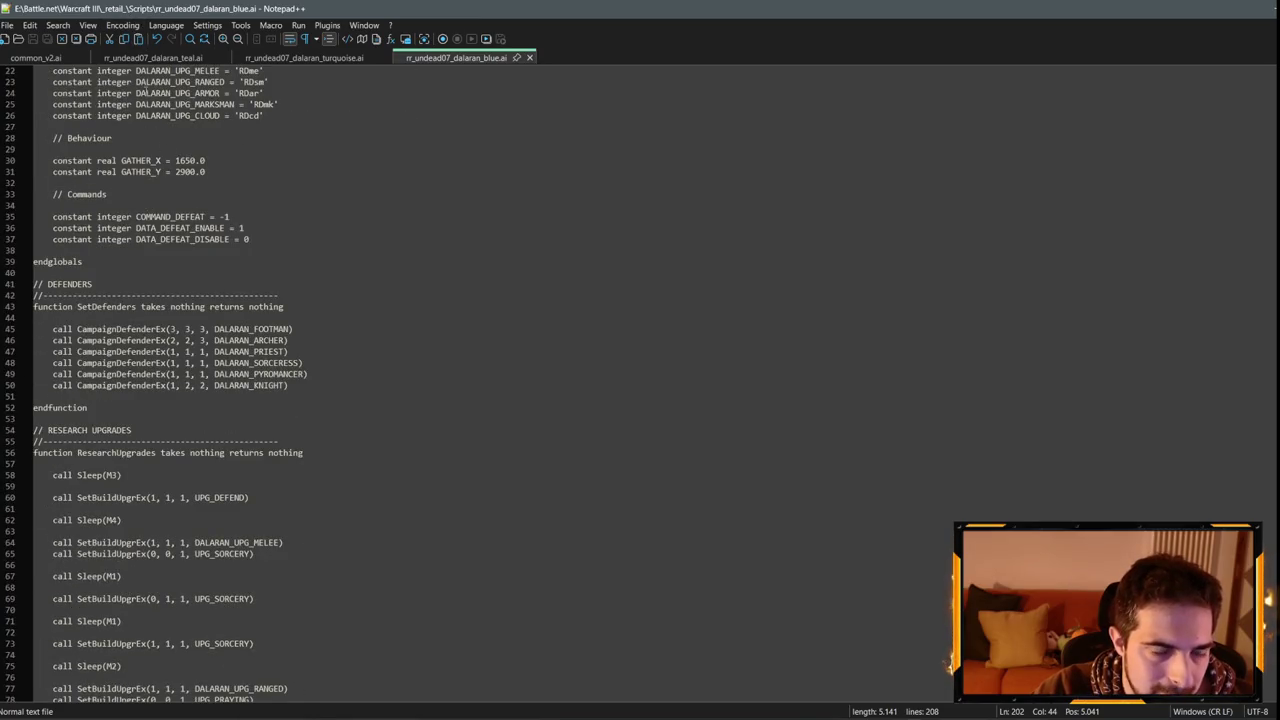
scroll(180, 380, down, 20)
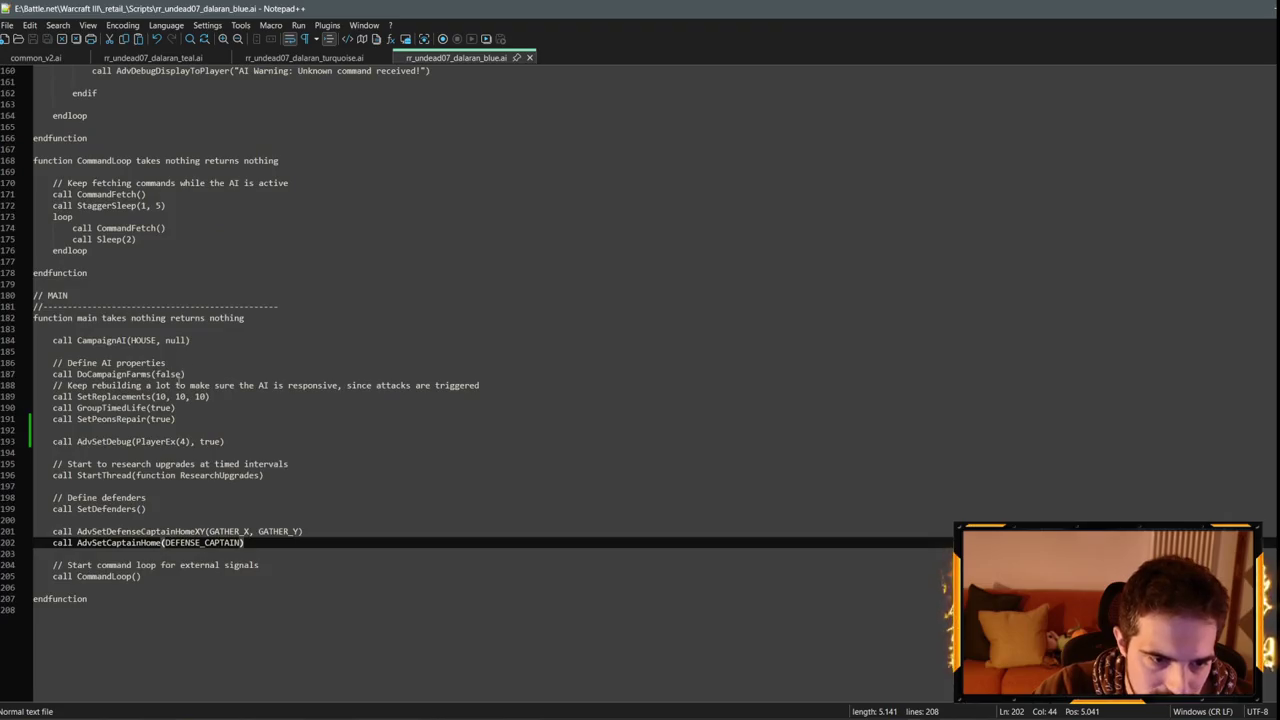
scroll(190, 295, up, 15)
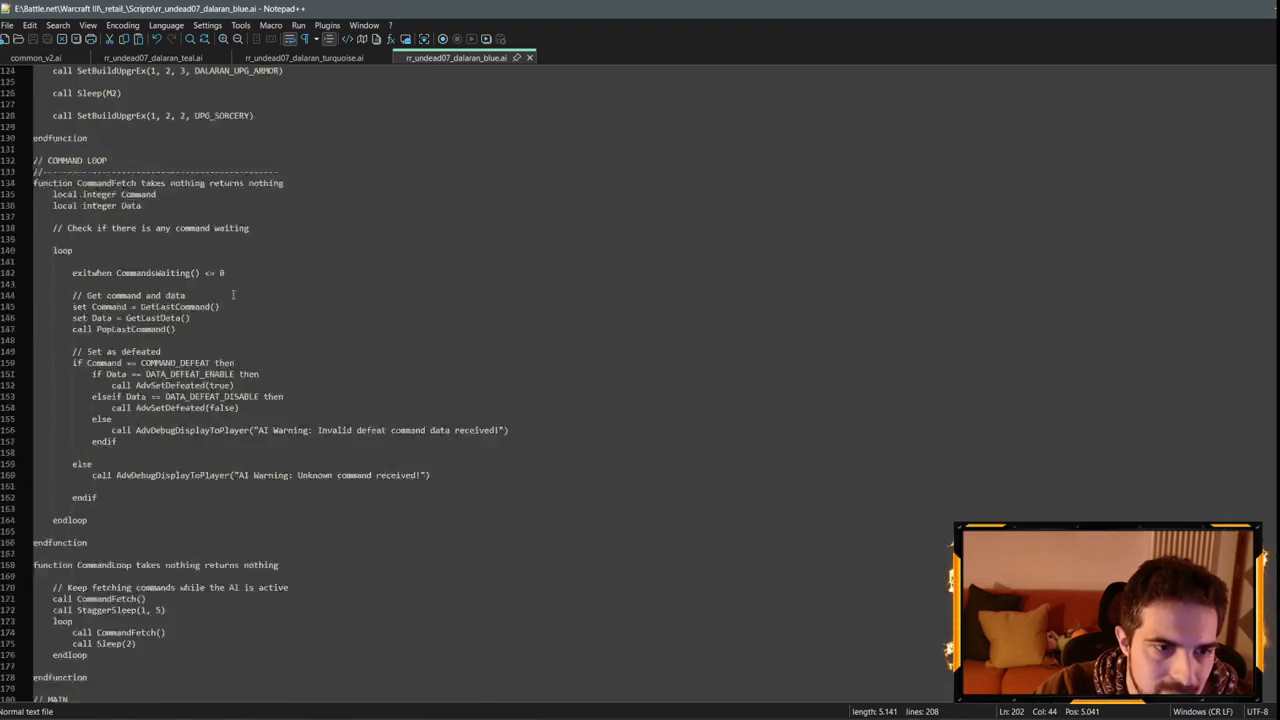
key(alt+Tab)
scroll(790, 360, up, 5)
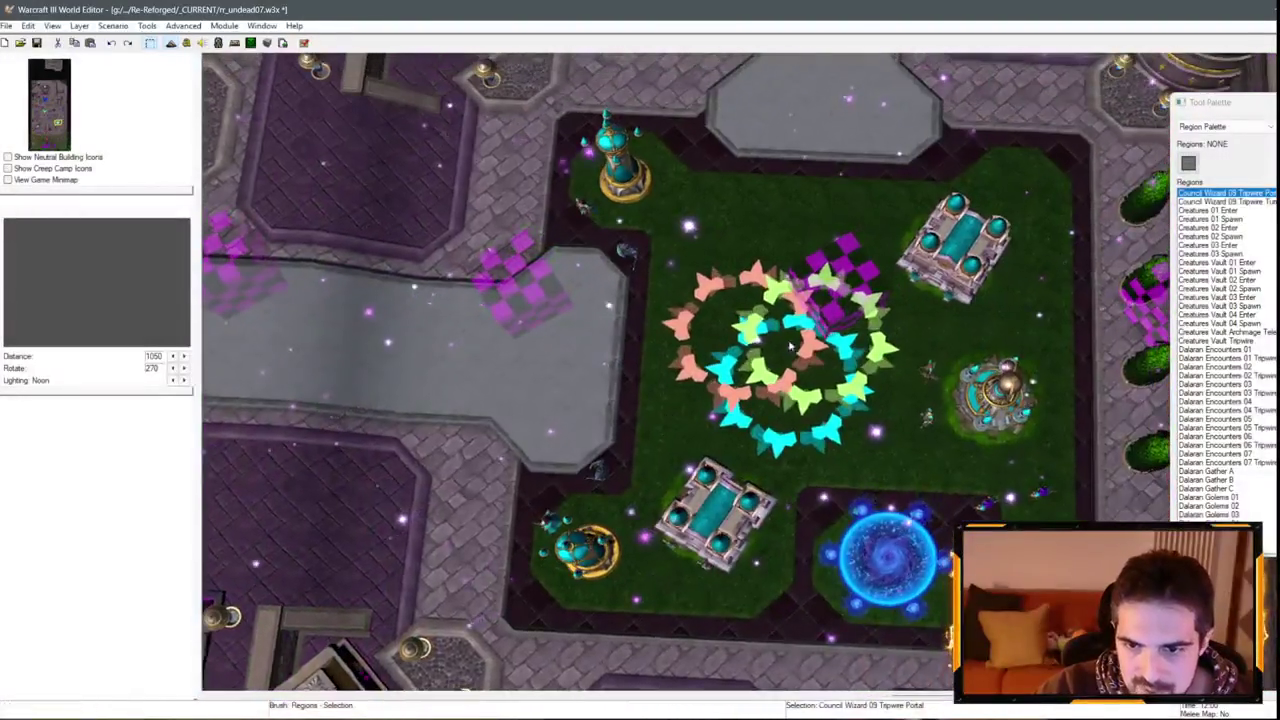
Zoom in on the green portal courtyard and switch the Tool Palette to the Unit Palette.
scroll(790, 345, up, 2)
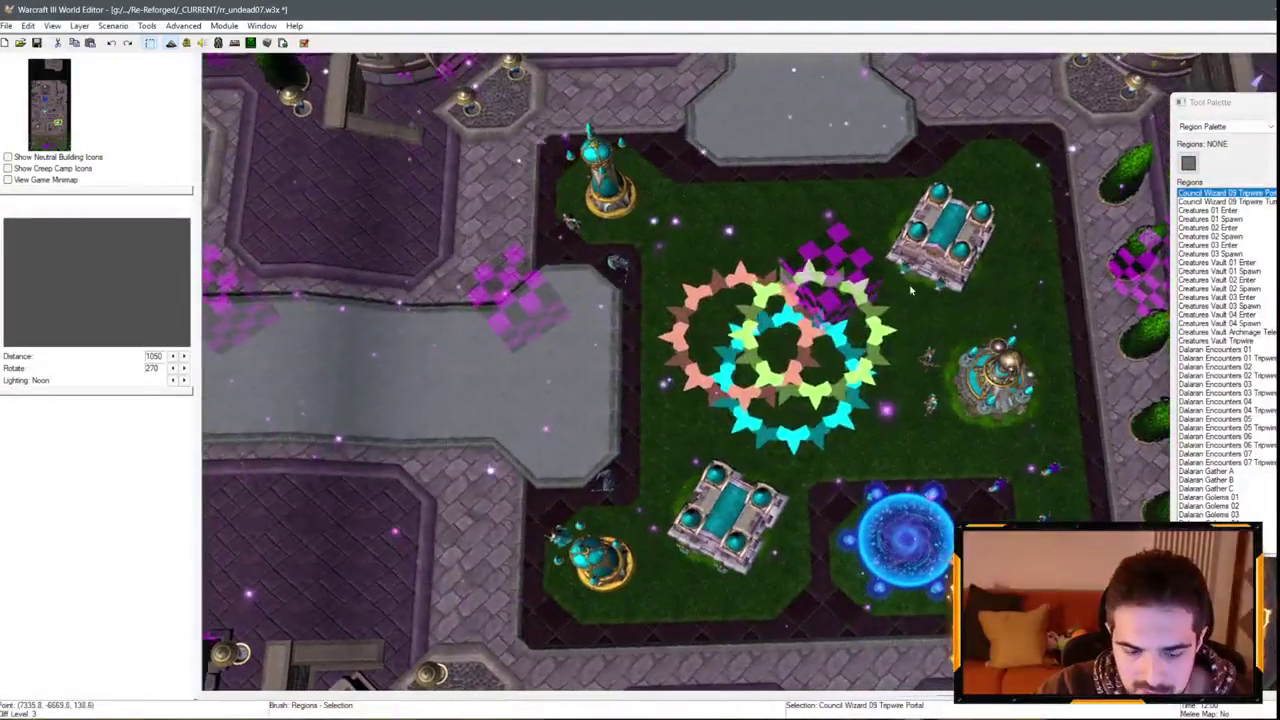
click(1220, 148)
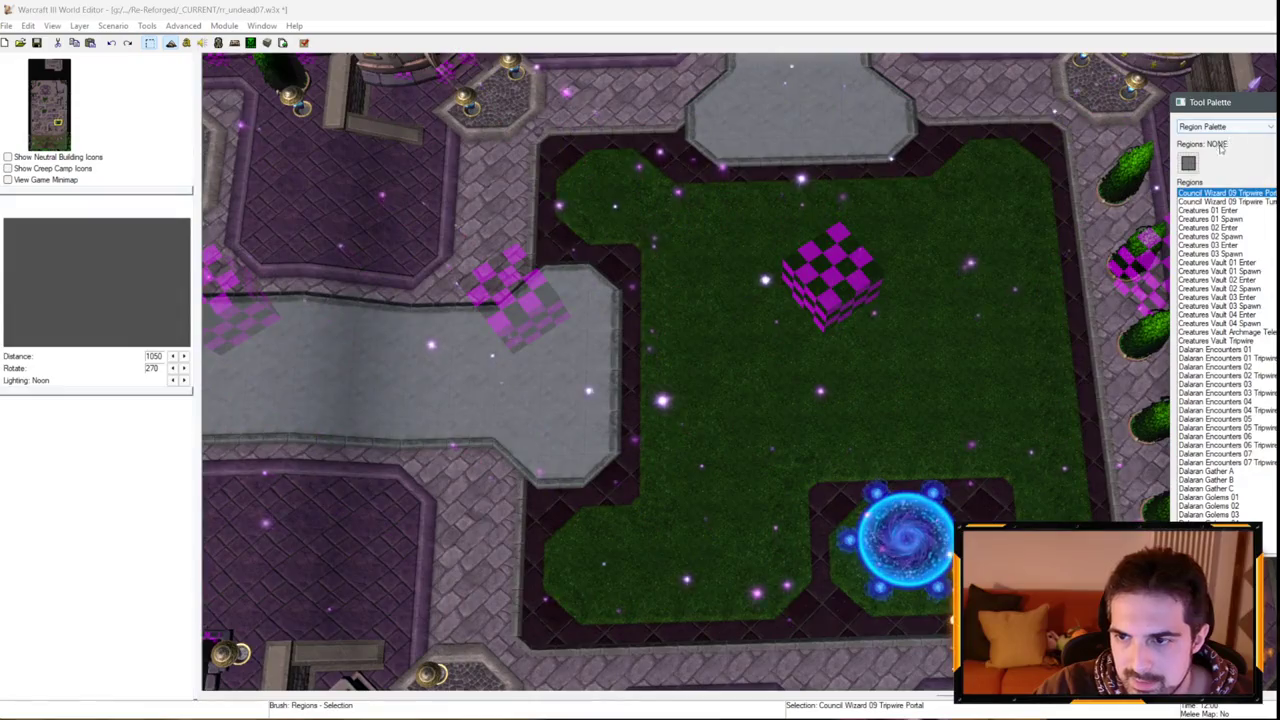
click(1225, 126)
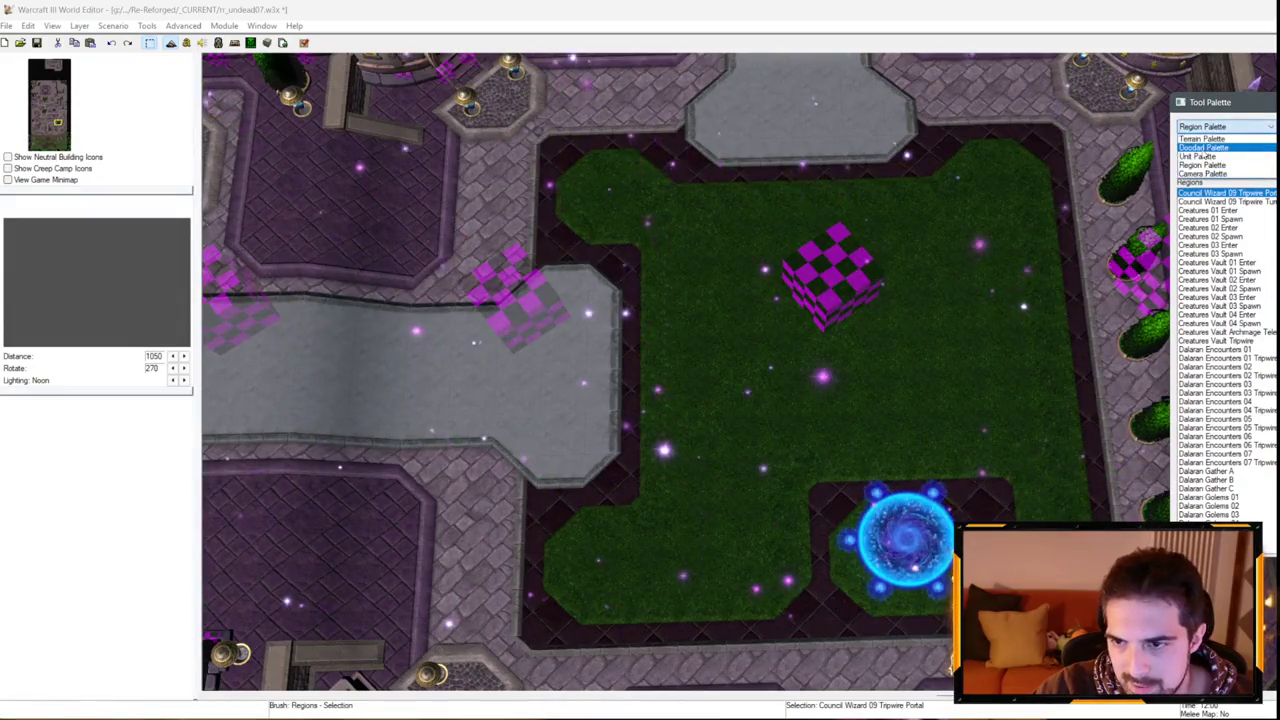
click(1215, 155)
scroll(790, 360, down, 5)
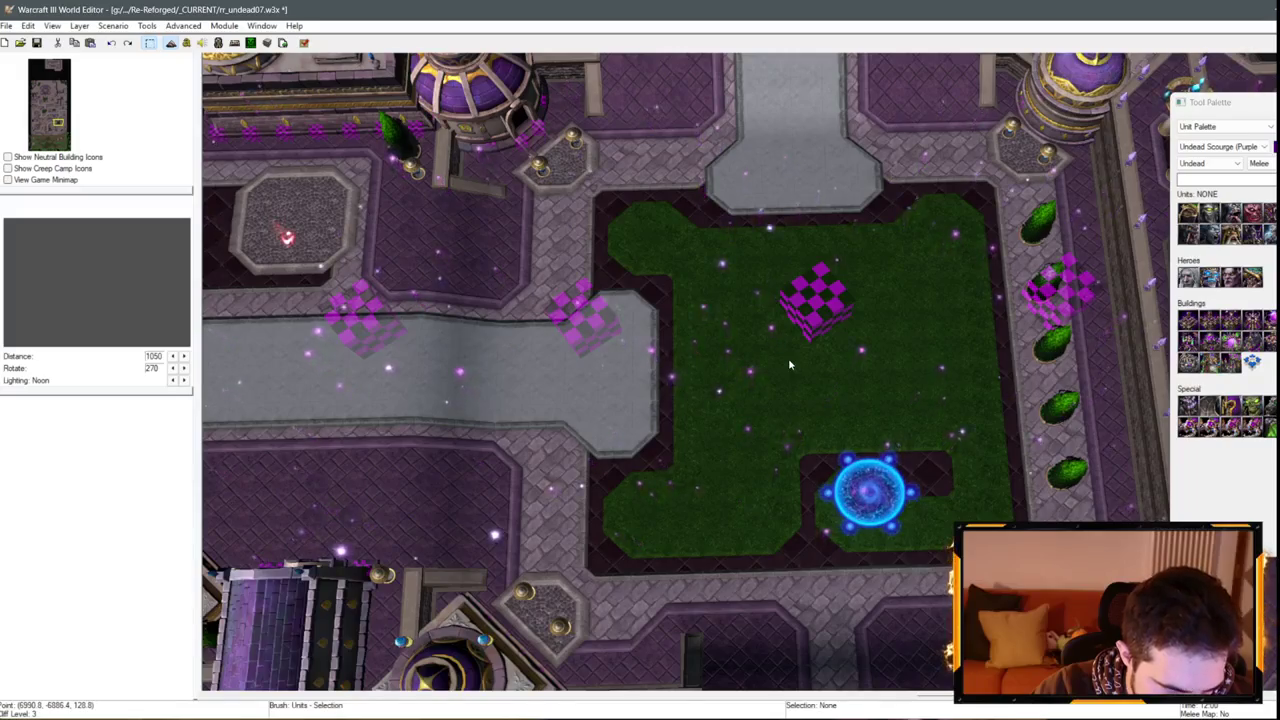
scroll(788, 358, down, 1)
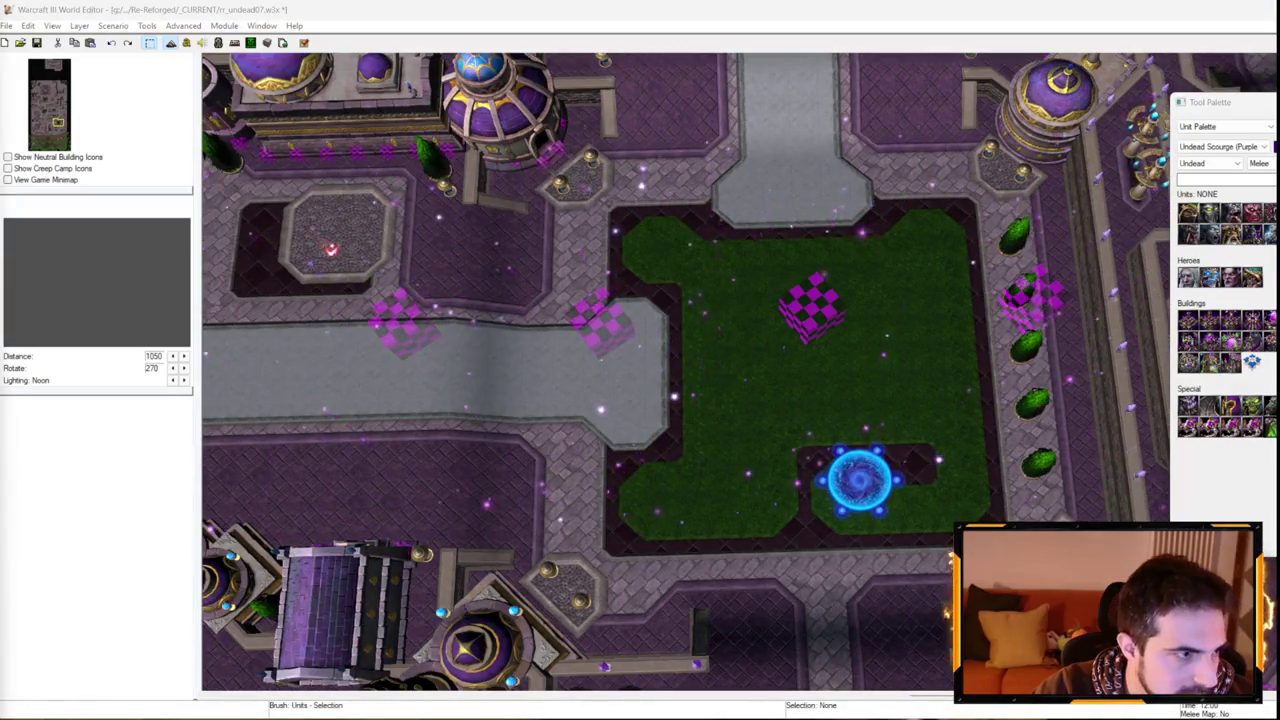
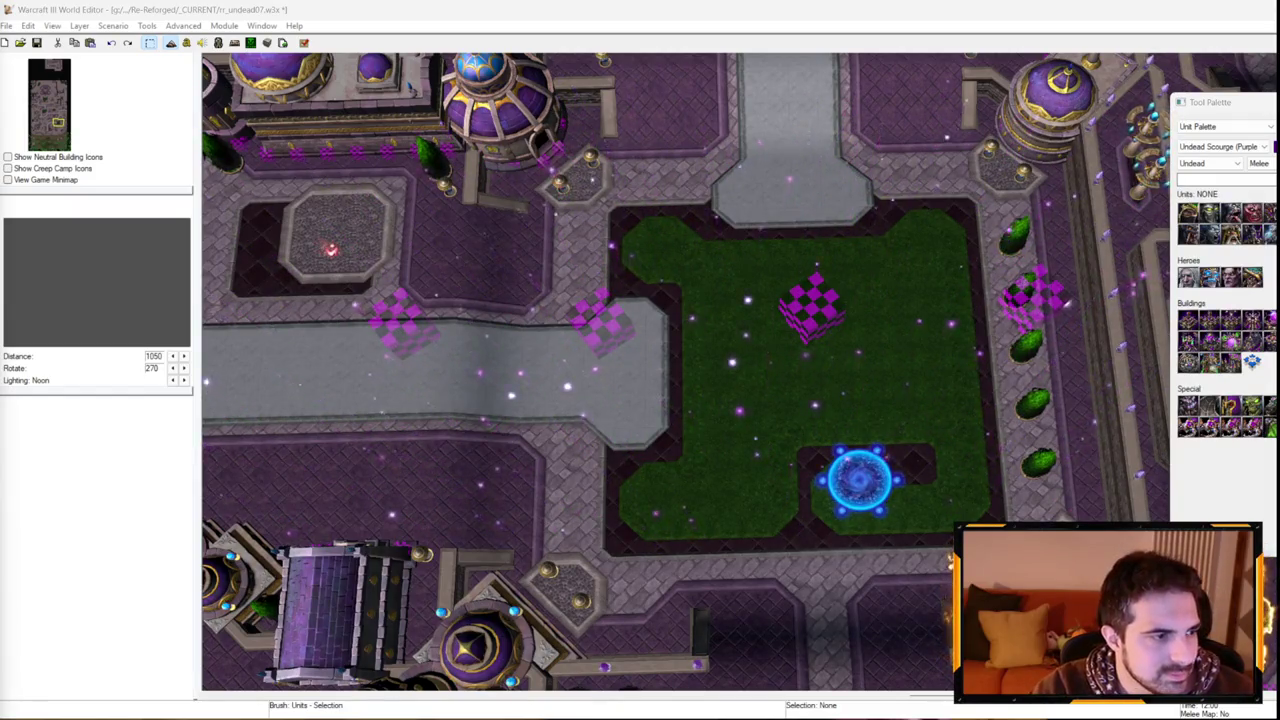
Zoom and pan the map view onto the Kirin Tor plaza's green courtyard.
scroll(634, 406, down, 5)
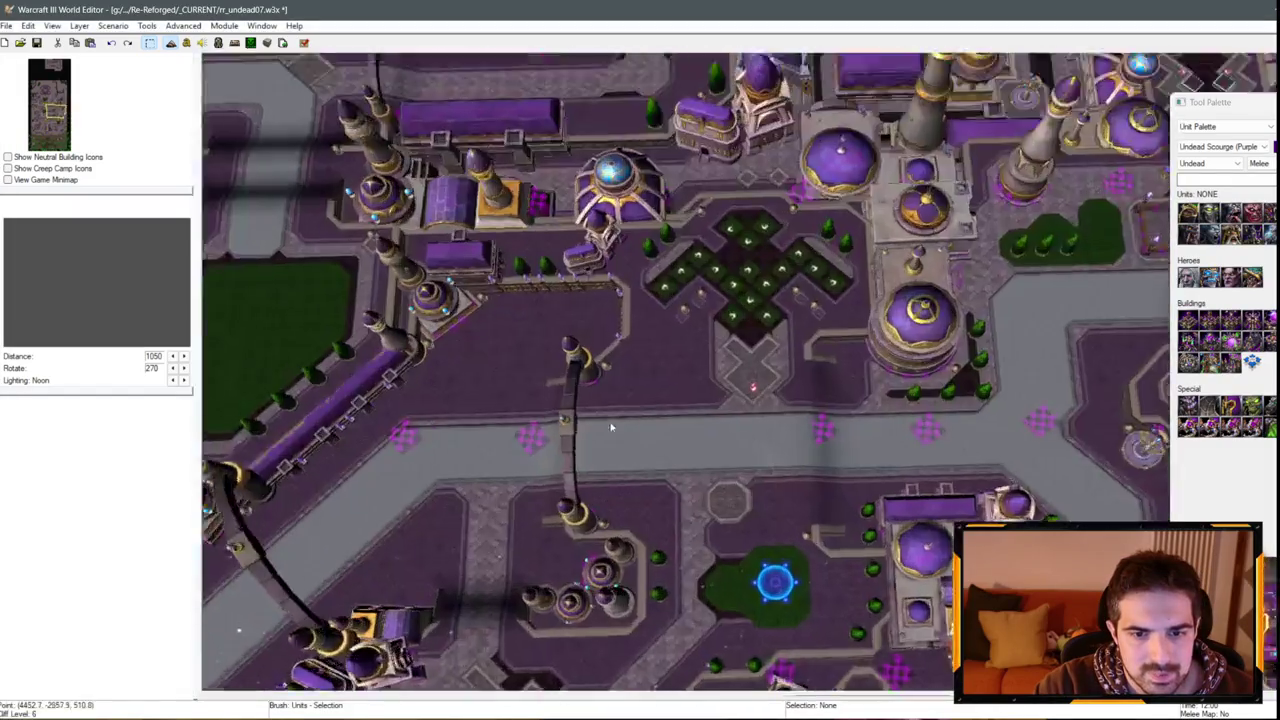
key(Down)
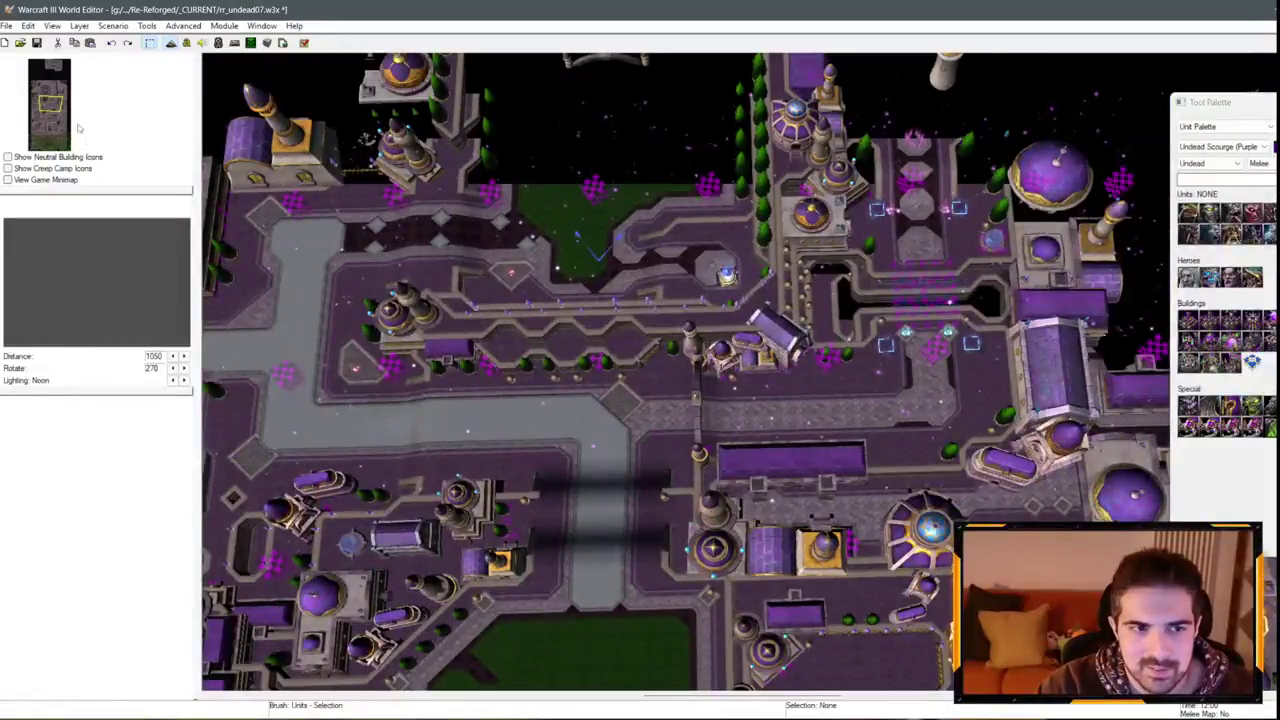
click(60, 130)
scroll(646, 283, up, 5)
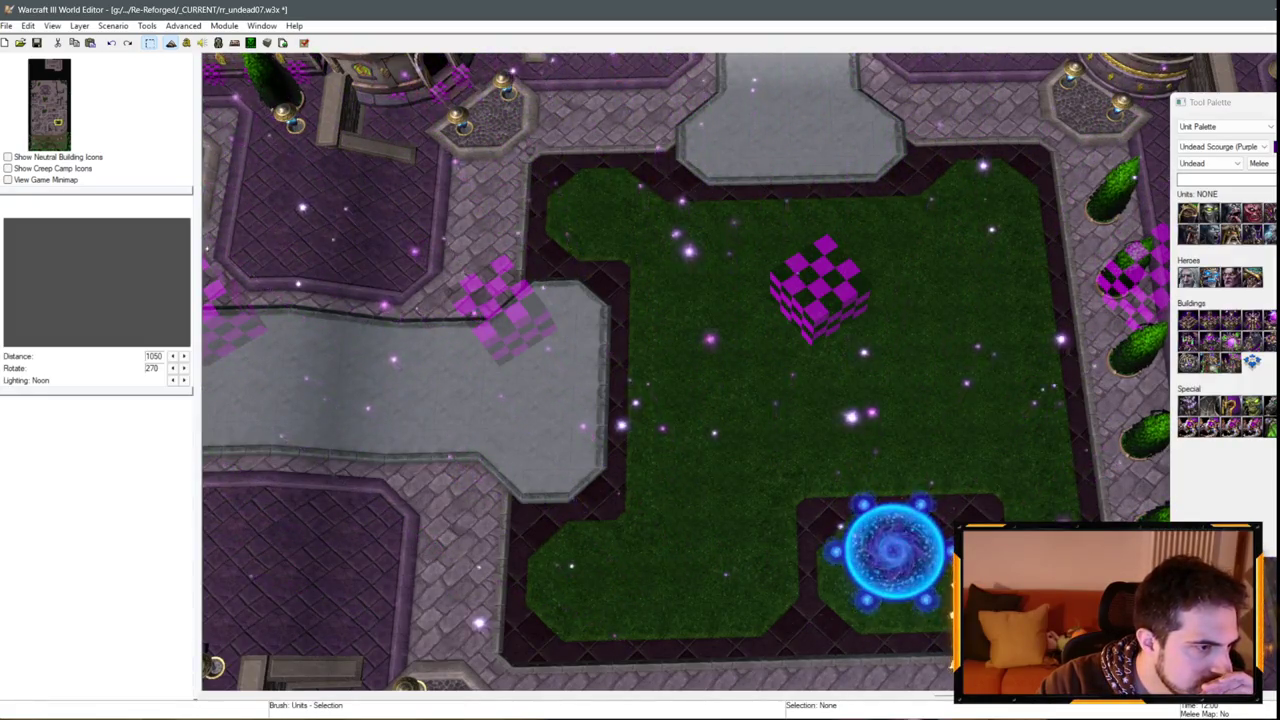
scroll(485, 316, down, 2)
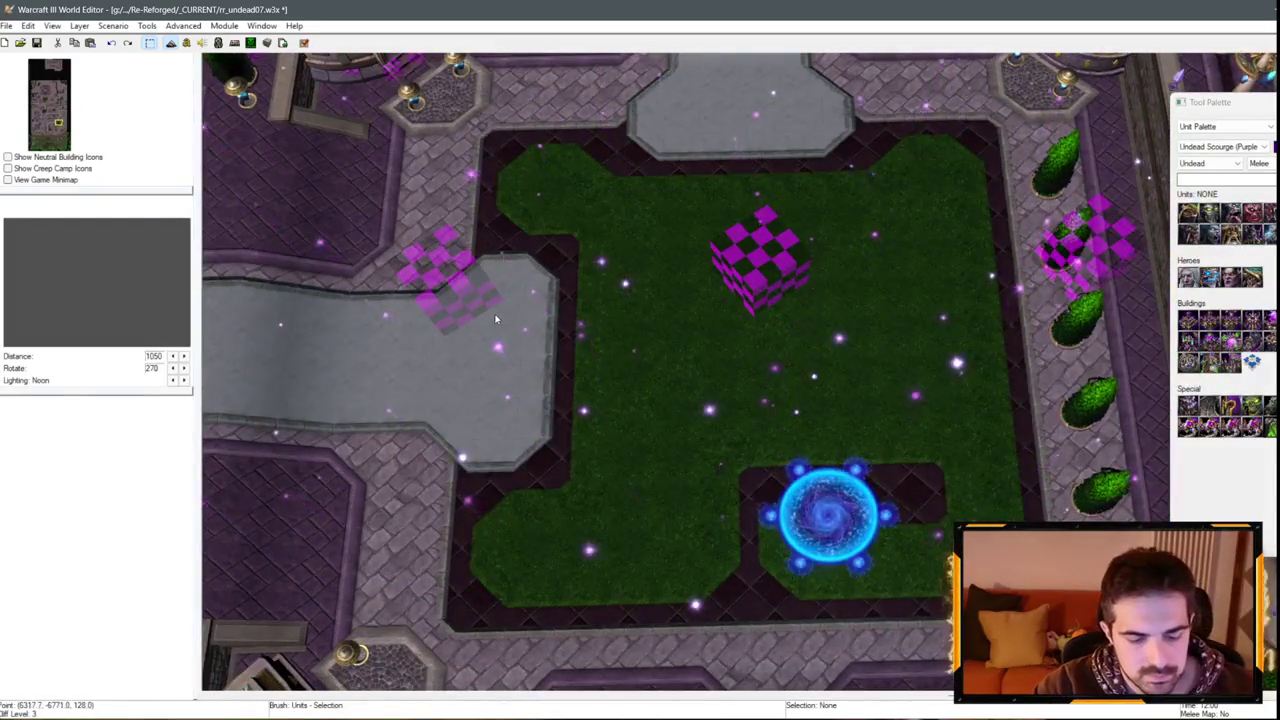
scroll(645, 300, up, 2)
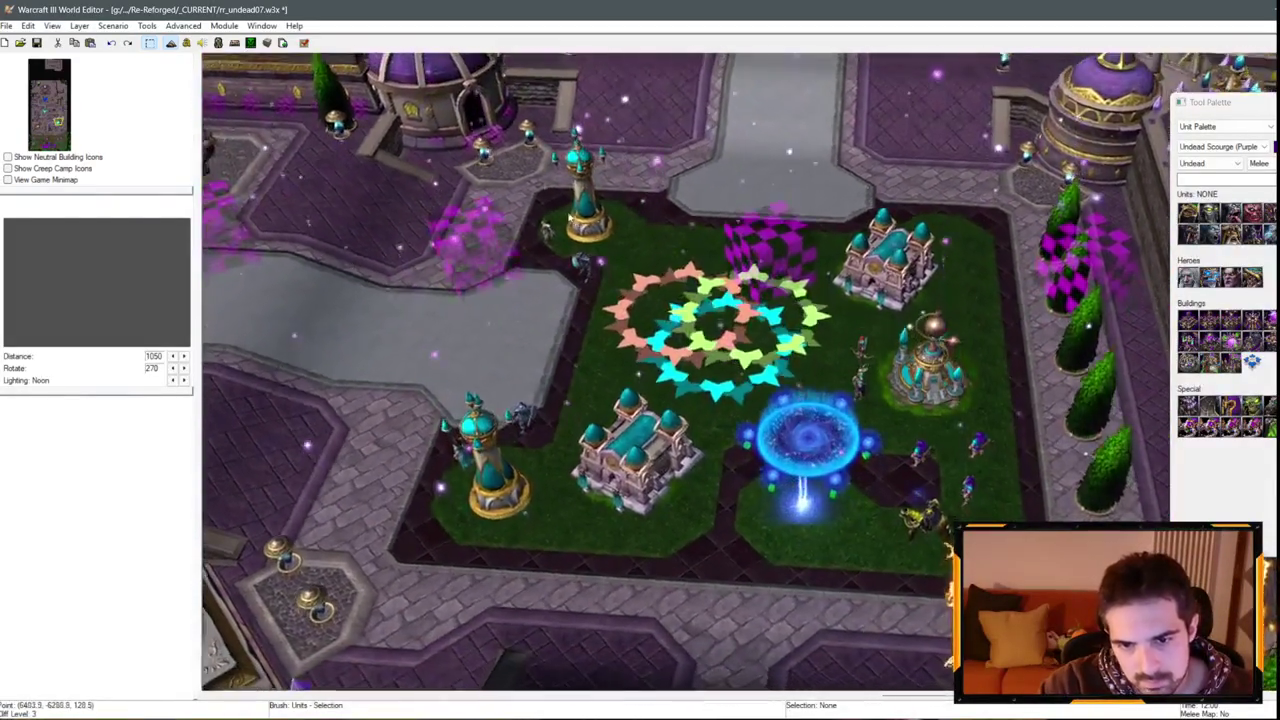
scroll(645, 300, down, 2)
scroll(617, 220, up, 2)
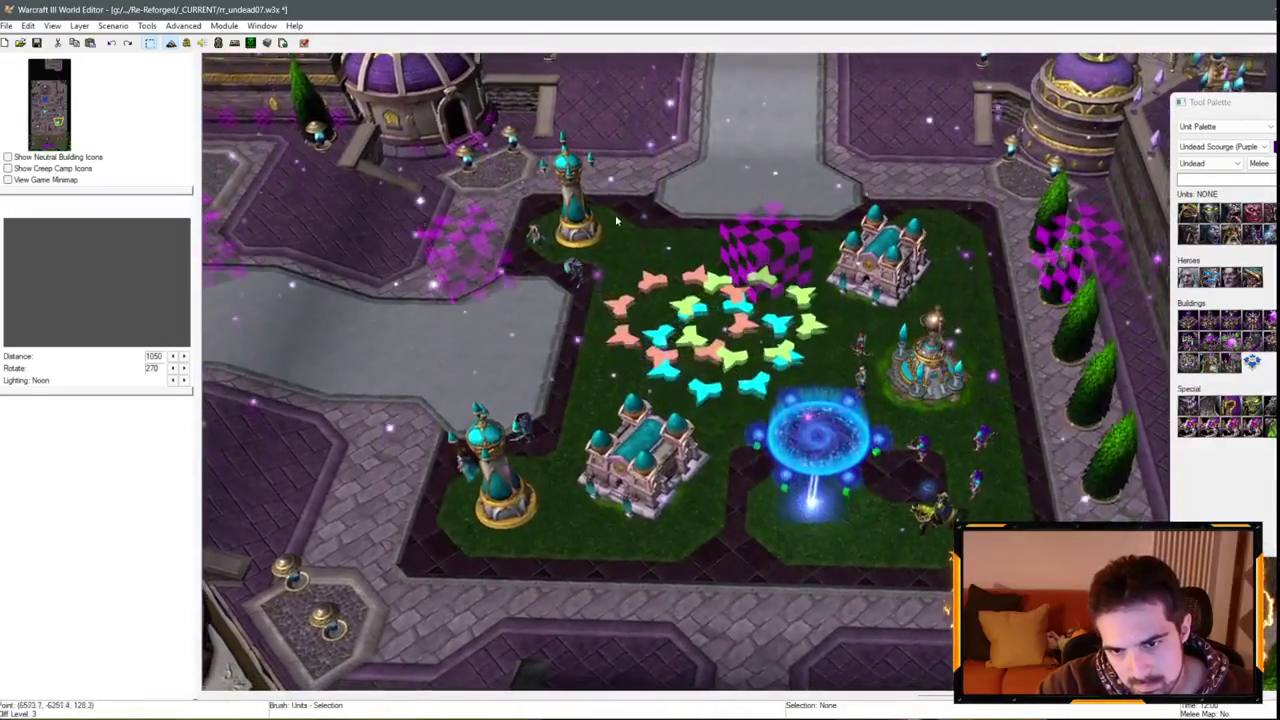
scroll(617, 220, down, 1)
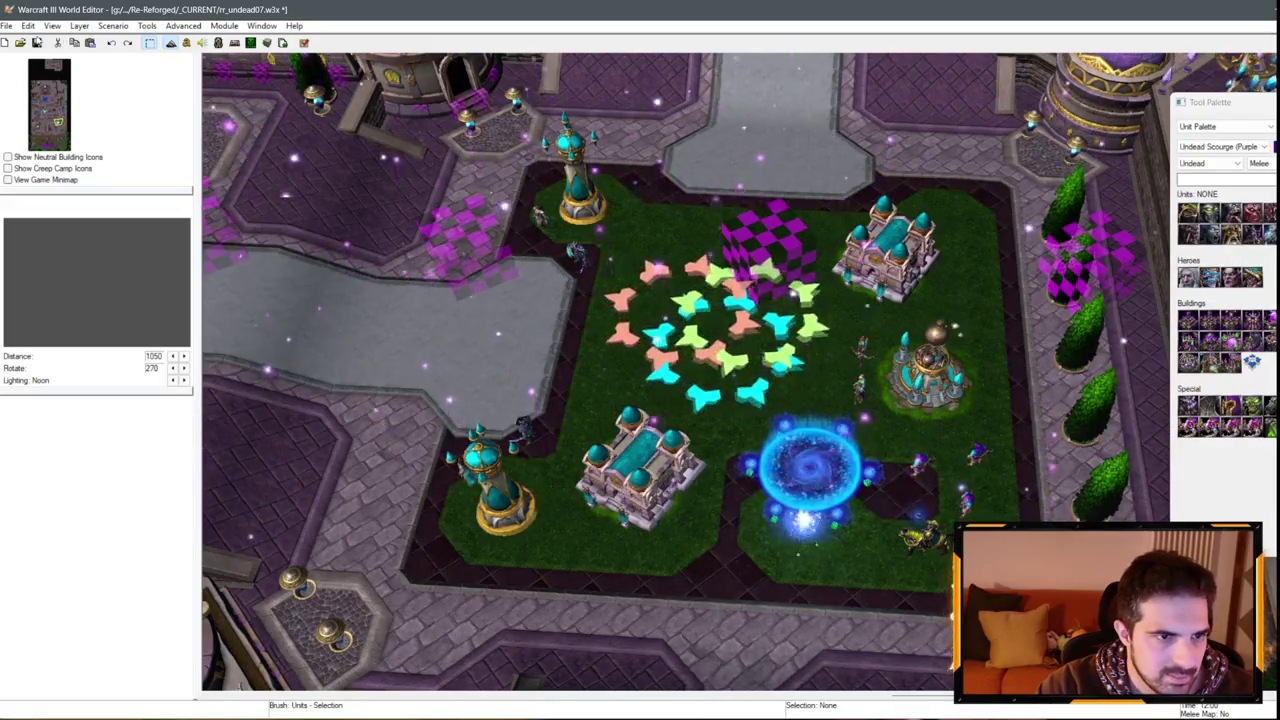
Save rr_undead07.w3x, then pan the view away from the plaza.
click(36, 42)
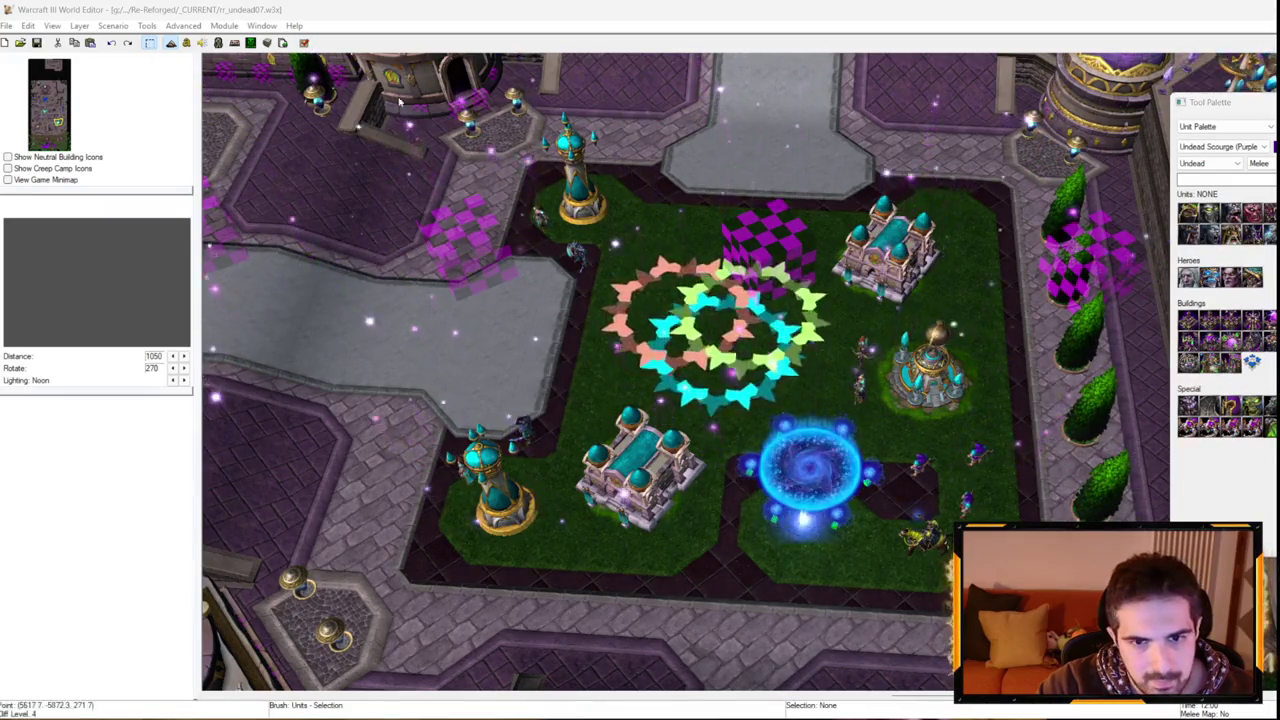
scroll(356, 80, down, 5)
key(Left)
key(Down)
key(Right)
key(Left)
key(Down)
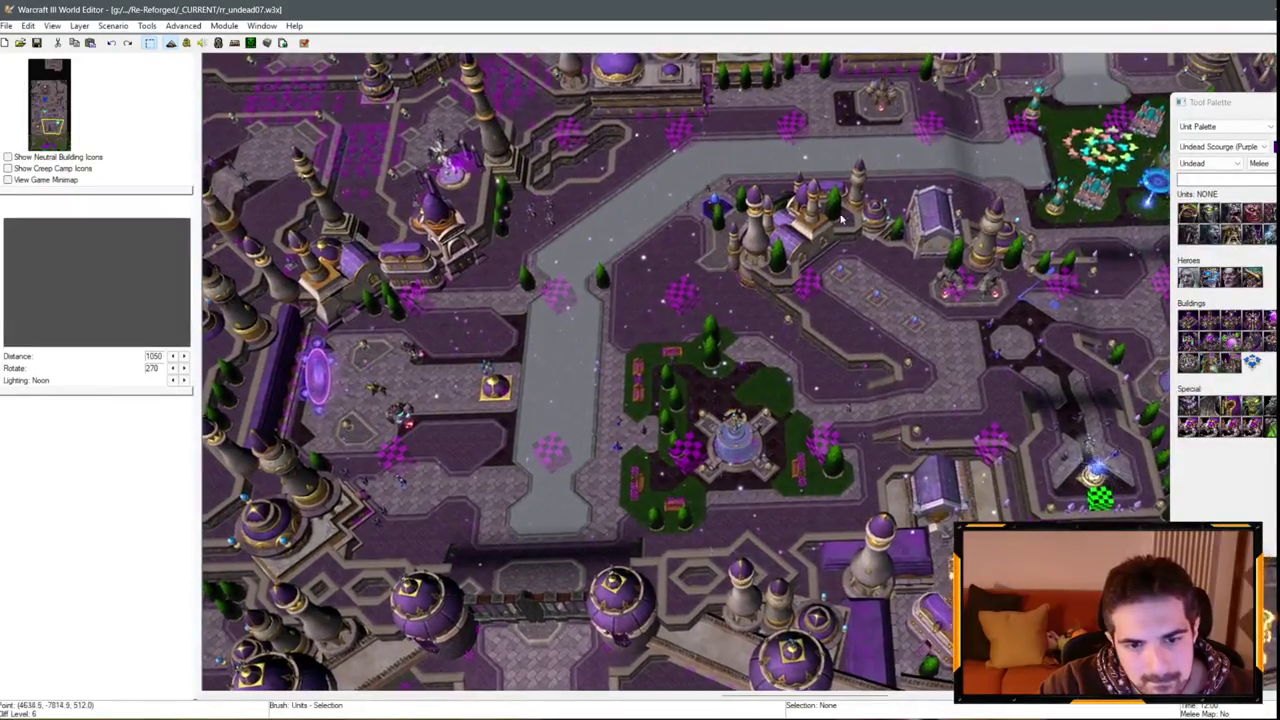
Get into the running Siege of Dalaran mission past its loading screen, with chat entry open.
key(Right)
key(Up)
key(Left)
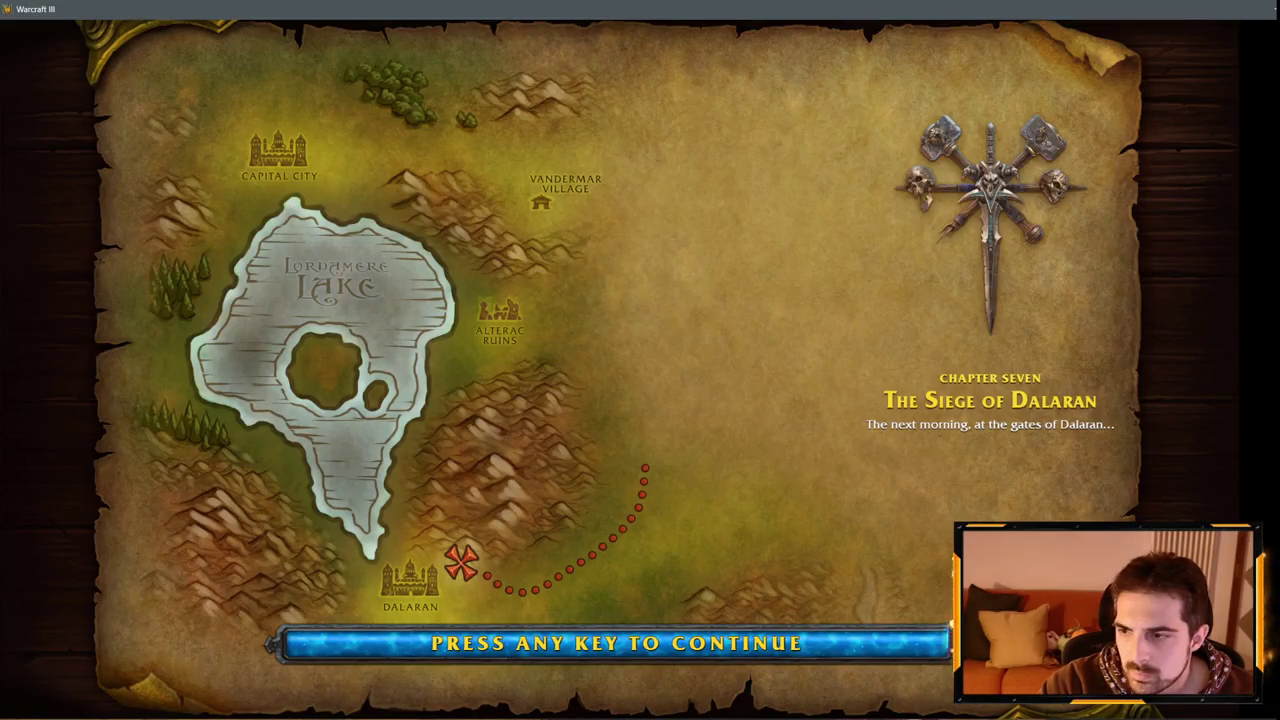
key(space)
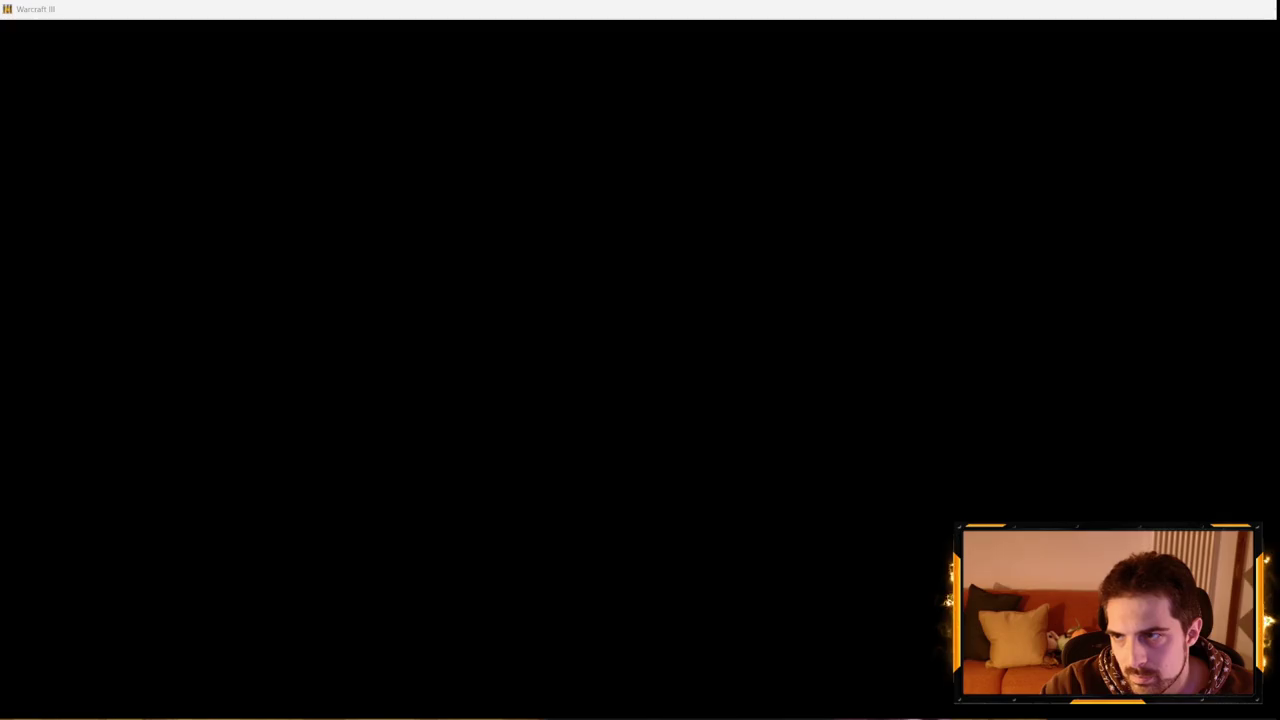
key(Return)
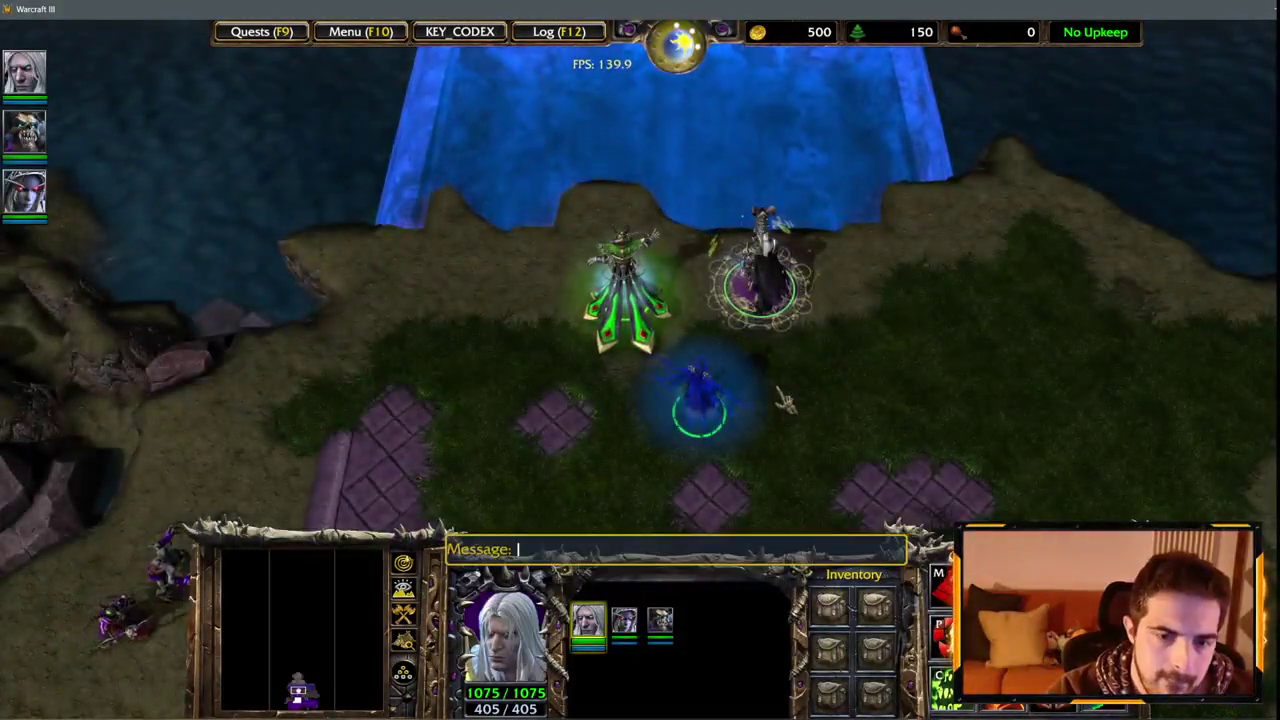
Enable the iseedeadpeople map-reveal cheat and inspect the gathered Kirin Tor footman, pyromancer and archer.
text(iseedeadpeople)
key(Return)
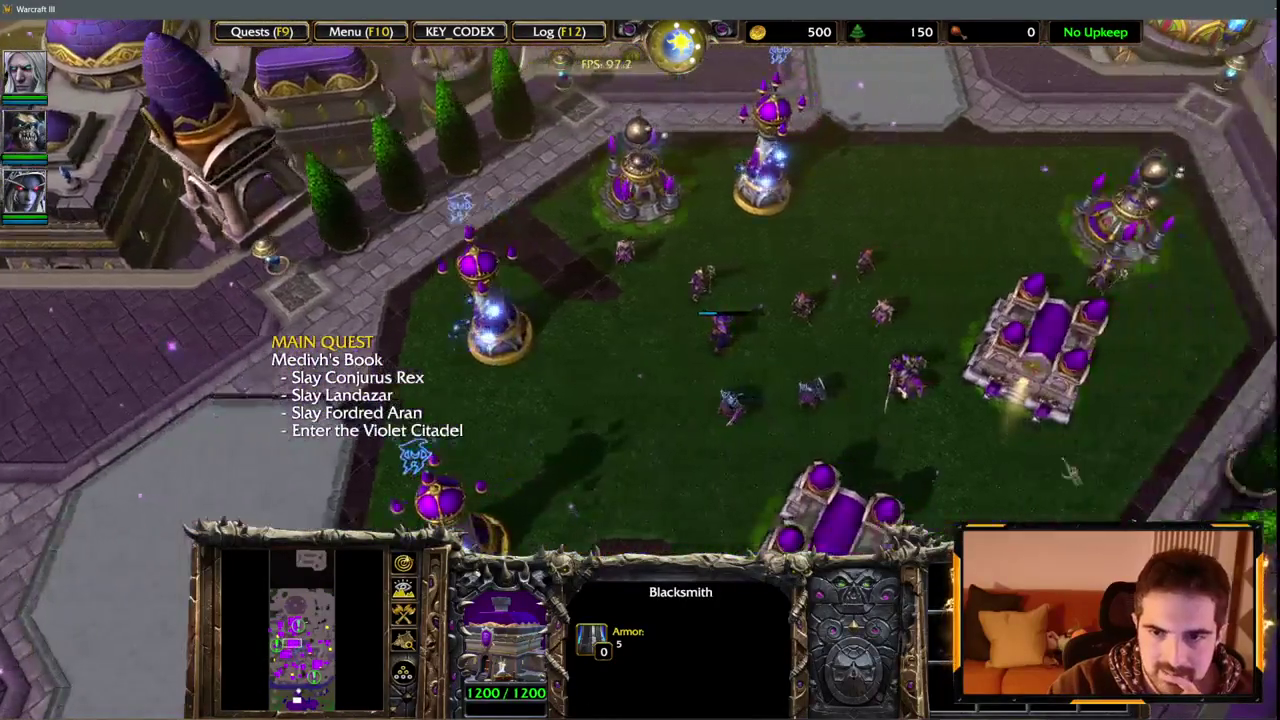
click(720, 340)
click(765, 365)
click(880, 312)
click(800, 310)
click(810, 392)
click(720, 335)
click(800, 305)
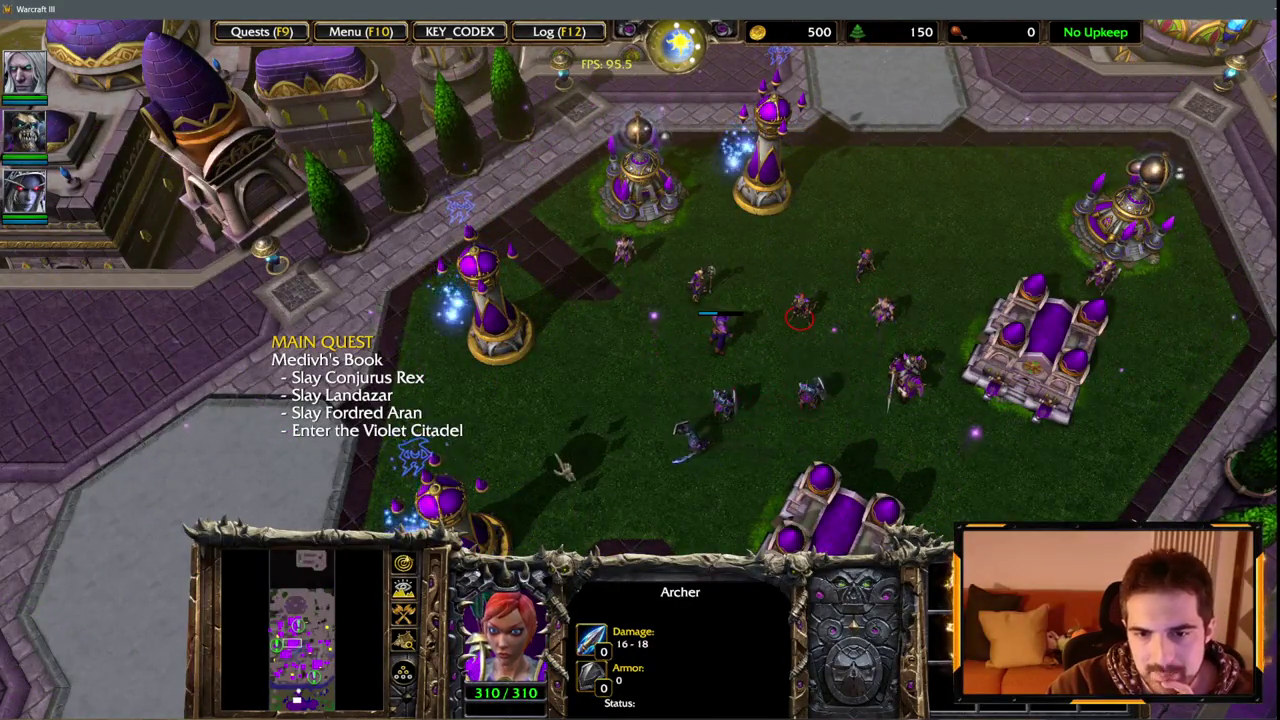
Survey the revealed Dalaran city by panning south, north, east and west.
key(Down)
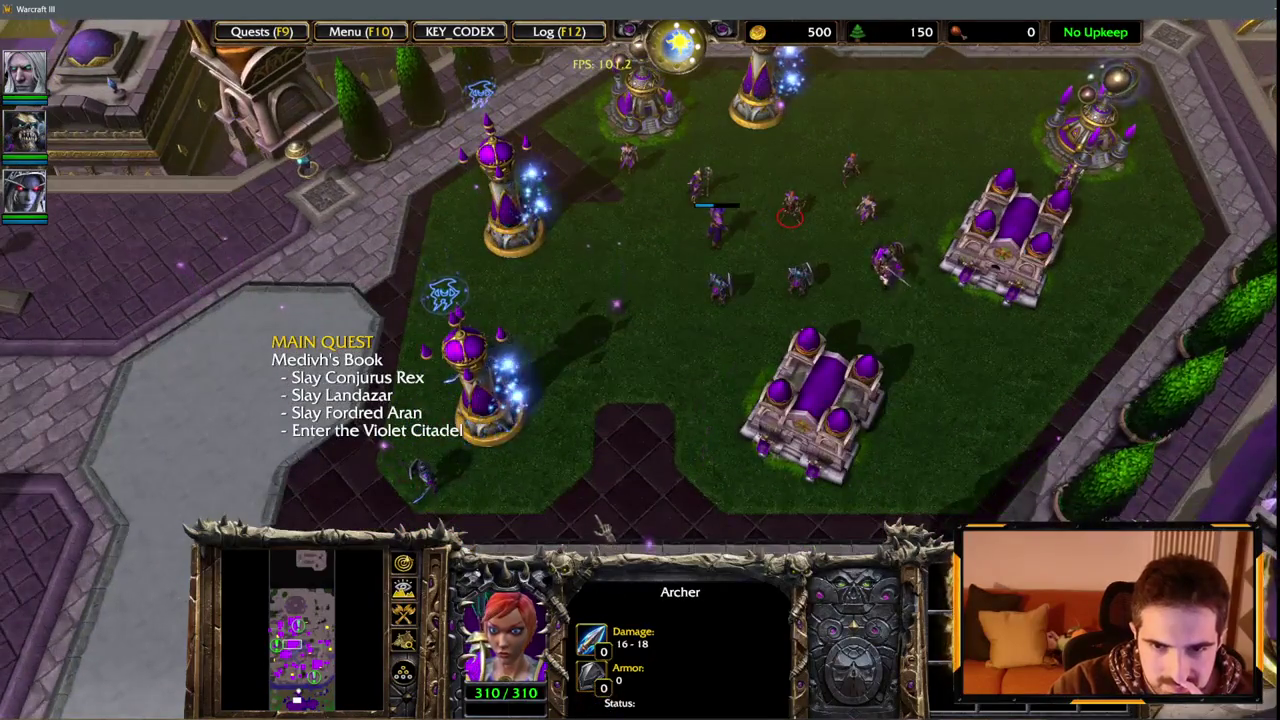
key(Up)
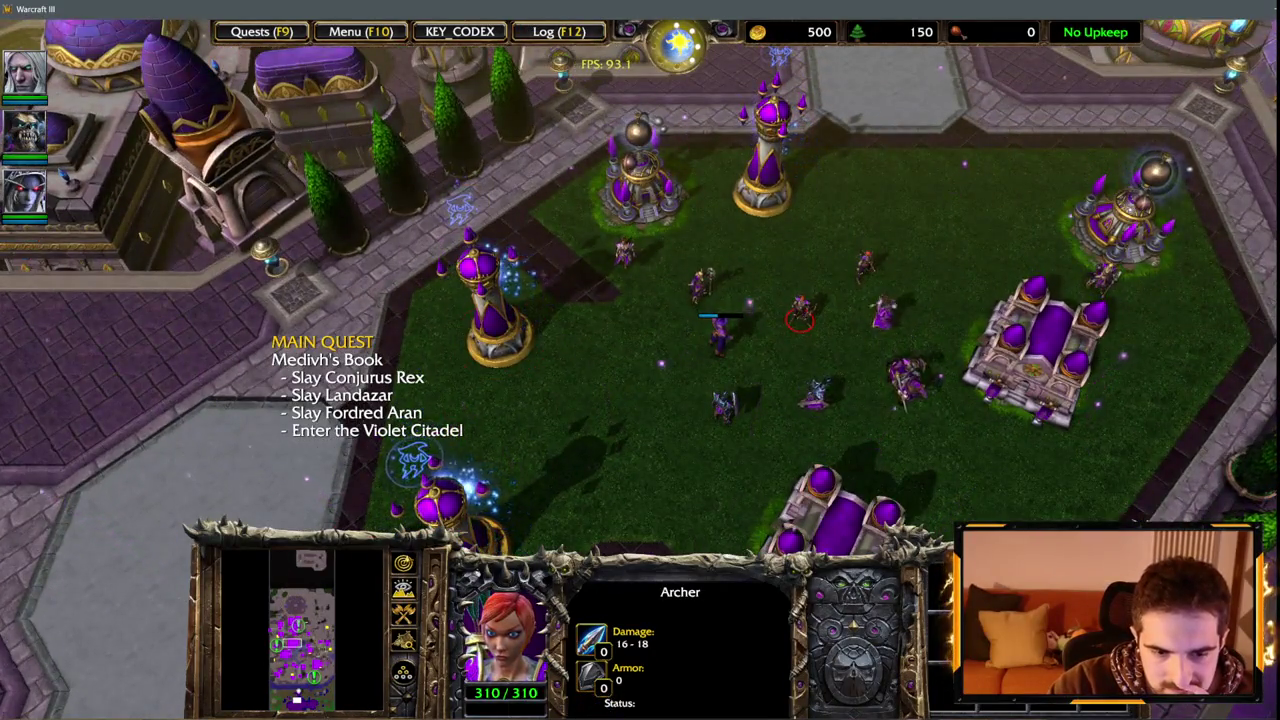
key(Right)
key(Left)
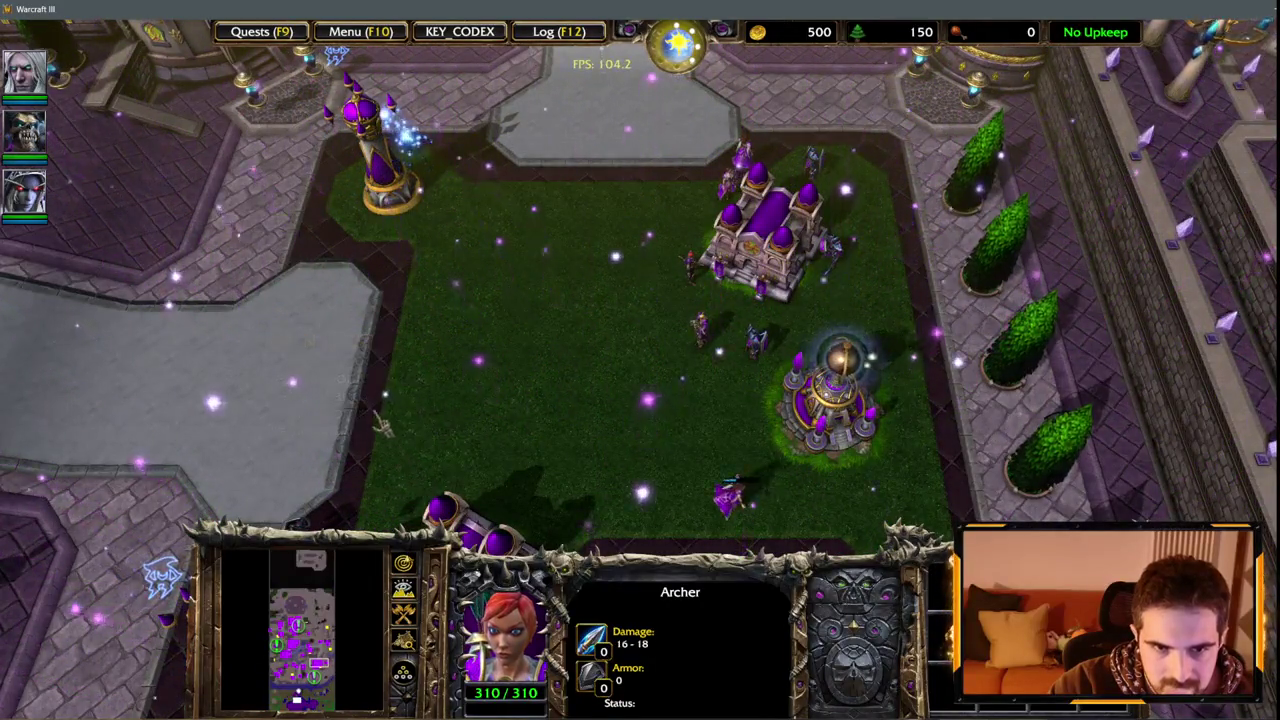
key(Down)
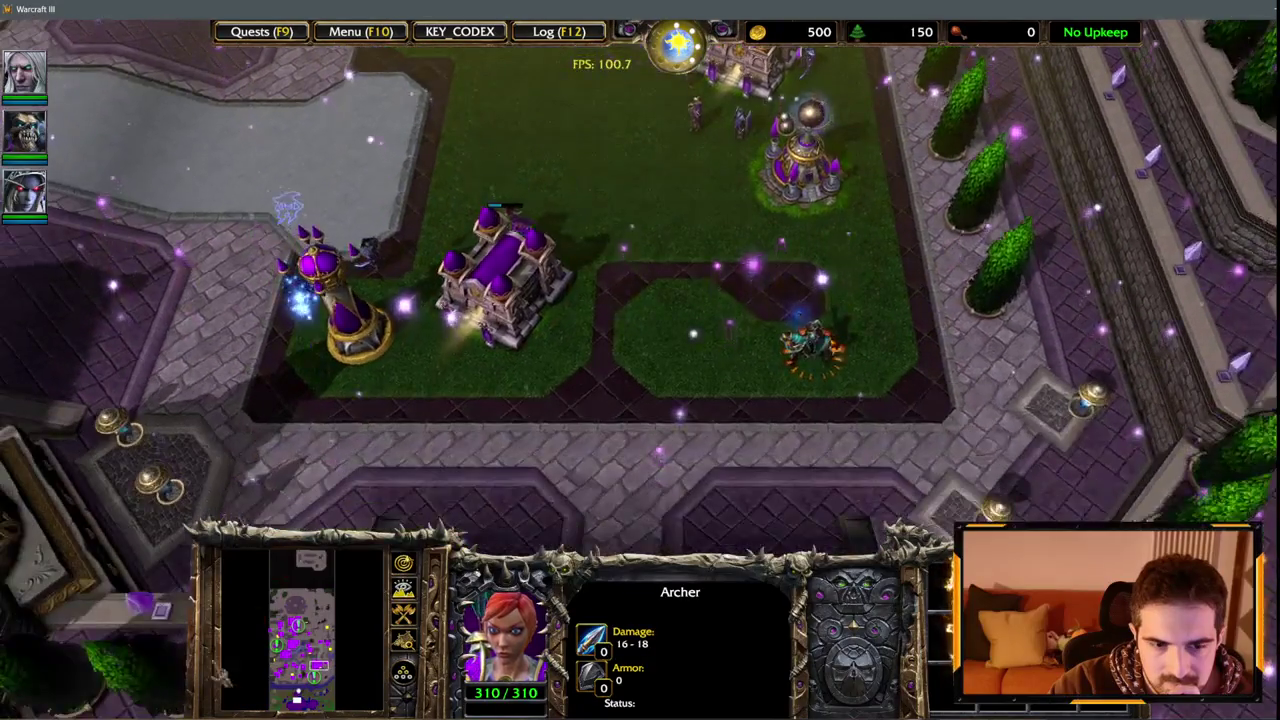
key(Left)
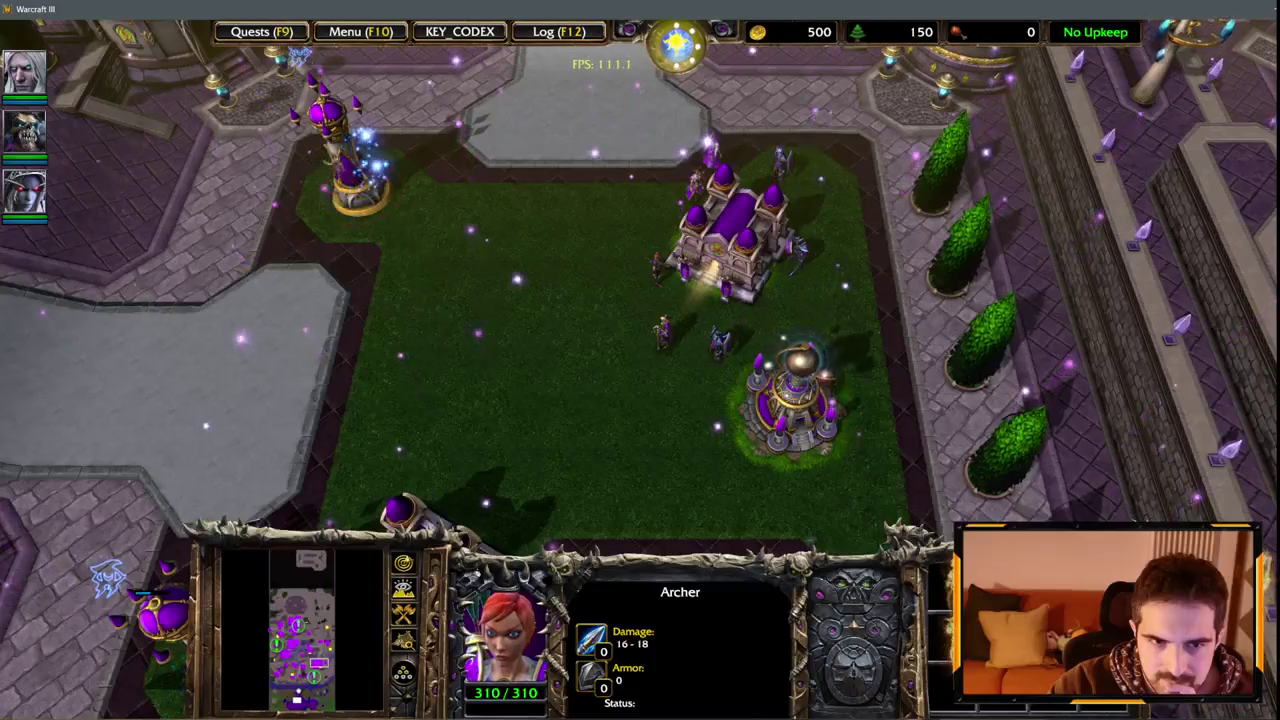
Quit Warcraft III via Menu > End Game > Exit Game and return to the AI script.
click(361, 31)
click(676, 383)
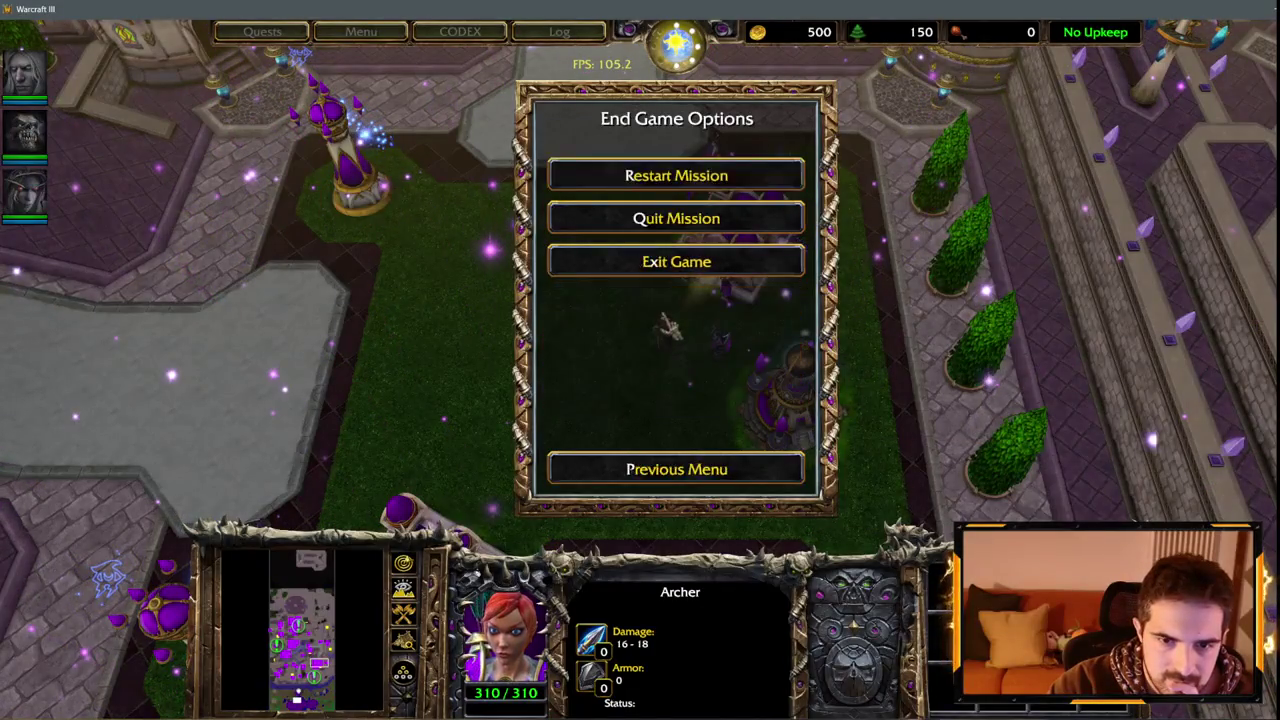
click(676, 261)
click(618, 365)
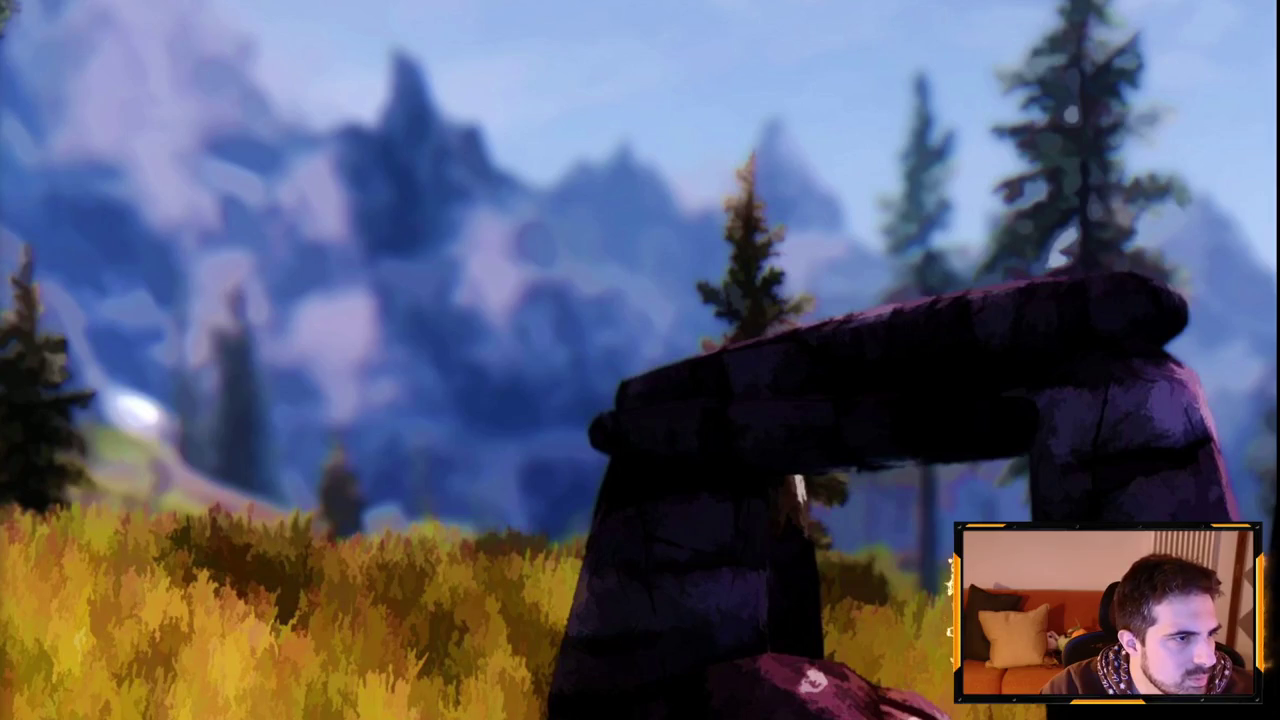
key(alt+Tab)
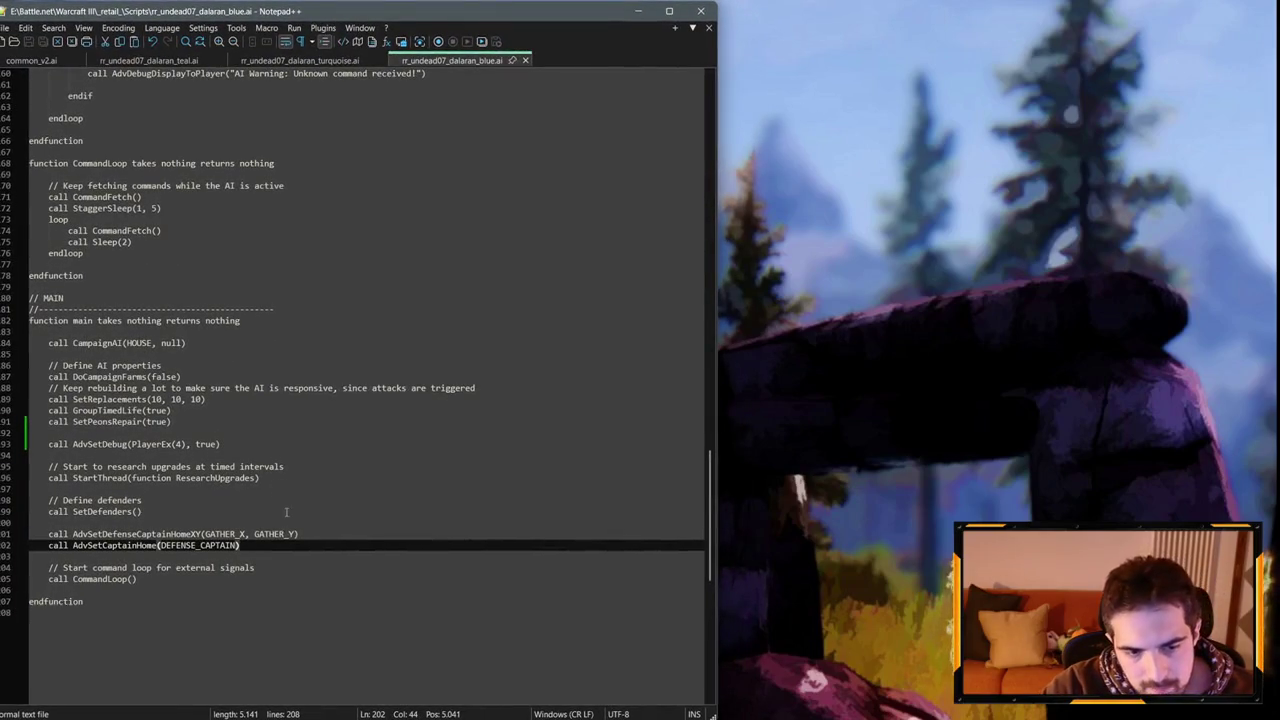
Bring up the turquoise Dalaran AI script and glance at the map's trigger editor.
scroll(236, 170, up, 13)
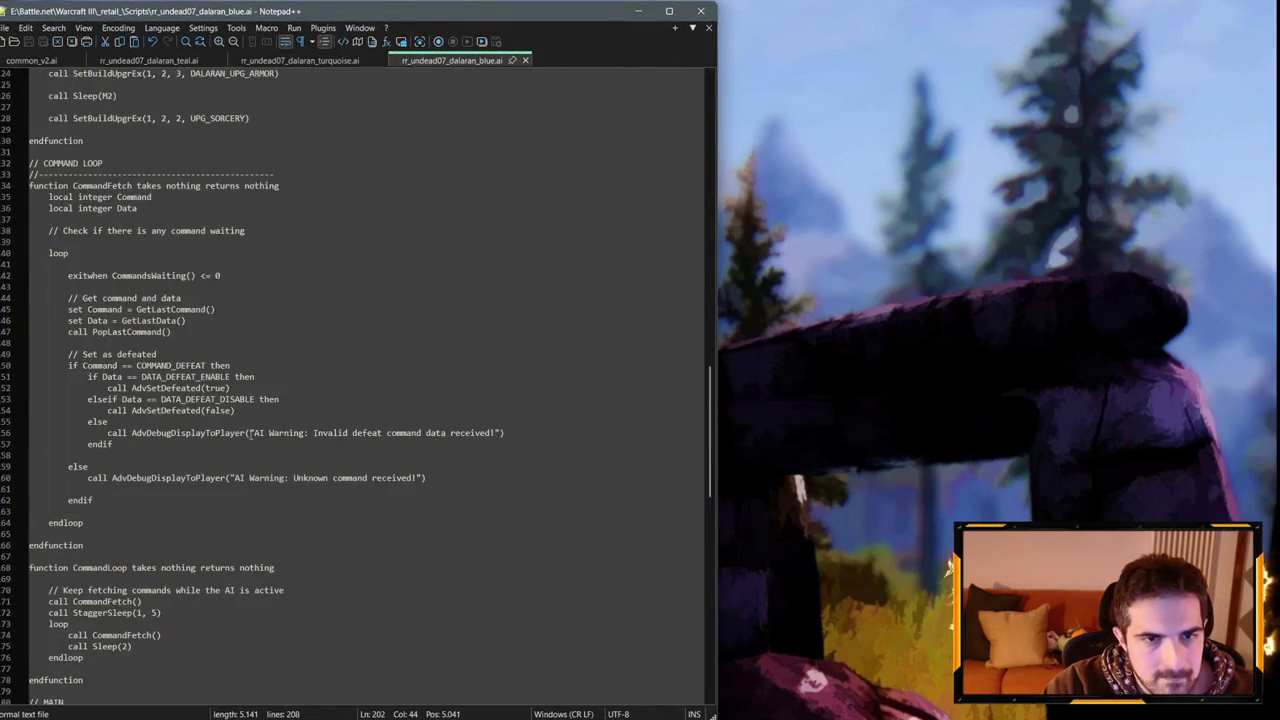
click(260, 60)
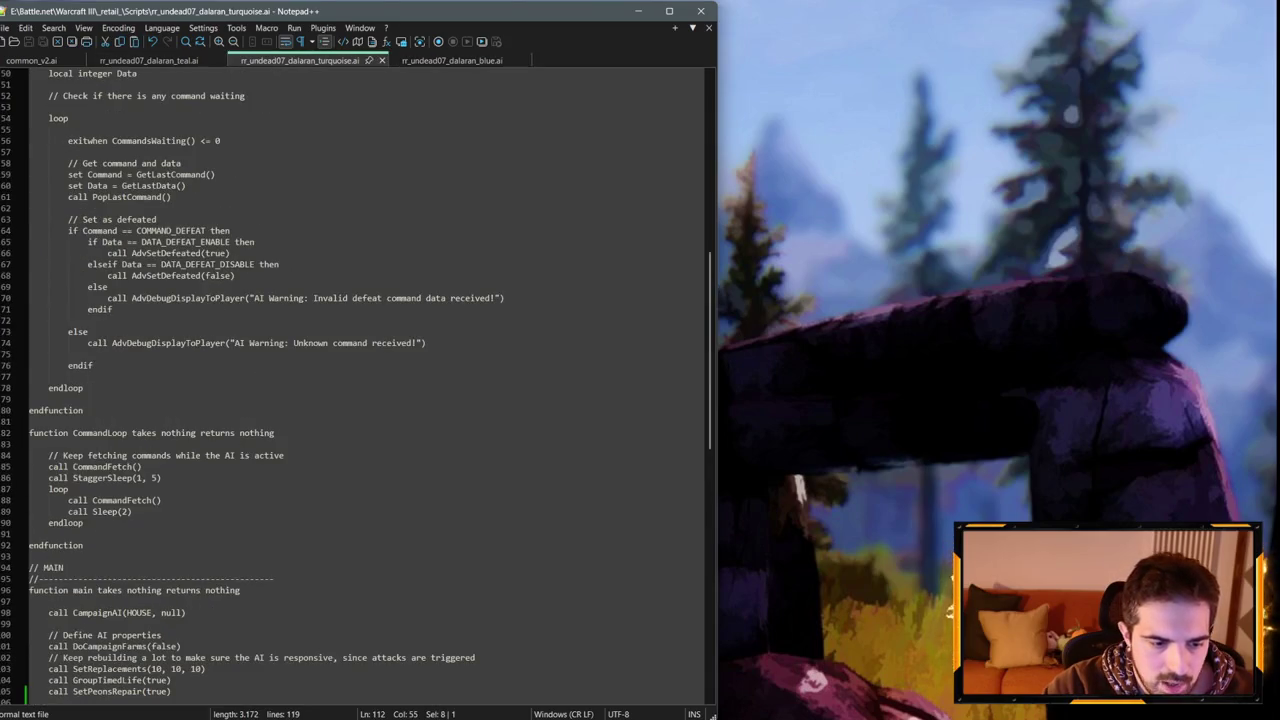
key(alt+Tab)
scroll(706, 487, up, 5)
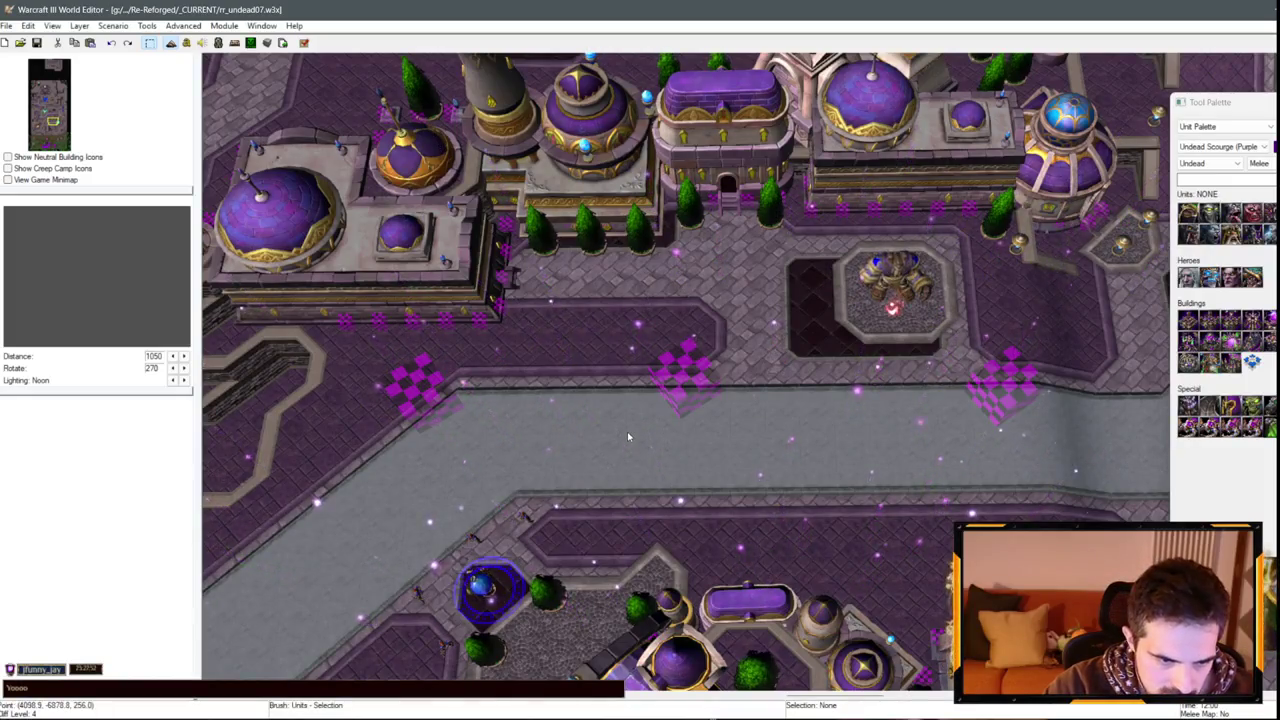
click(186, 42)
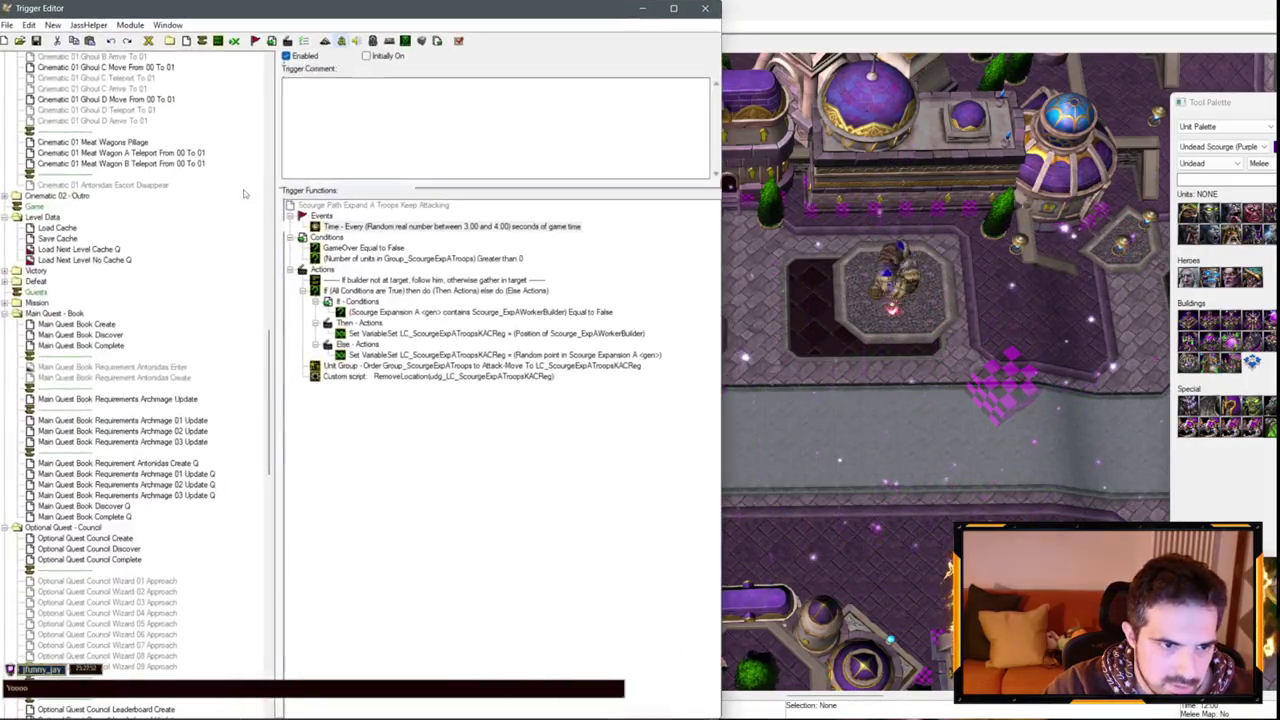
click(642, 8)
key(alt+Tab)
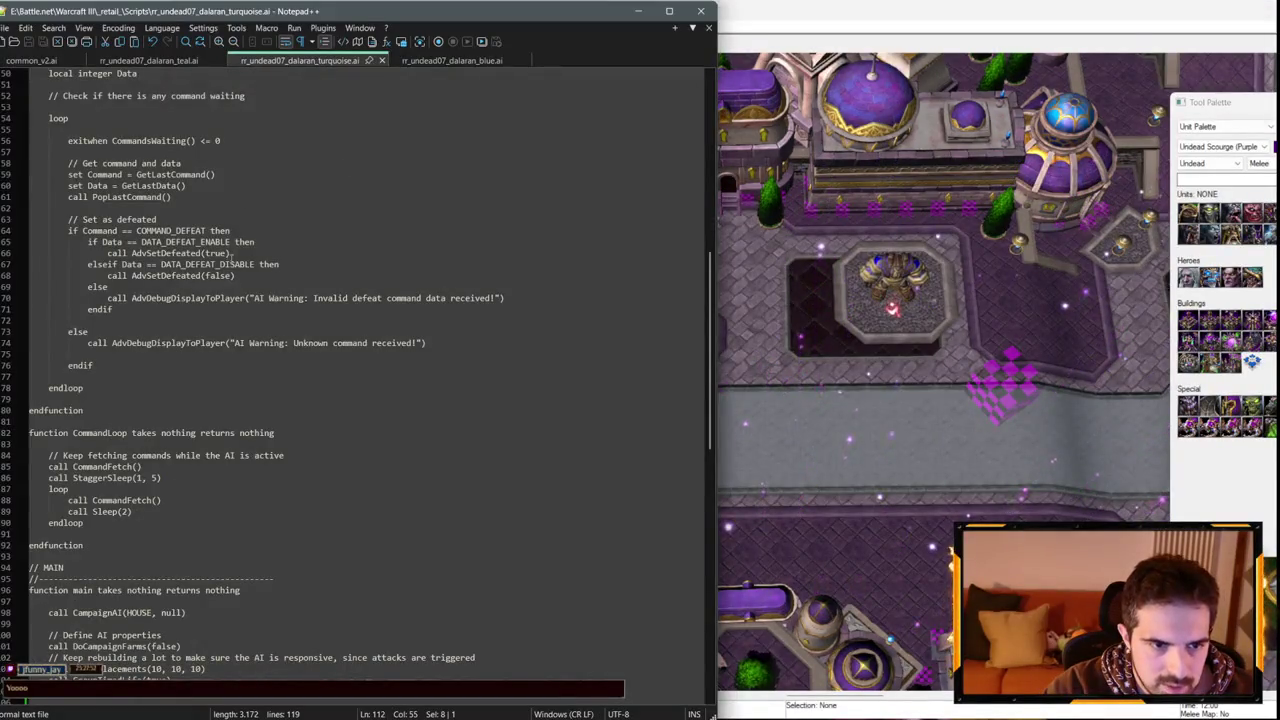
scroll(355, 370, up, 15)
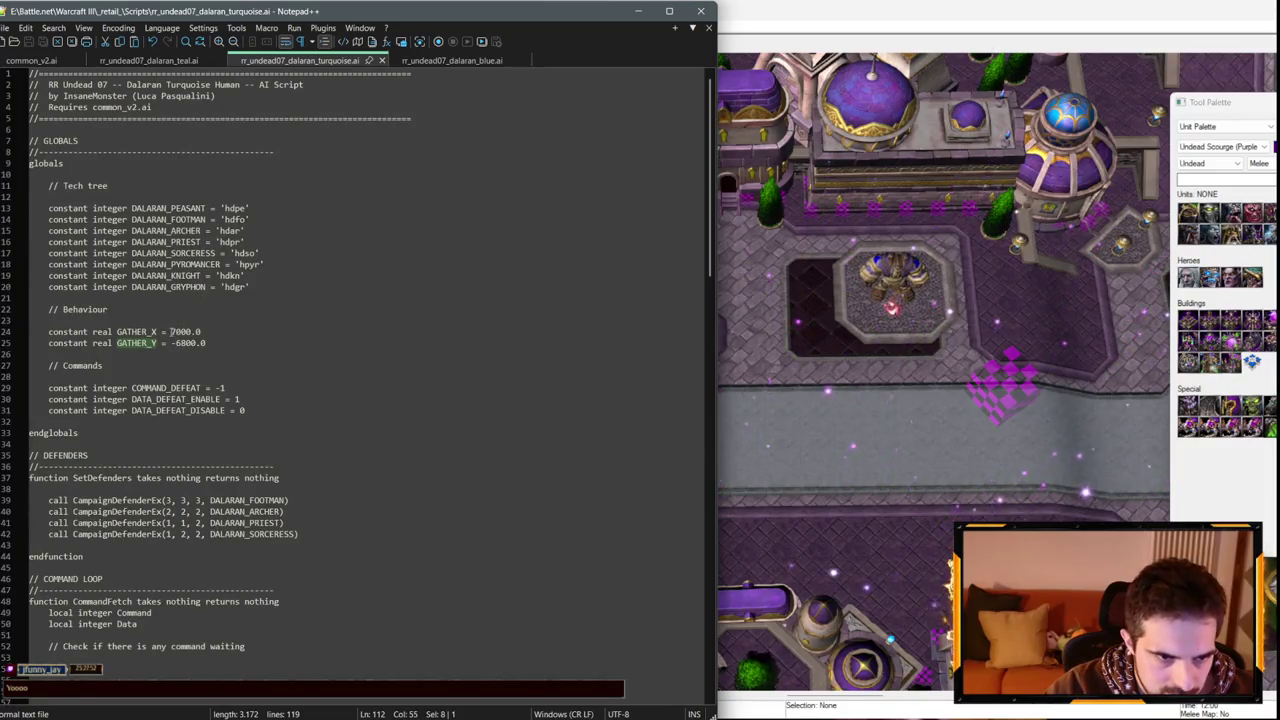
Change the turquoise script's GATHER_X leading digit to make it 4000.0, and save.
click(171, 331)
key(Delete)
key(Delete)
text(4)
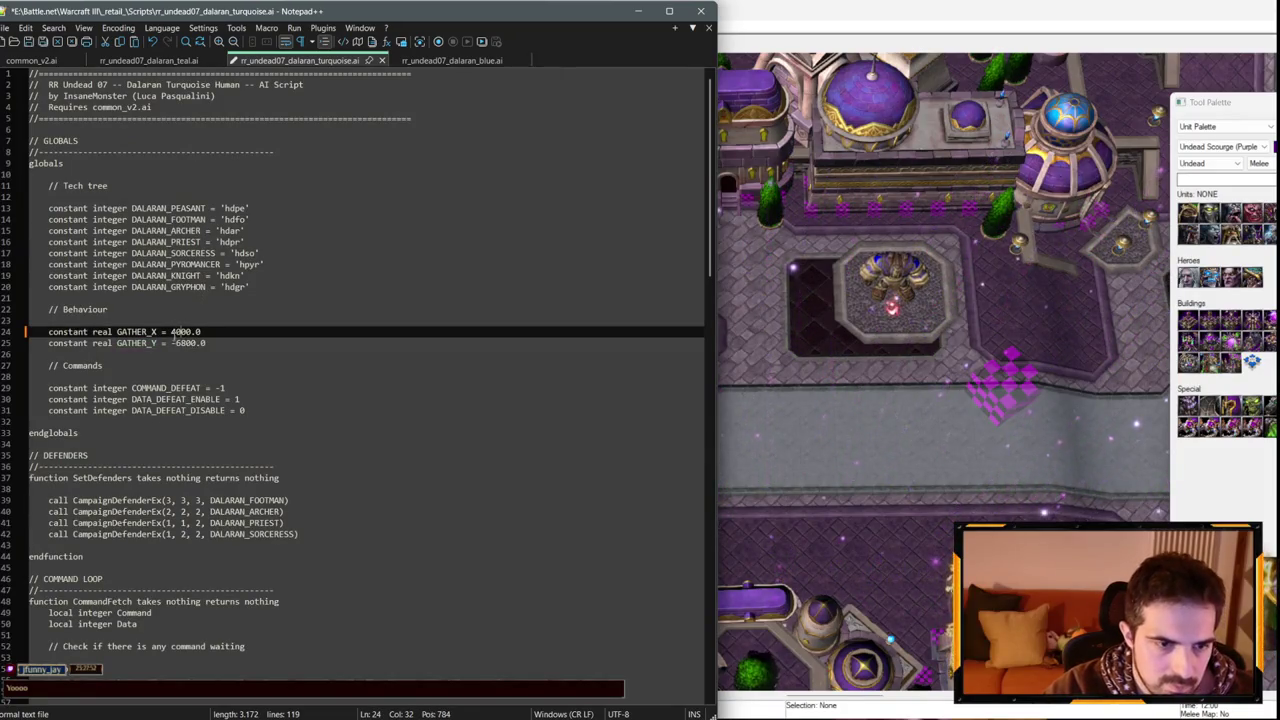
key(Down)
key(ctrl+s)
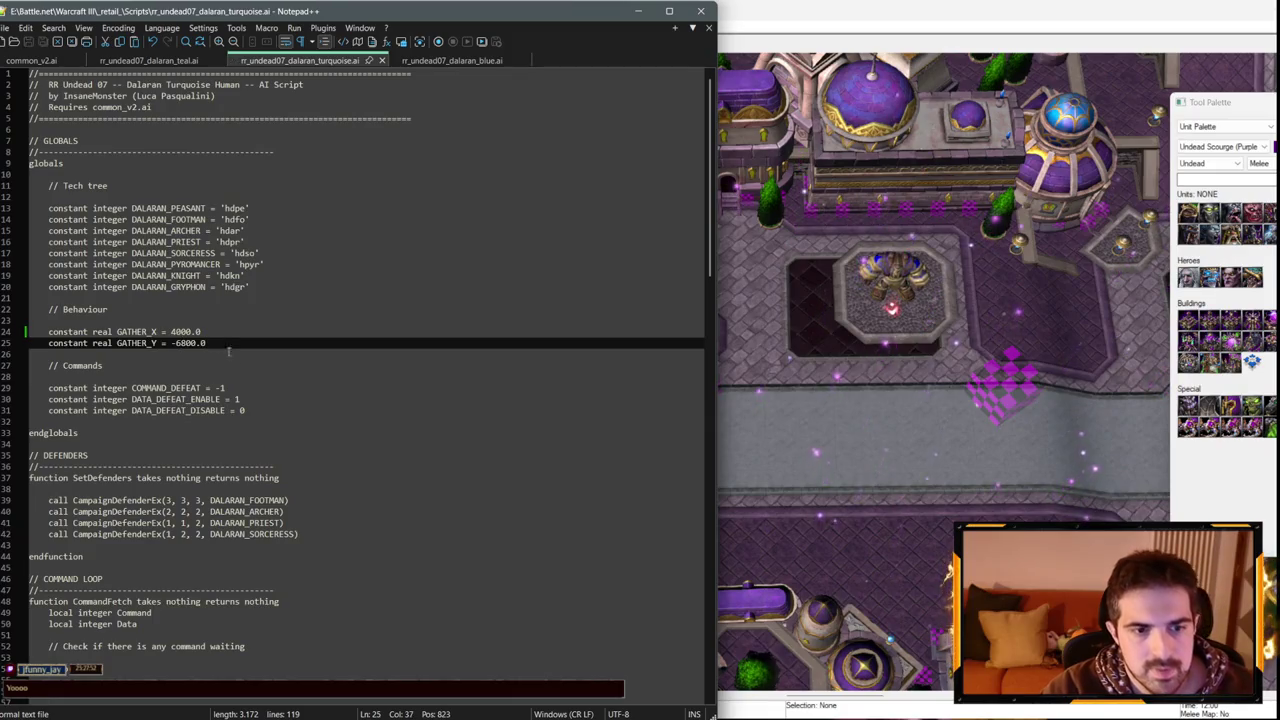
Return to the World Editor and launch the map as a test game.
click(638, 12)
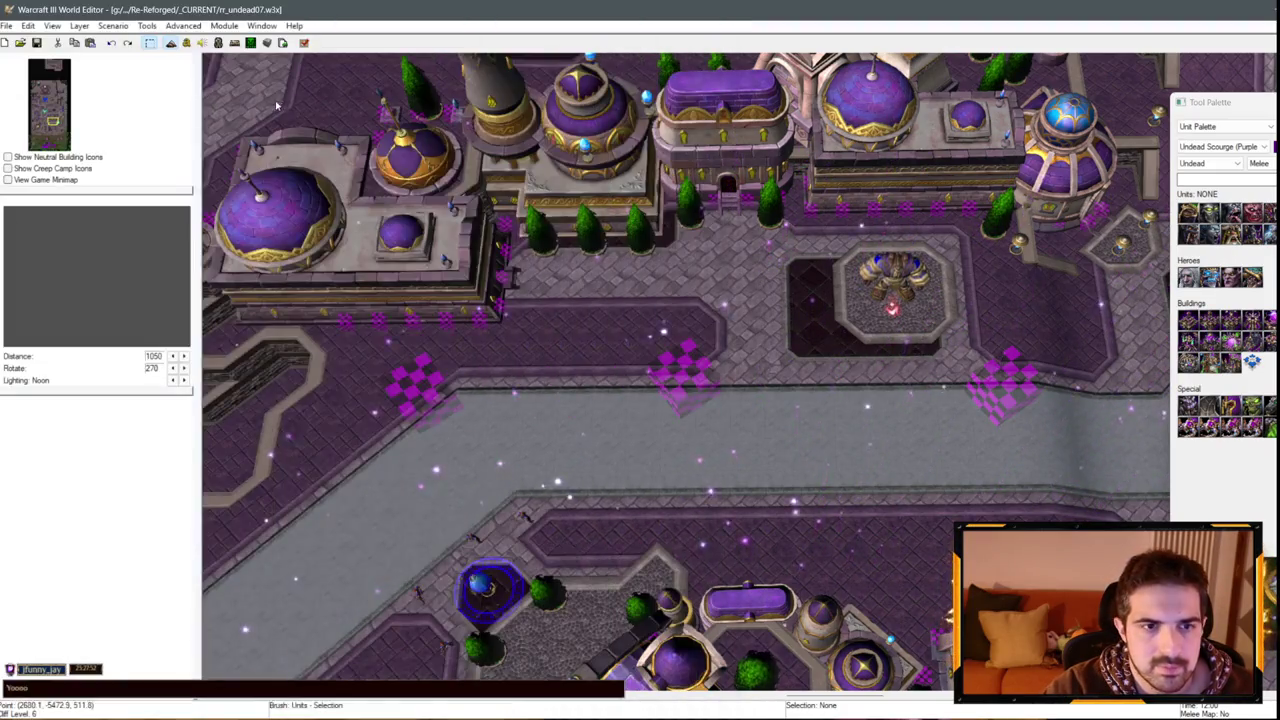
key(alt+Tab)
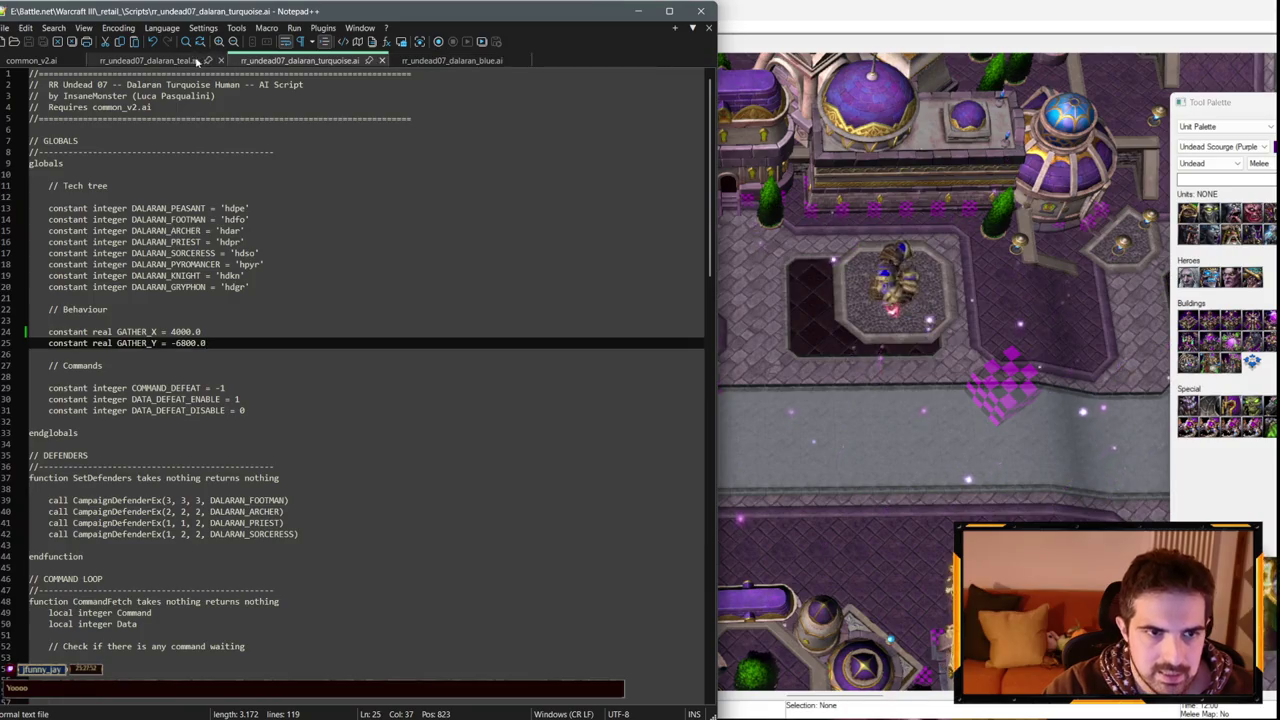
click(638, 11)
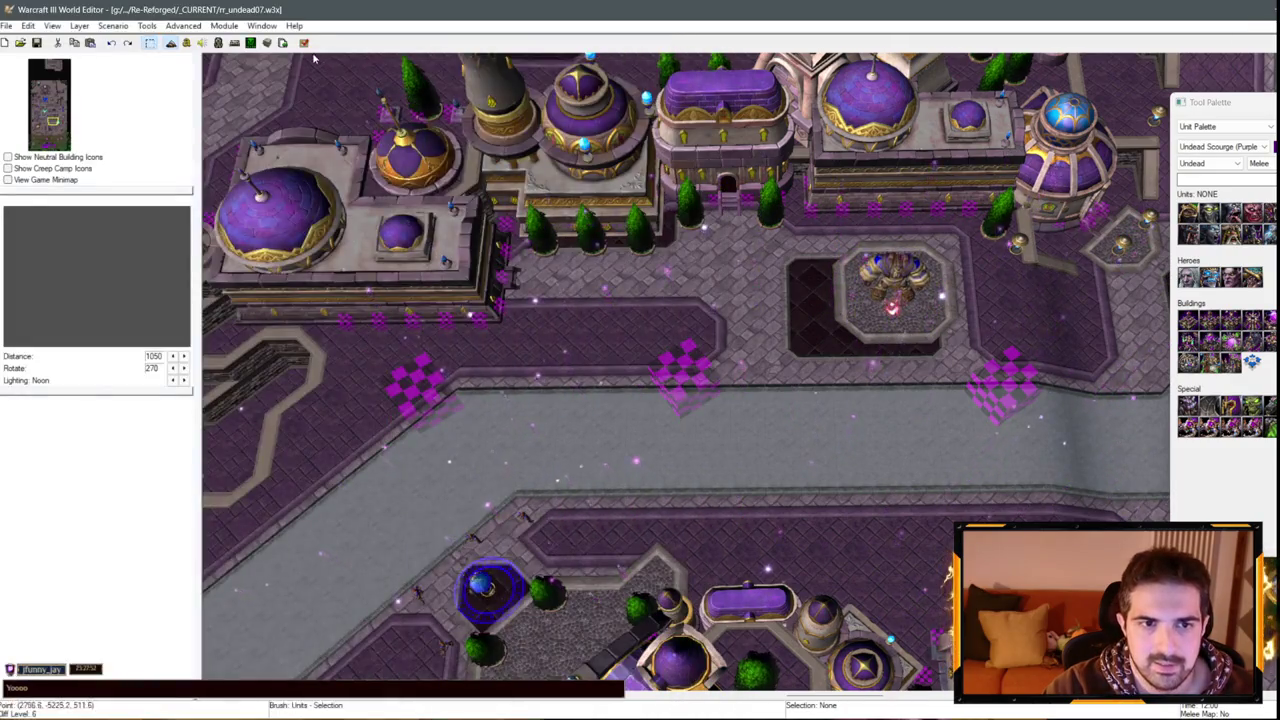
key(ctrl+F9)
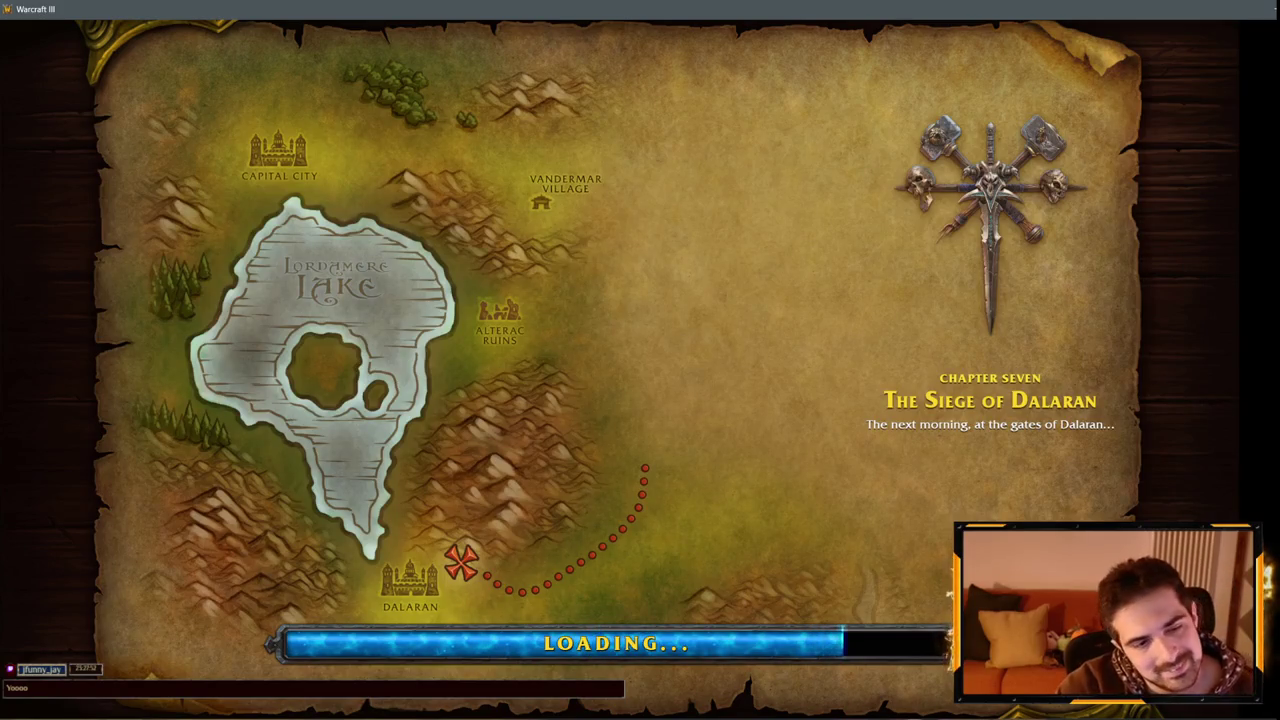
Start the mission and enable the iseedeadpeople map-reveal cheat.
key(space)
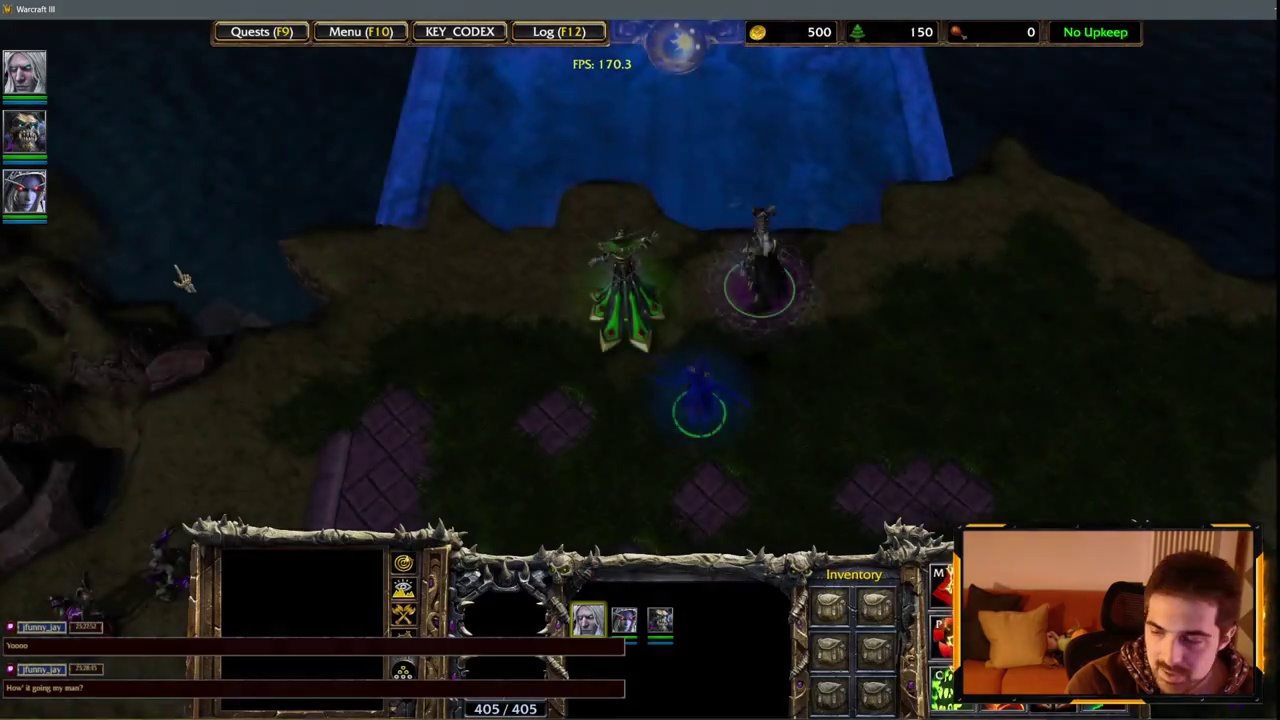
key(Return)
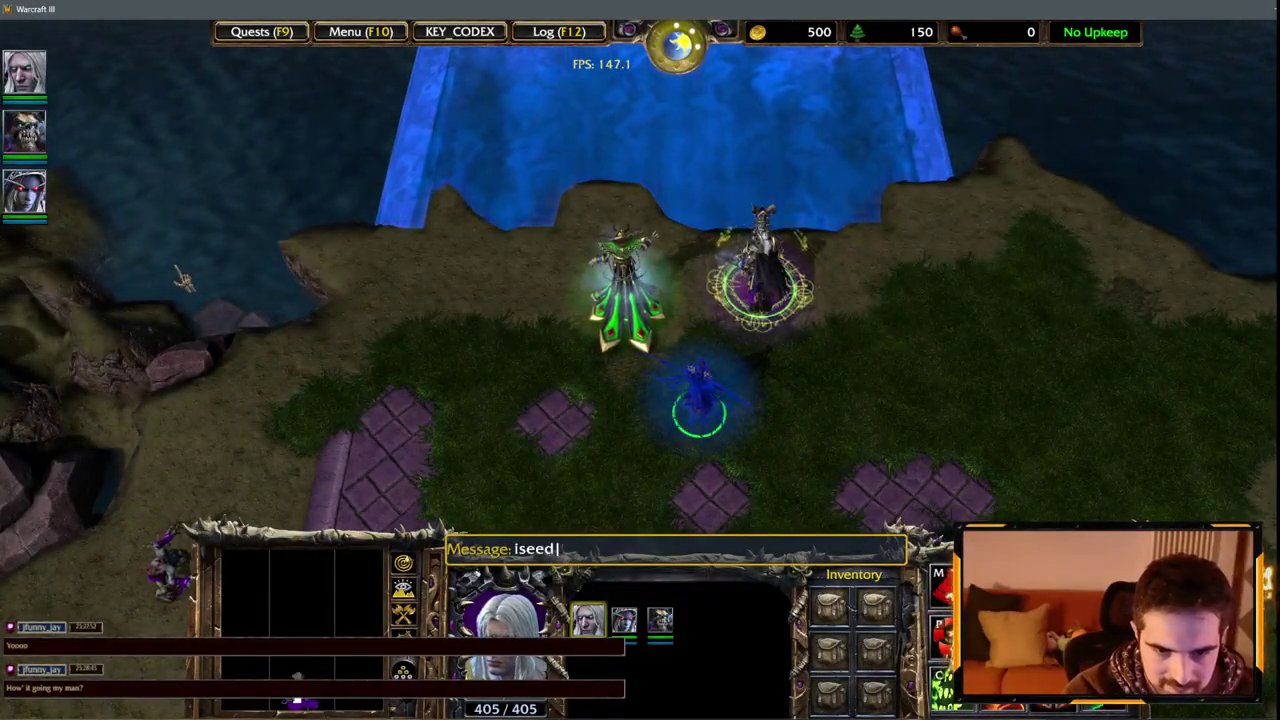
text(deadpeople)
key(Return)
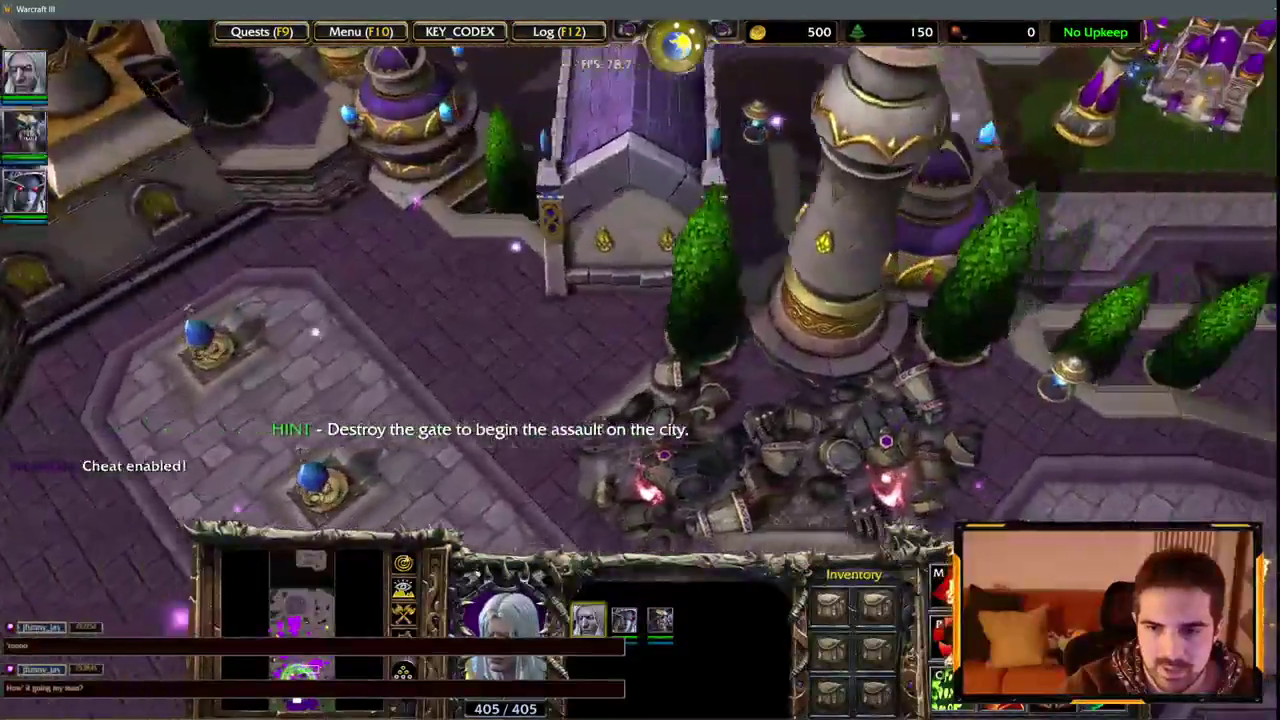
Inspect the Kirin Tor sorceress, archer and footman units around the city streets.
mouse_move(708, 52)
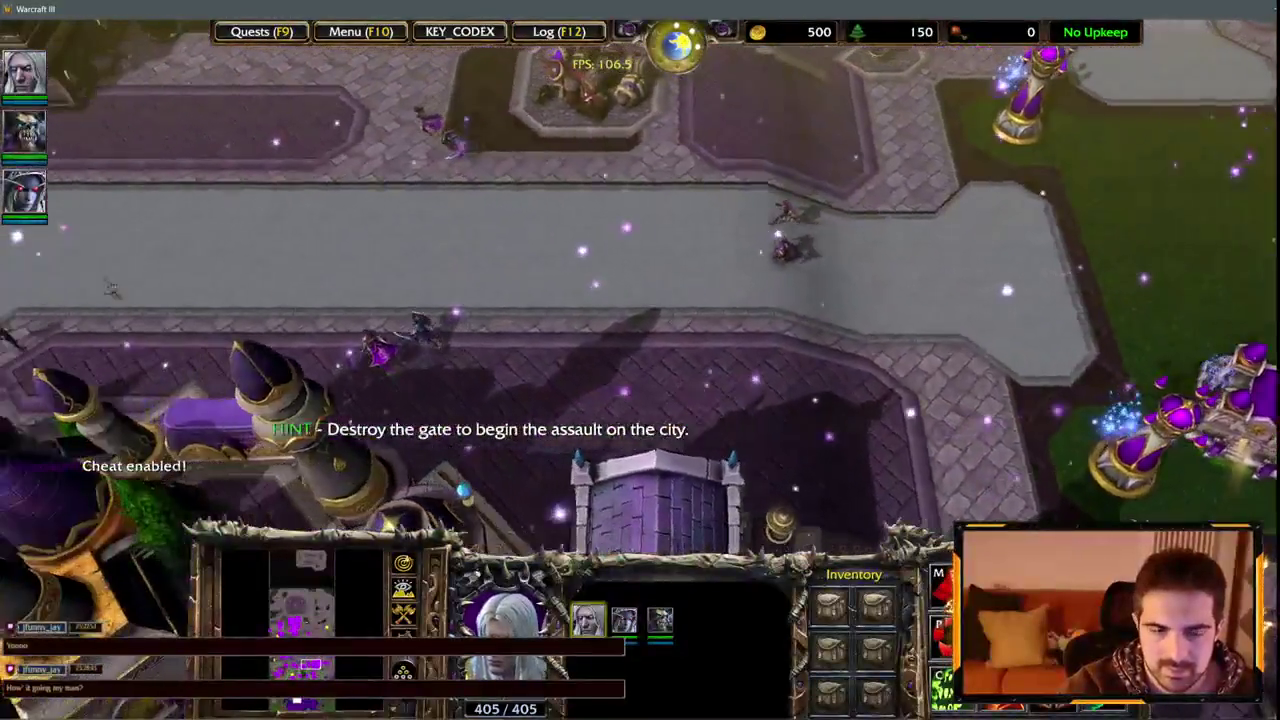
click(624, 621)
key(1)
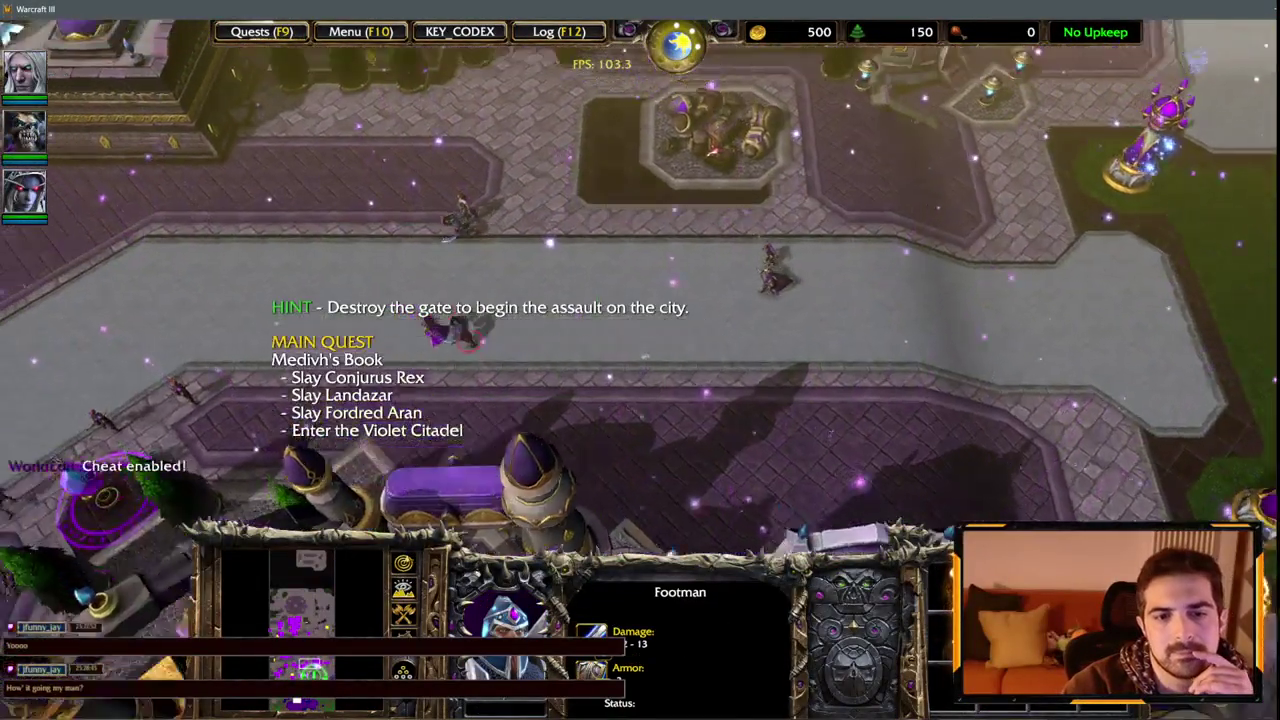
drag(652, 418, 652, 418)
key(Right)
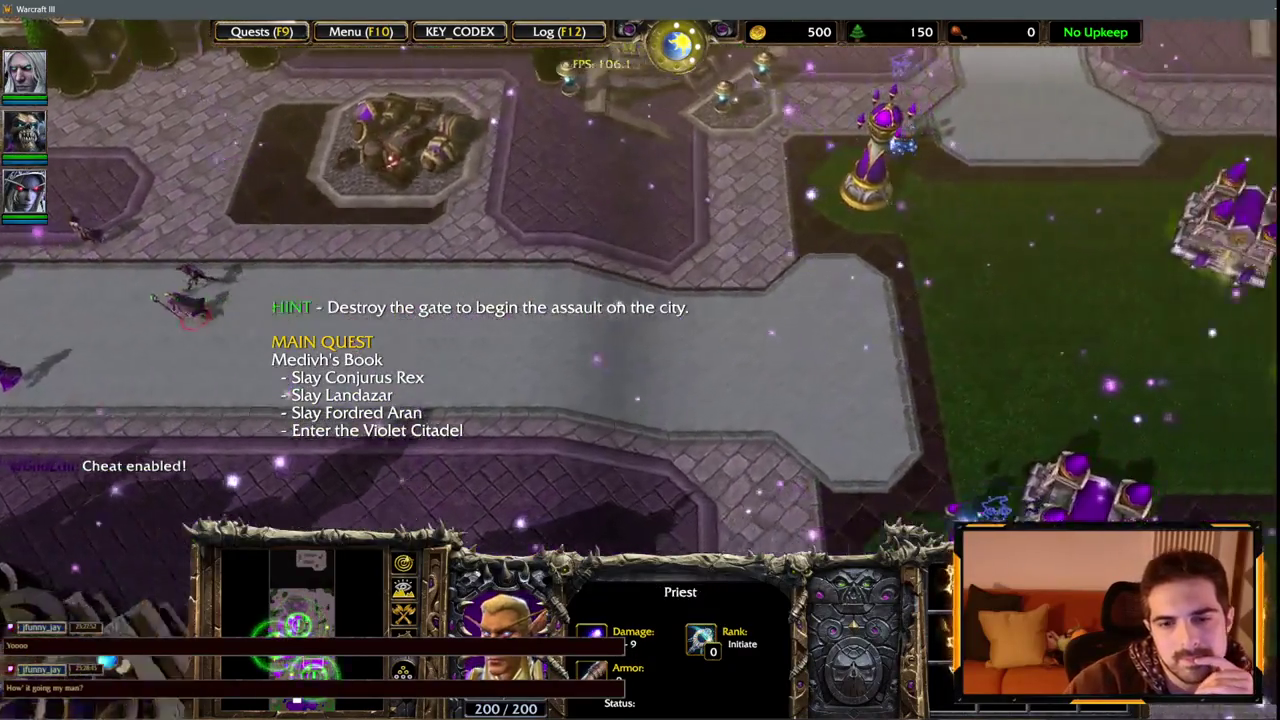
key(Up)
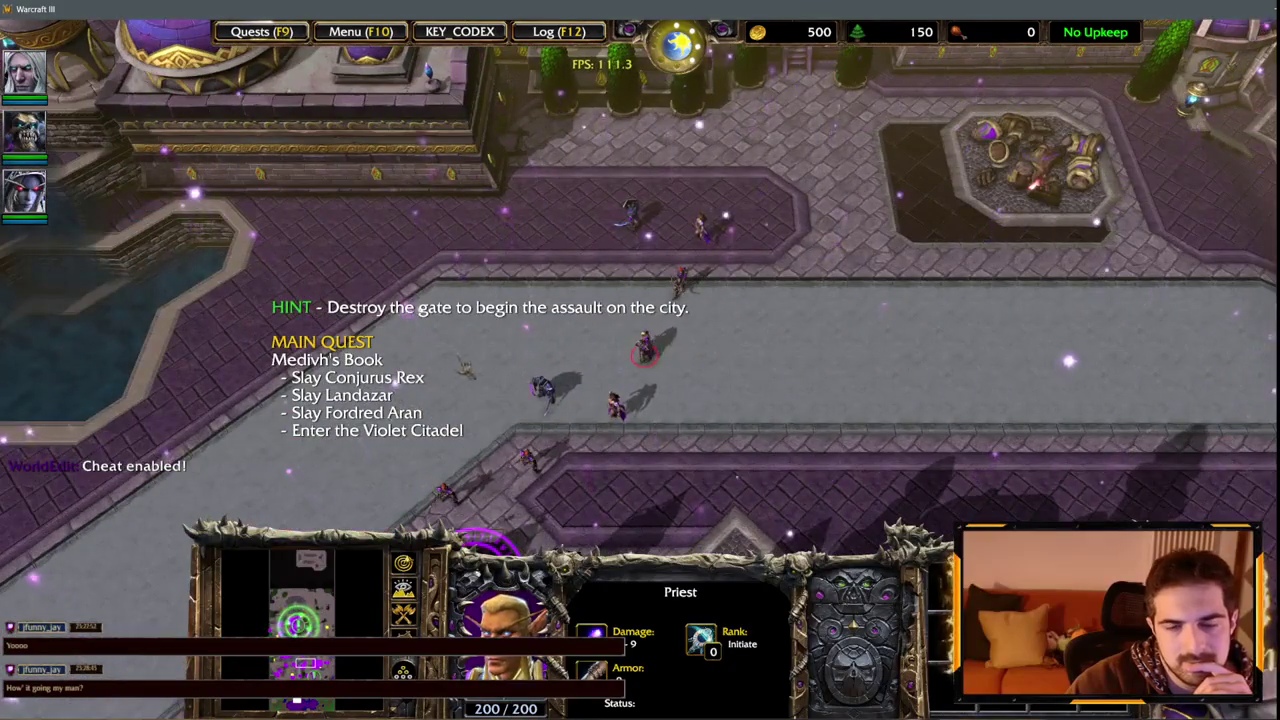
click(680, 283)
click(541, 388)
click(615, 405)
click(680, 283)
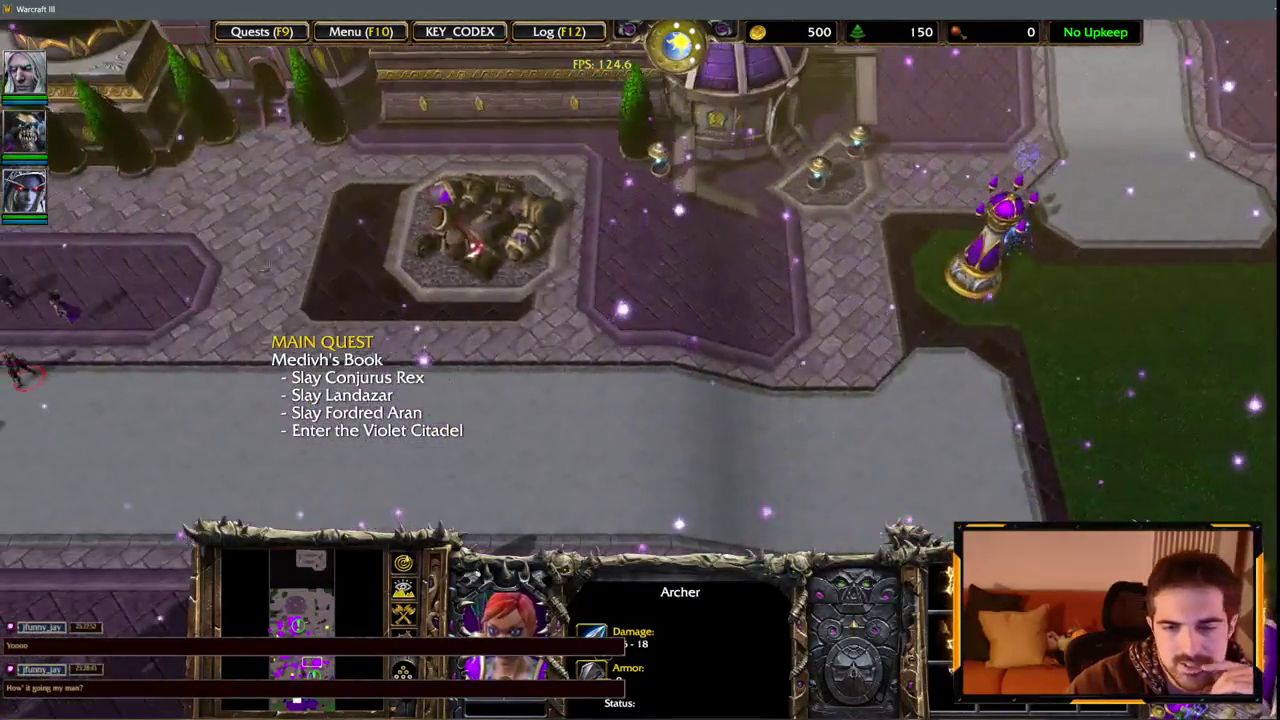
key(Right)
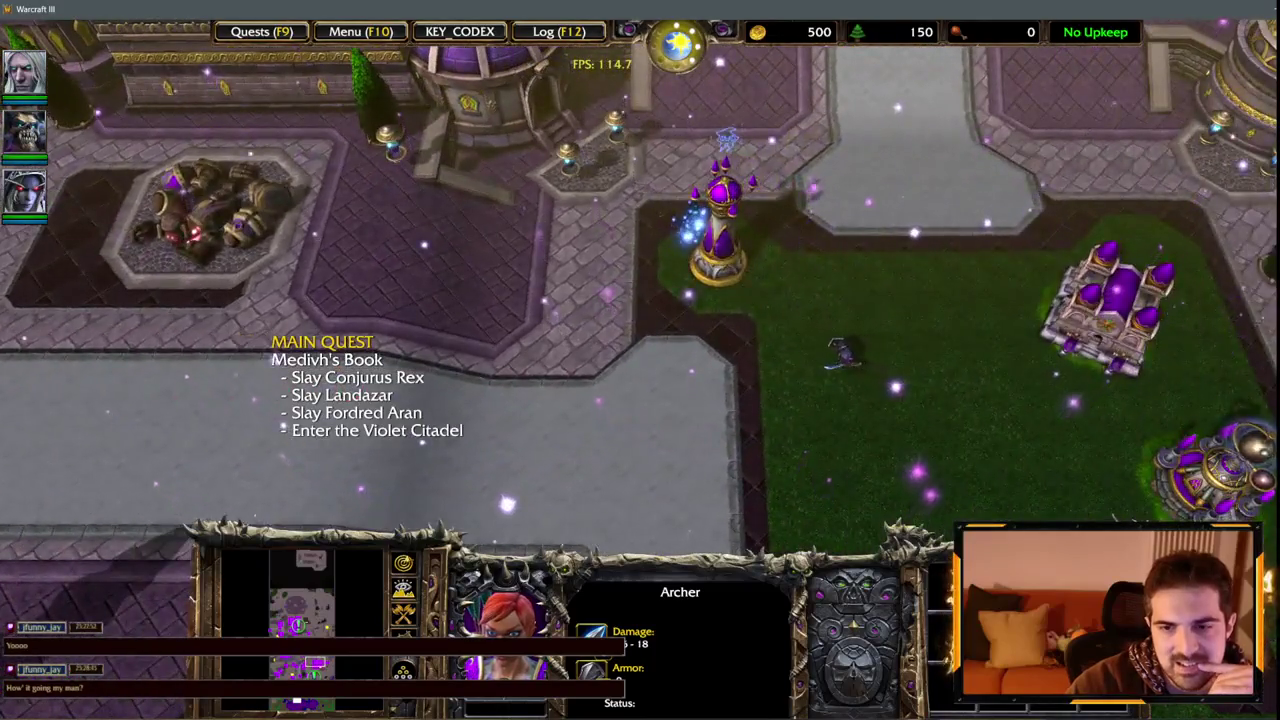
key(Down)
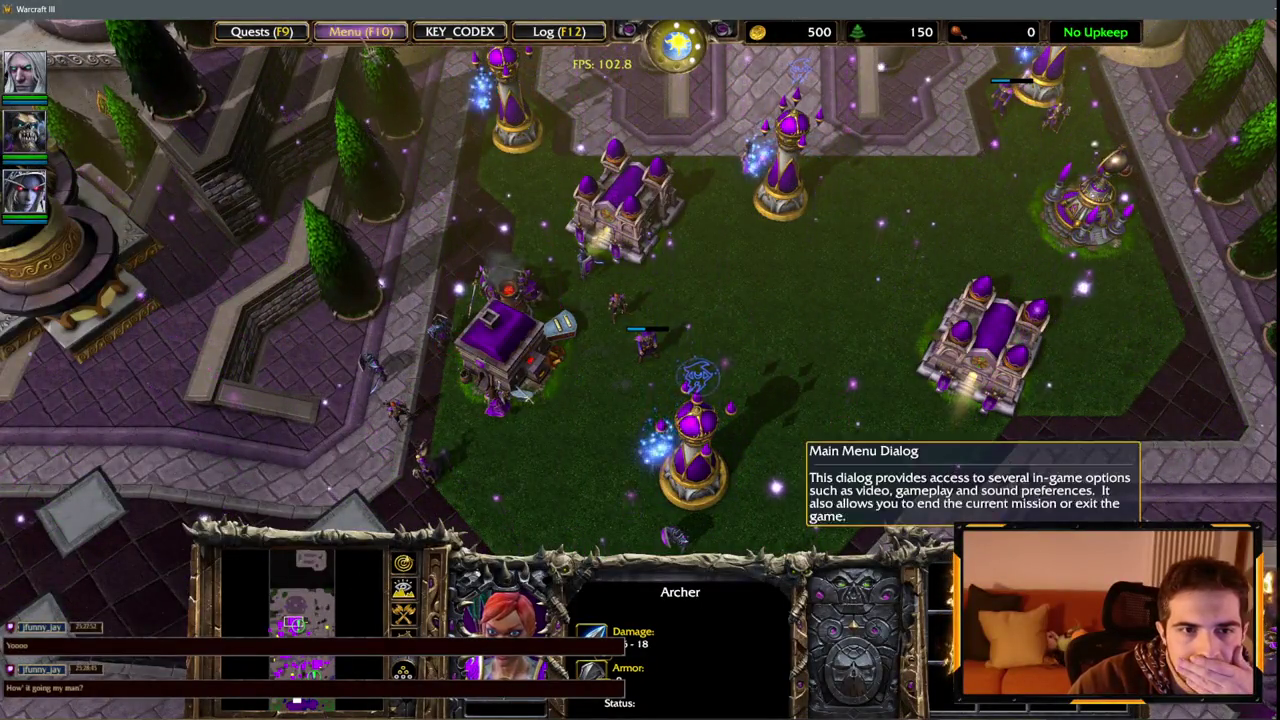
Bring up the End Game Options from the game menu.
click(360, 31)
key(Escape)
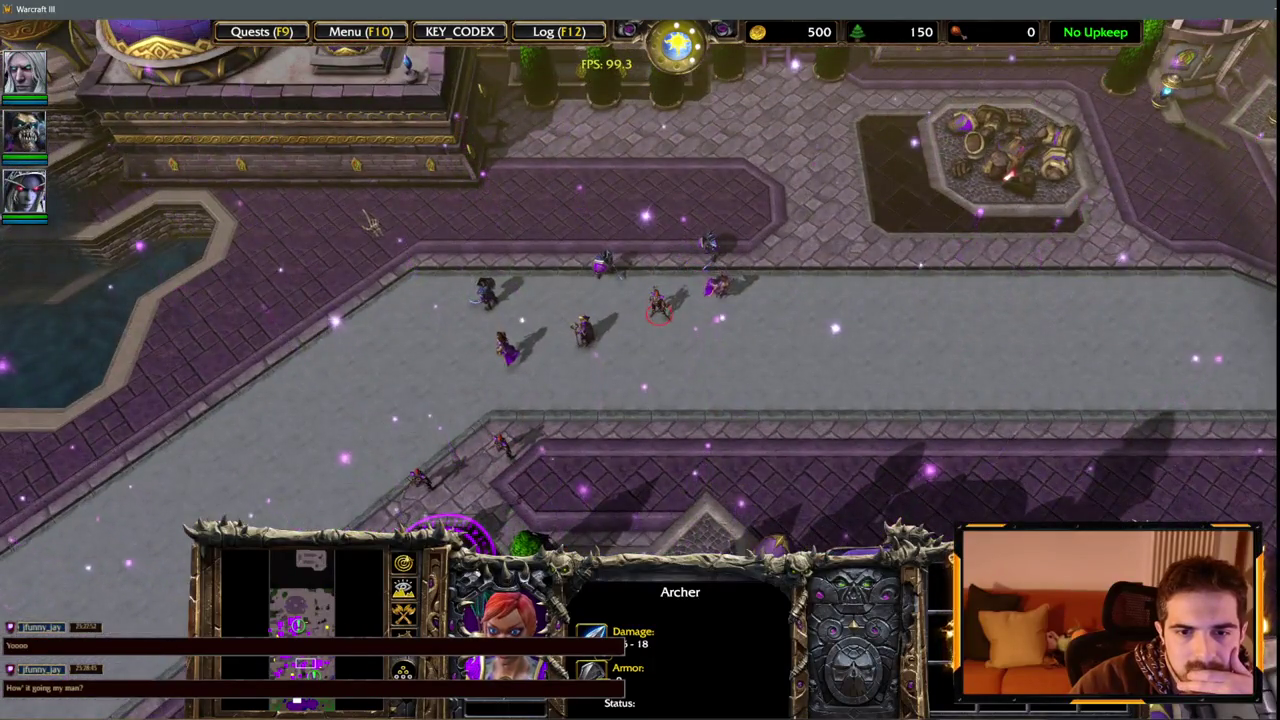
click(360, 31)
click(674, 389)
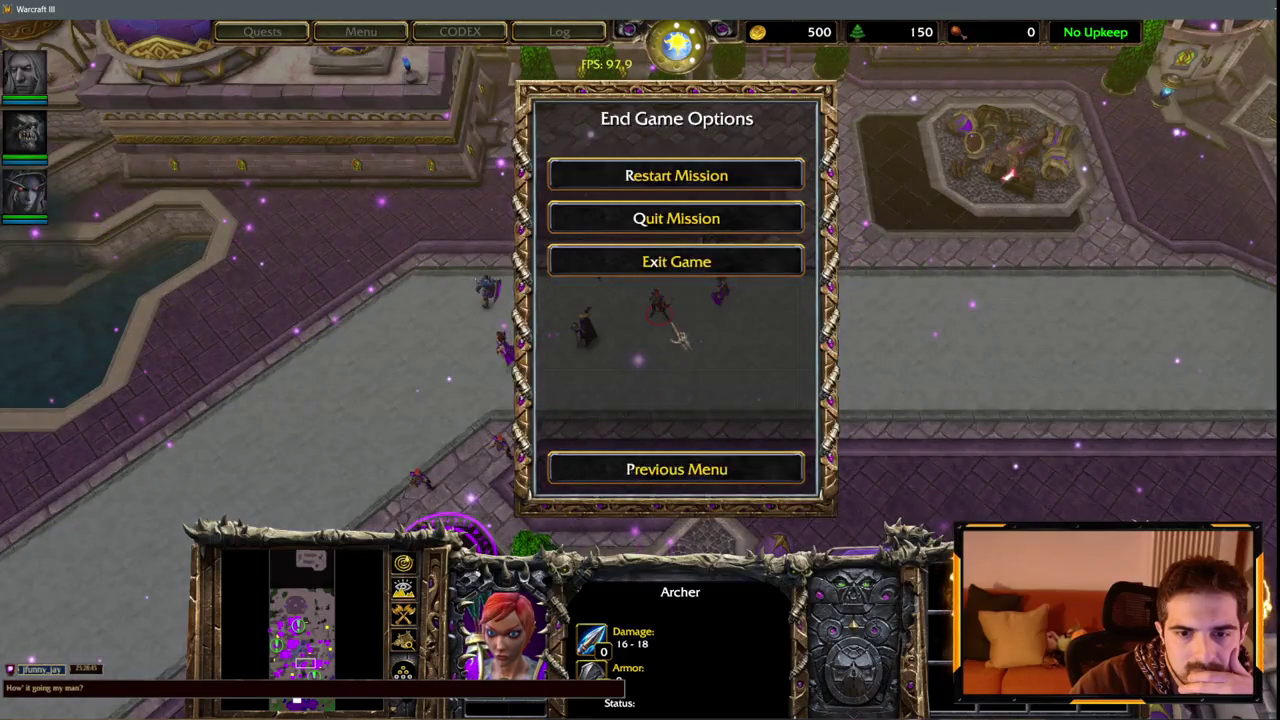
Exit the test game, open the Trigger Editor, and return to the turquoise AI script.
click(674, 260)
click(609, 362)
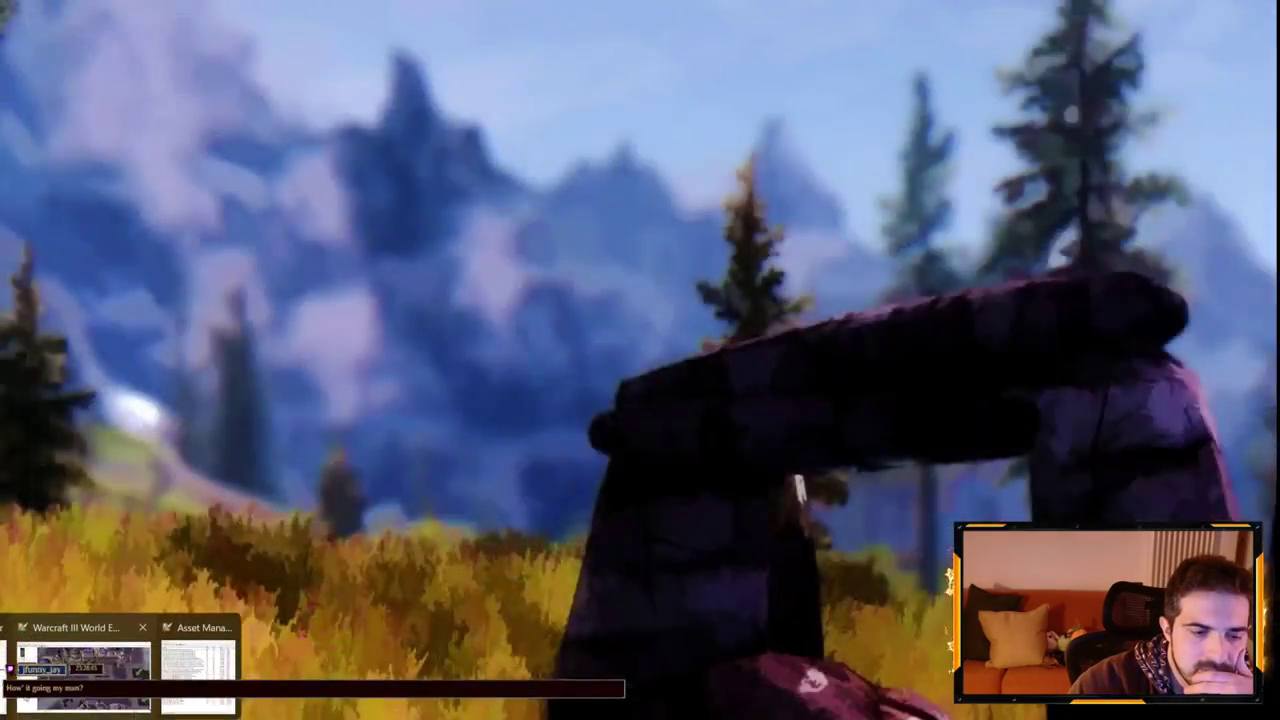
scroll(422, 372, up, 3)
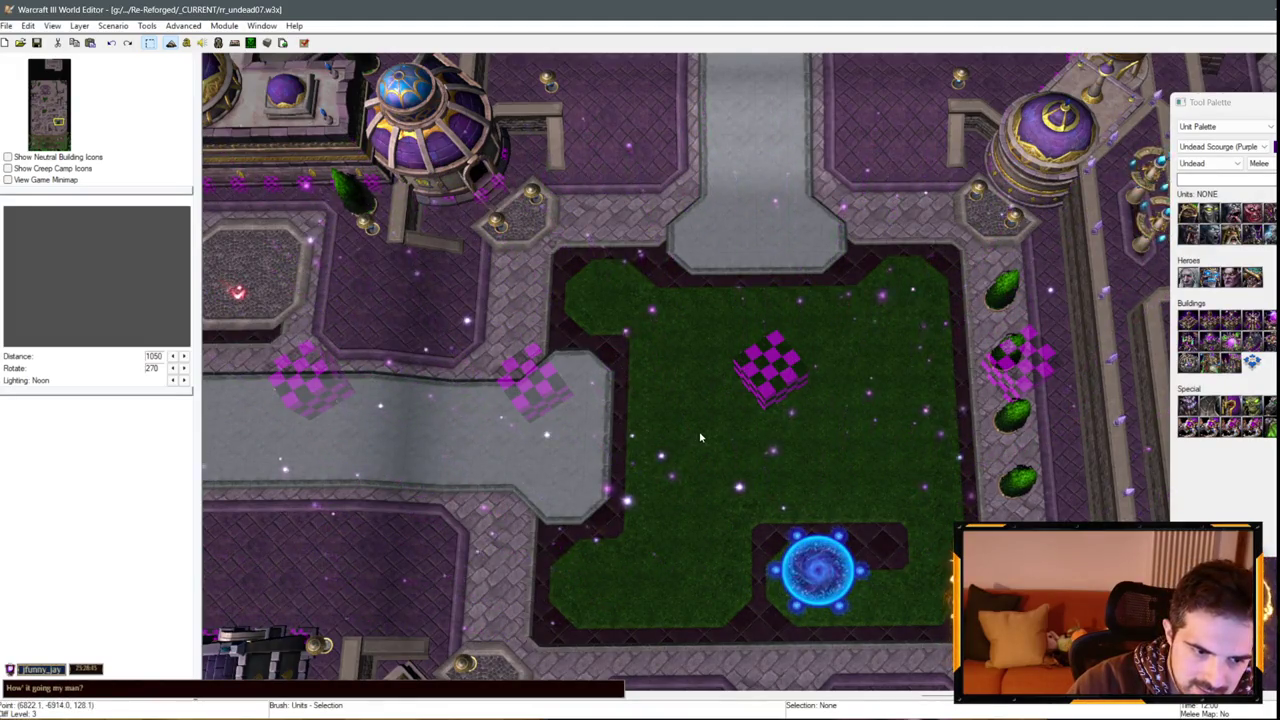
click(190, 43)
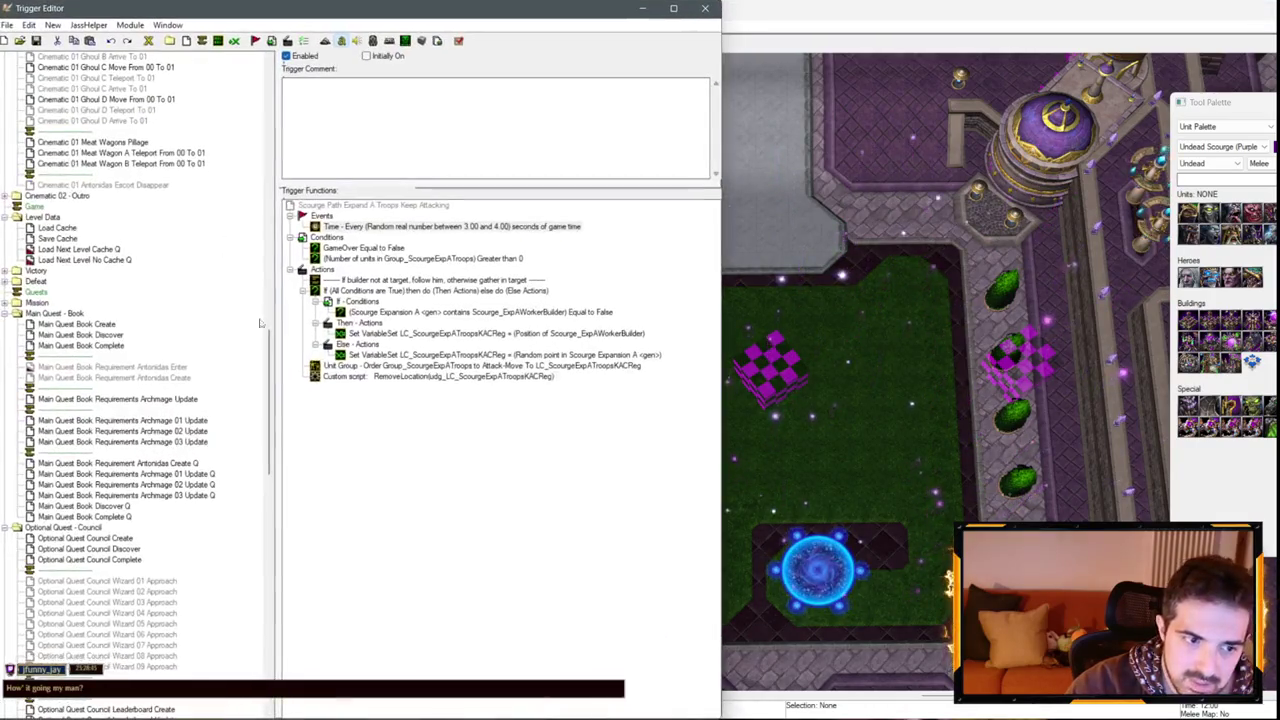
key(alt+Tab)
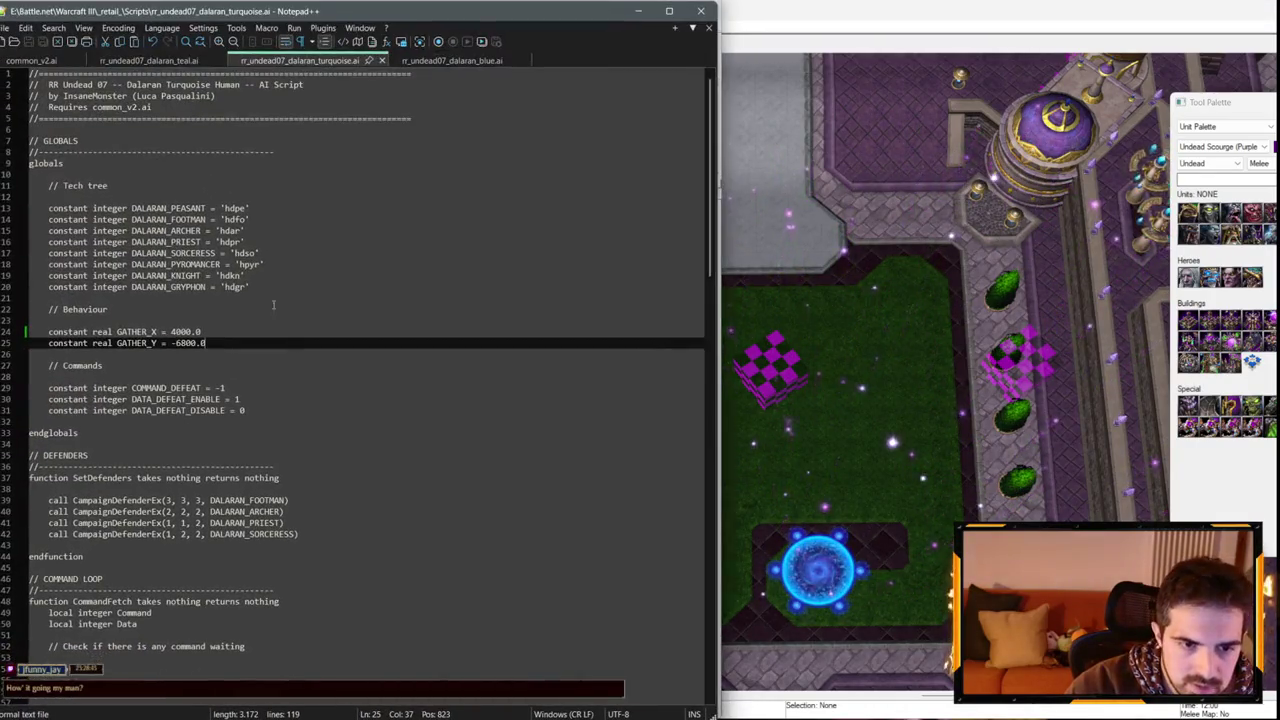
Set the turquoise script's GATHER_X to 6800.0, save it, and recheck the map's triggers.
drag(171, 331, 177, 331)
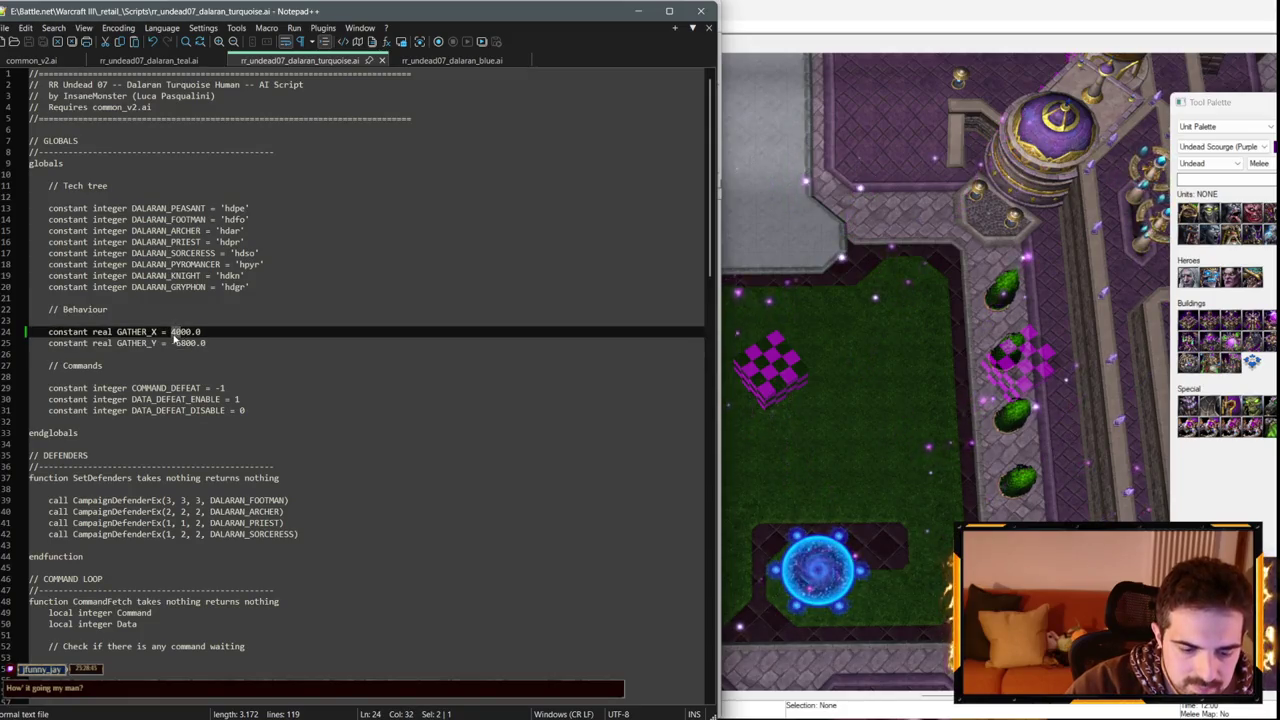
text(68)
key(ctrl+s)
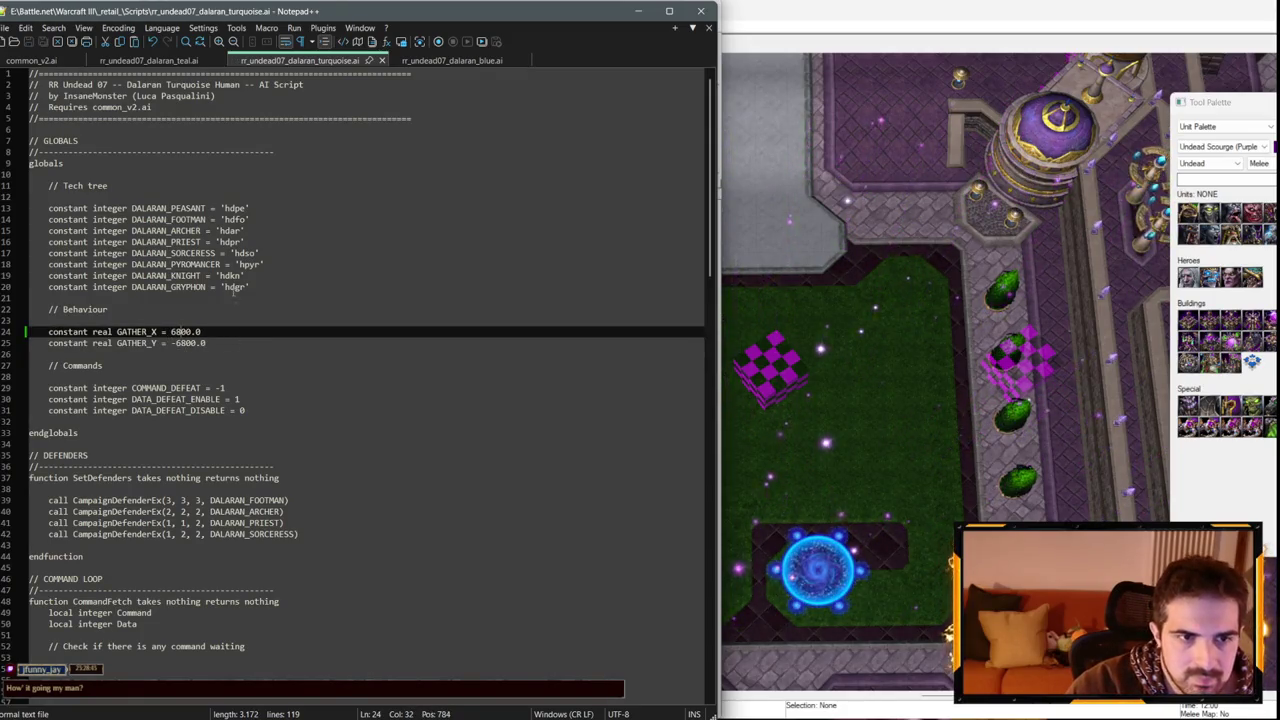
key(alt+Tab)
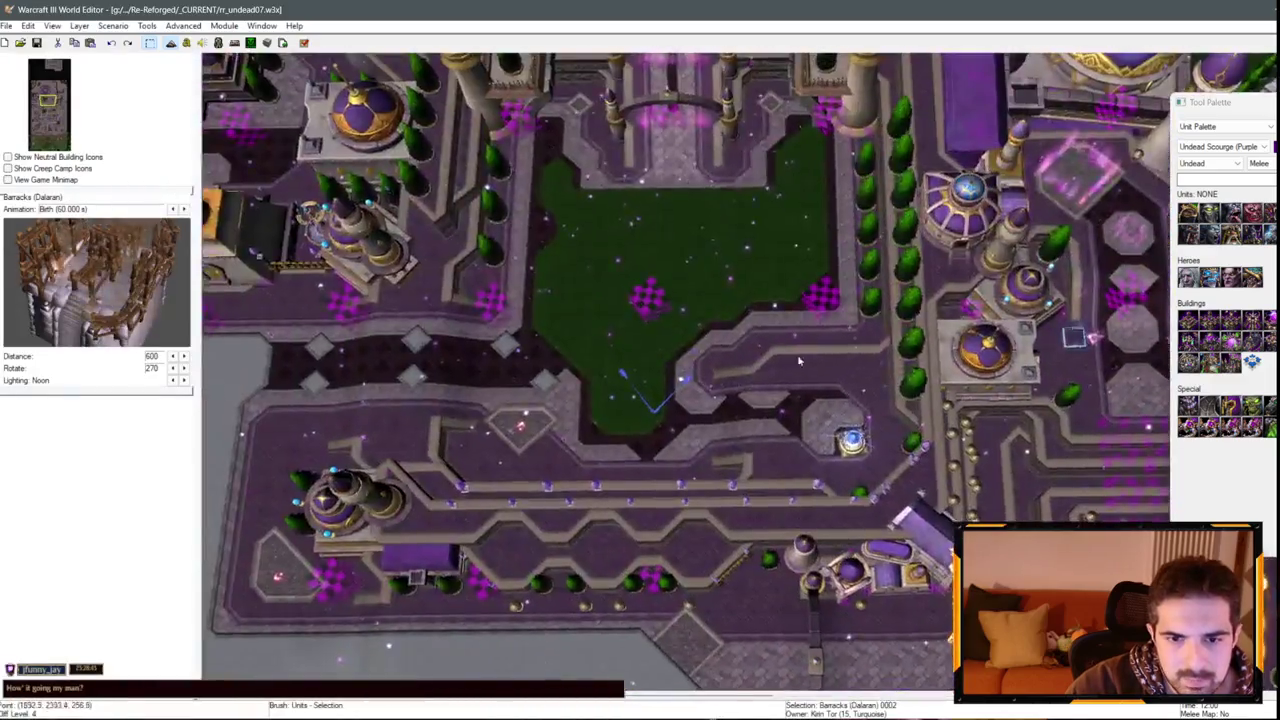
scroll(799, 361, up, 3)
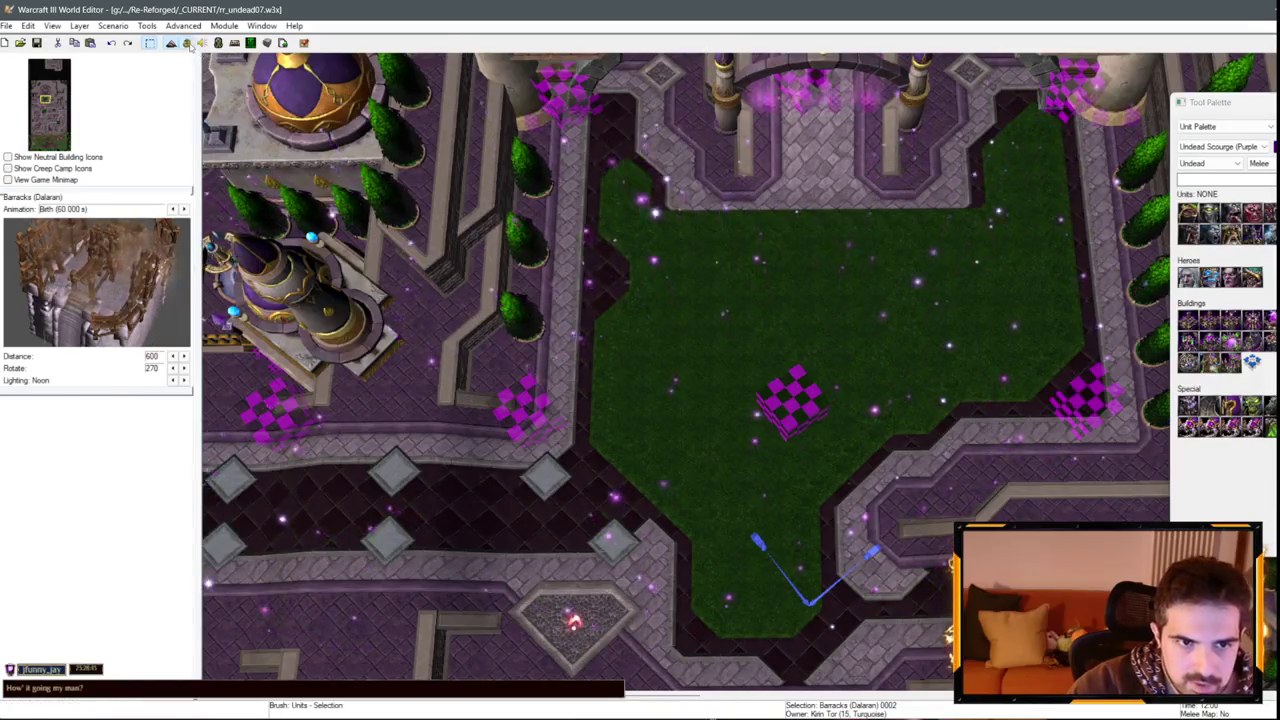
key(F4)
key(alt+Tab)
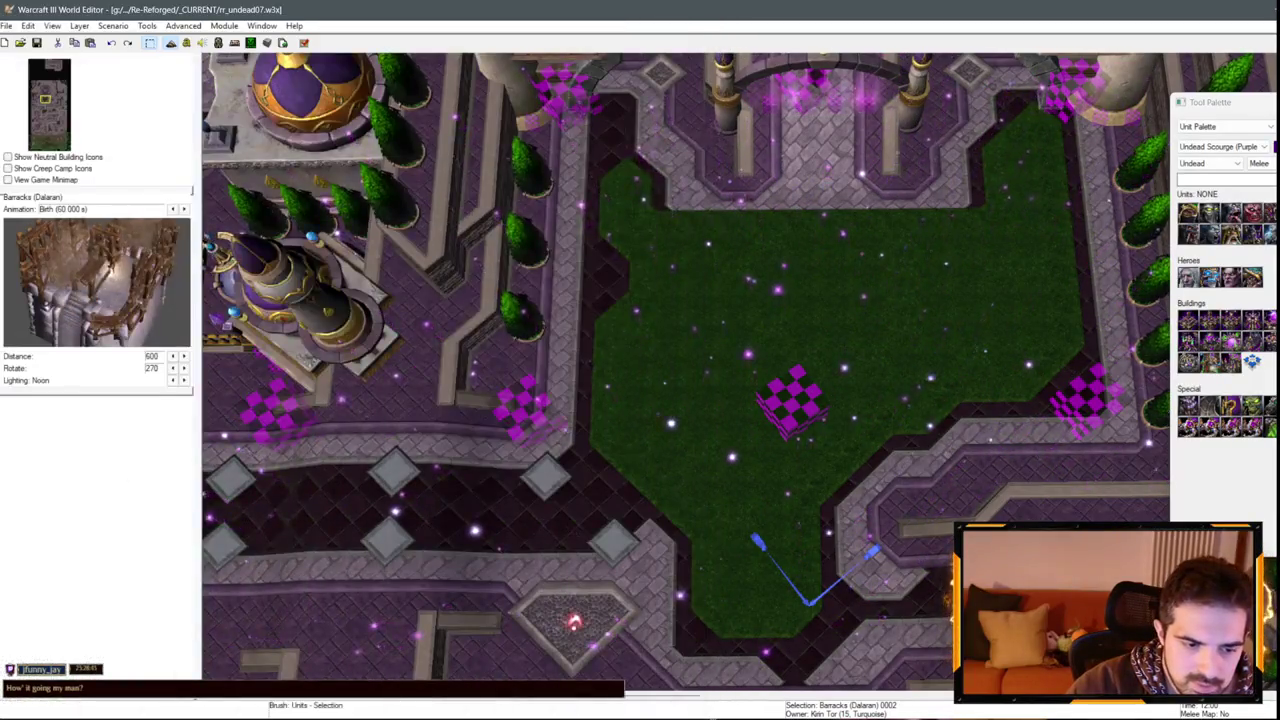
key(alt+Tab)
Change GATHER_Y in rr_undead07_dalaran_blue.ai from 2600.0 to 2700.0, then save the map.
click(452, 60)
scroll(234, 381, up, 15)
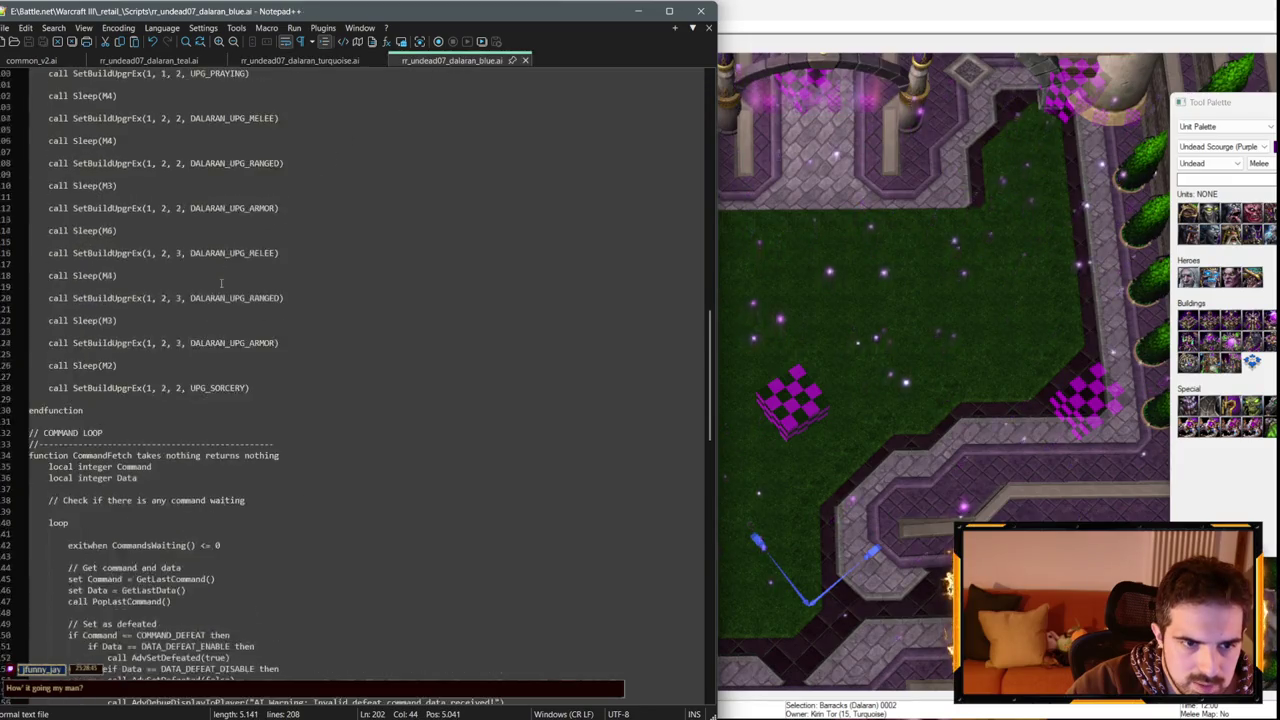
scroll(234, 381, up, 16)
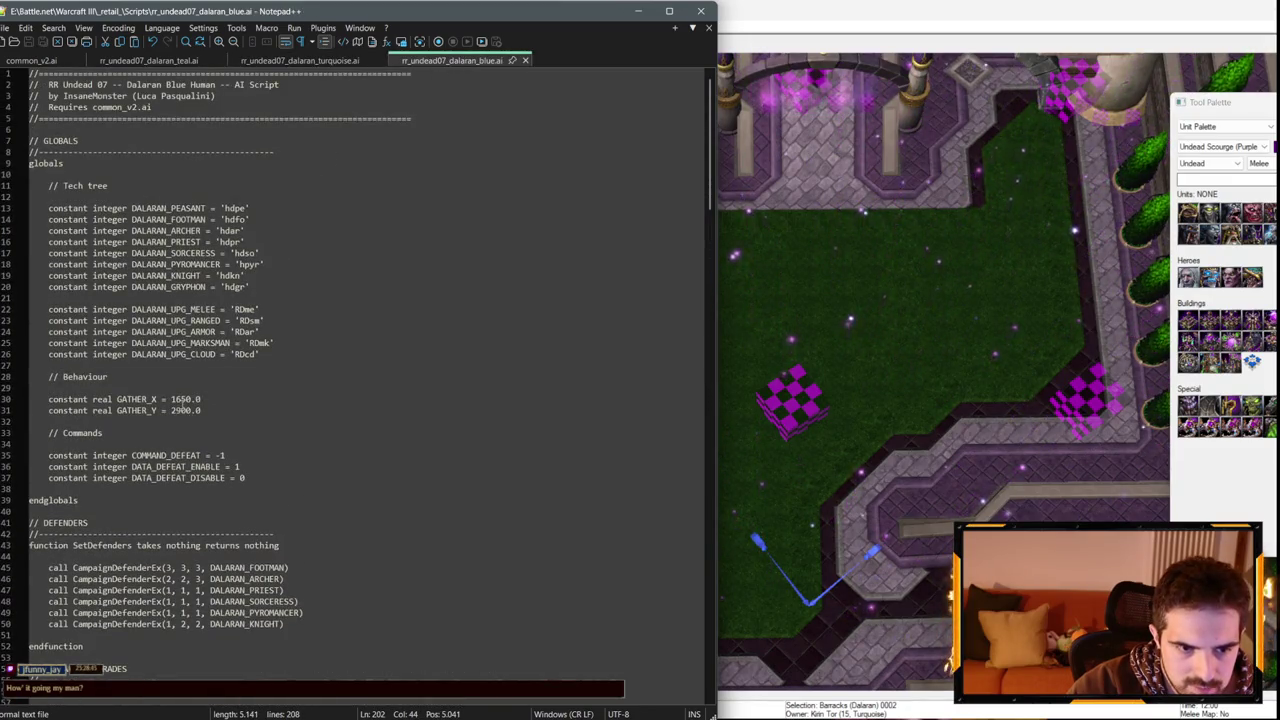
click(175, 410)
key(Delete)
text(7)
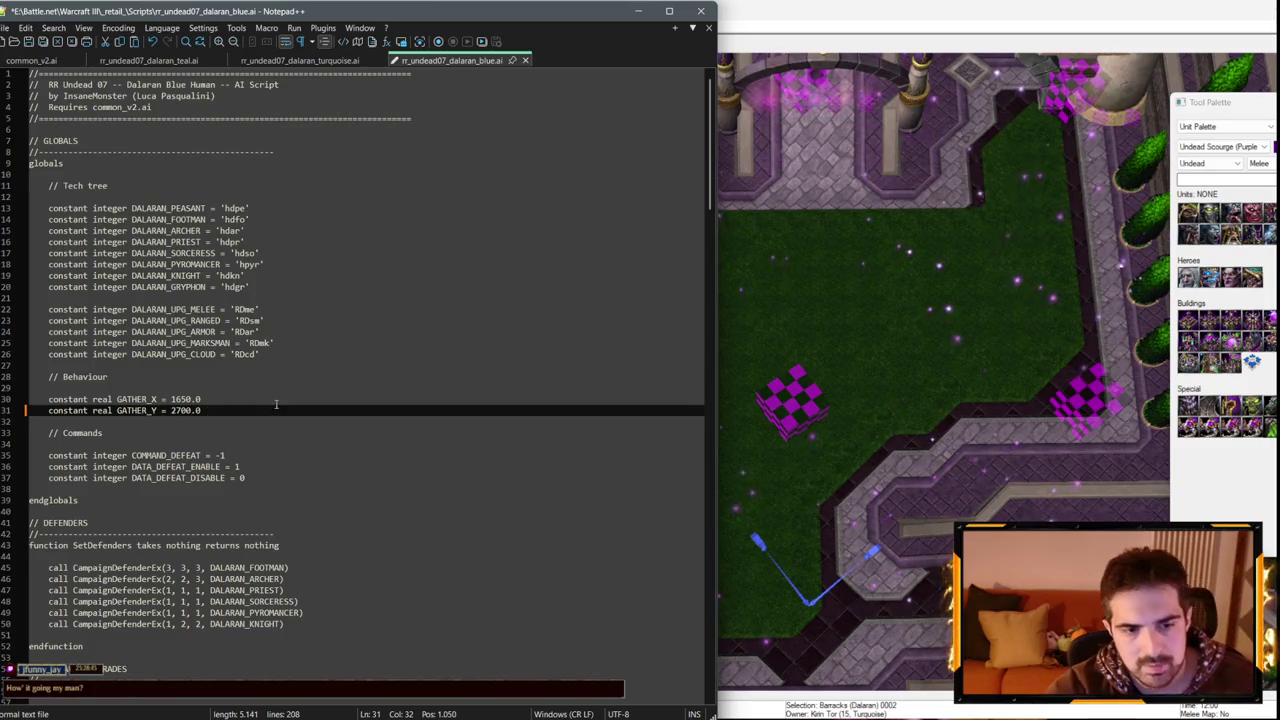
click(638, 11)
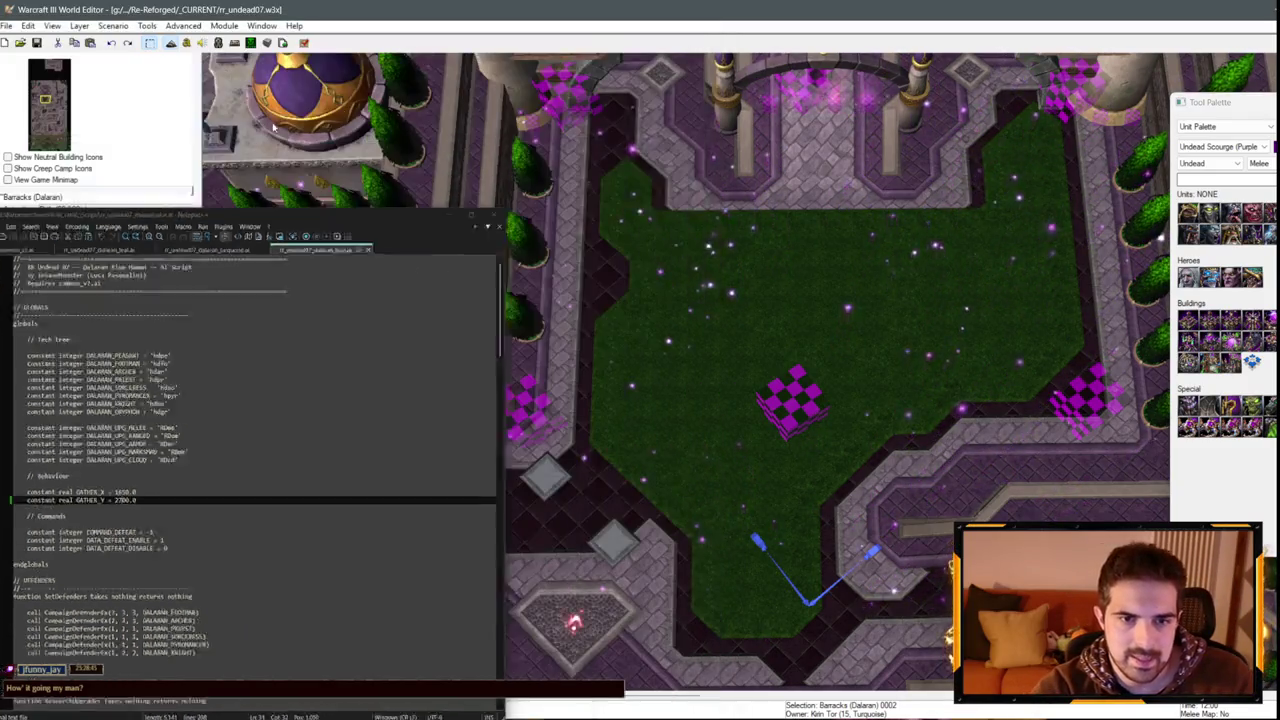
key(ctrl+s)
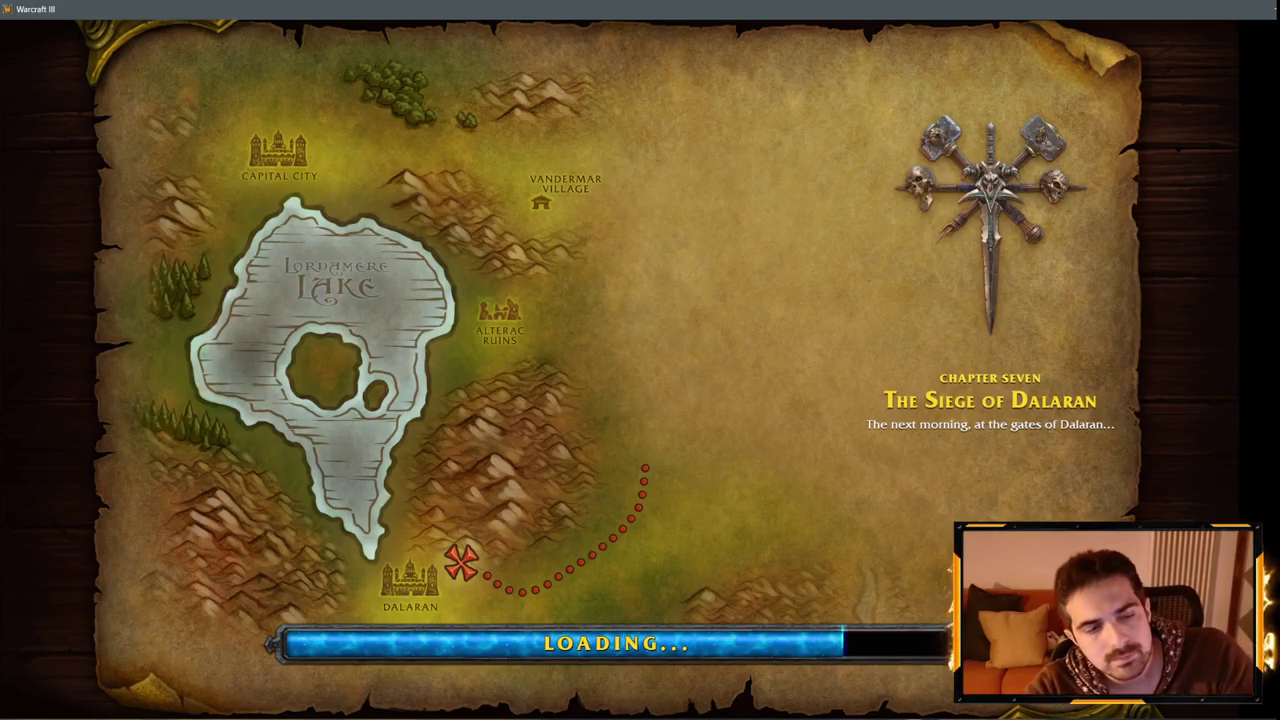
Continue past the Siege of Dalaran loading screen and open chat for a cheat.
key(space)
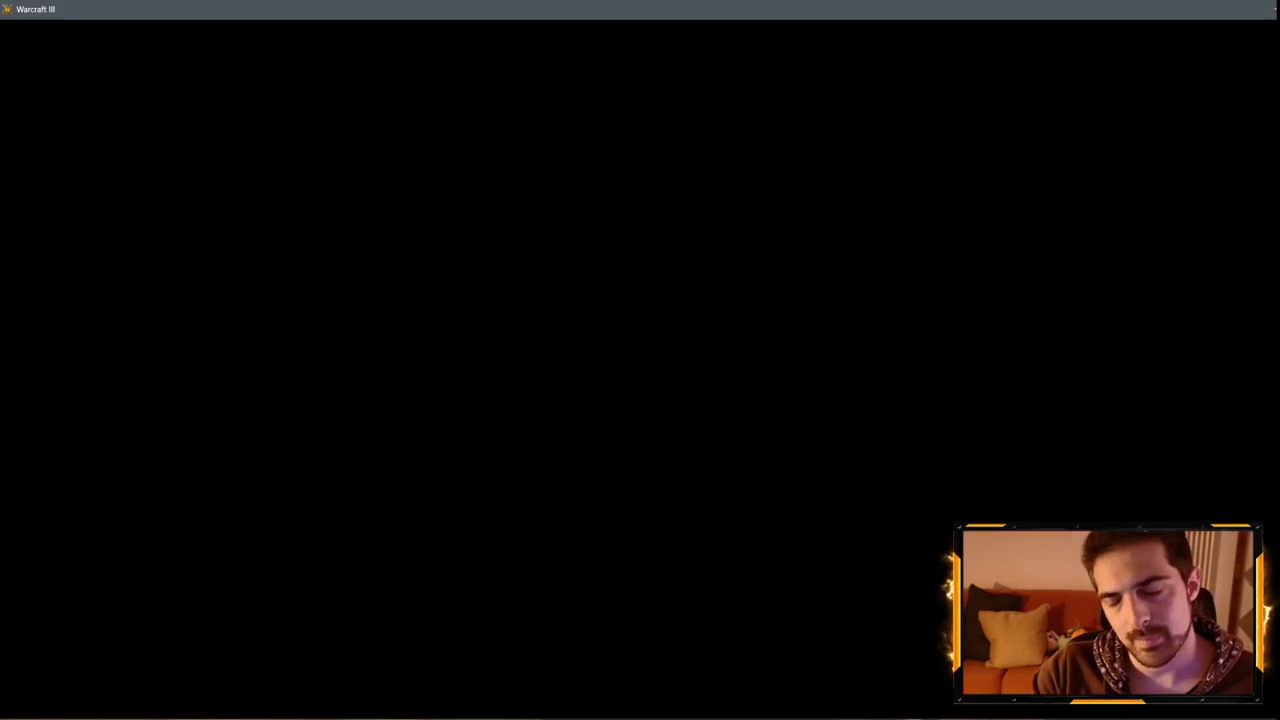
key(Return)
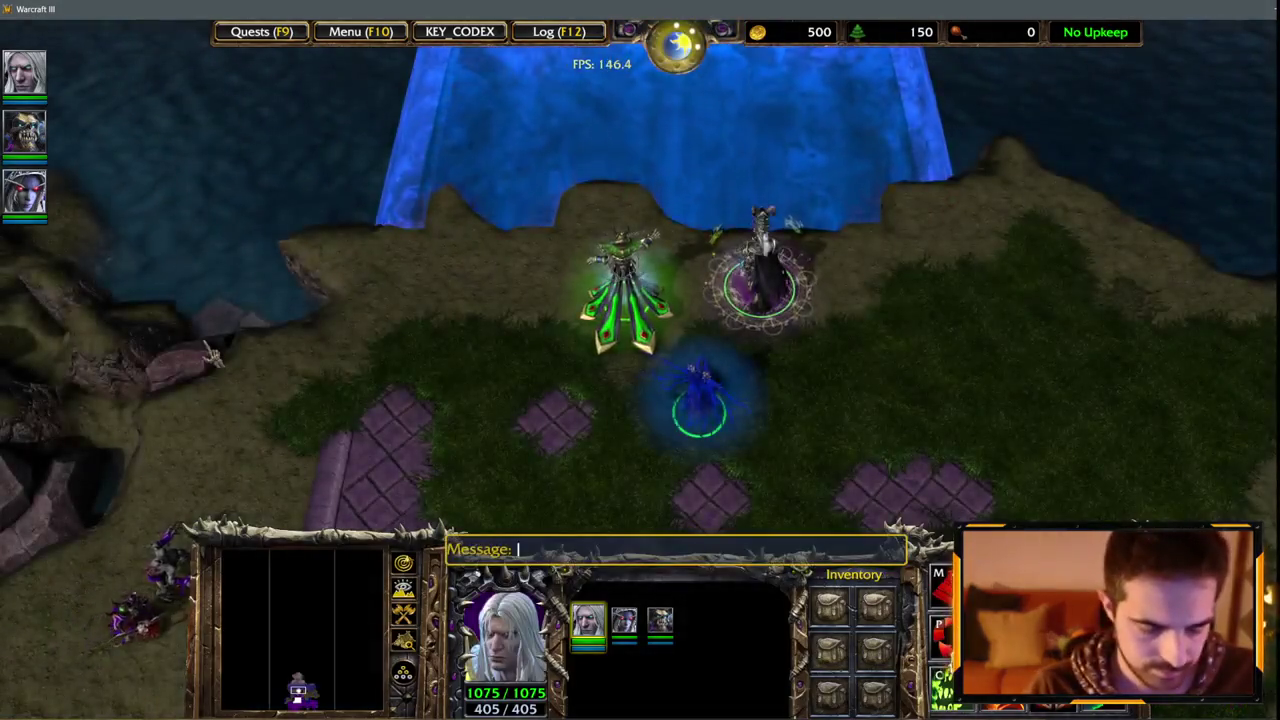
Enter the iseedeadpeople cheat to reveal Dalaran and inspect units in the city.
text(iseedeadpeo)
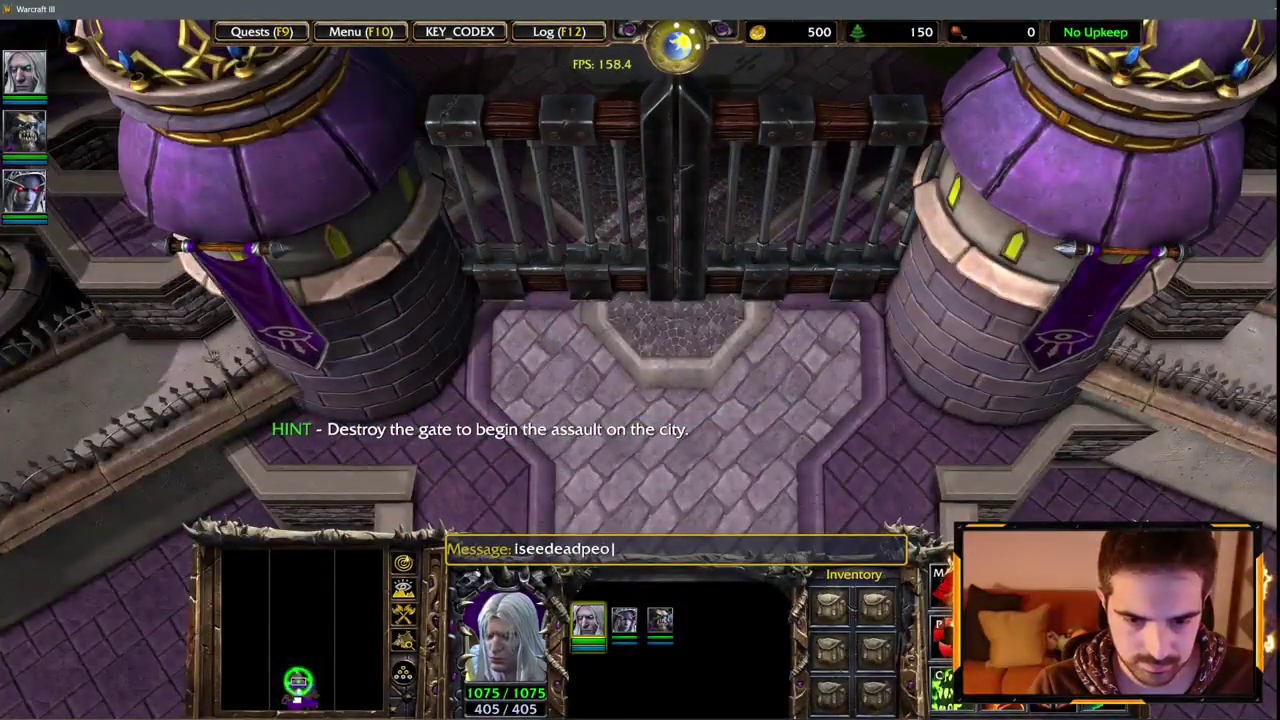
text(ple)
key(Return)
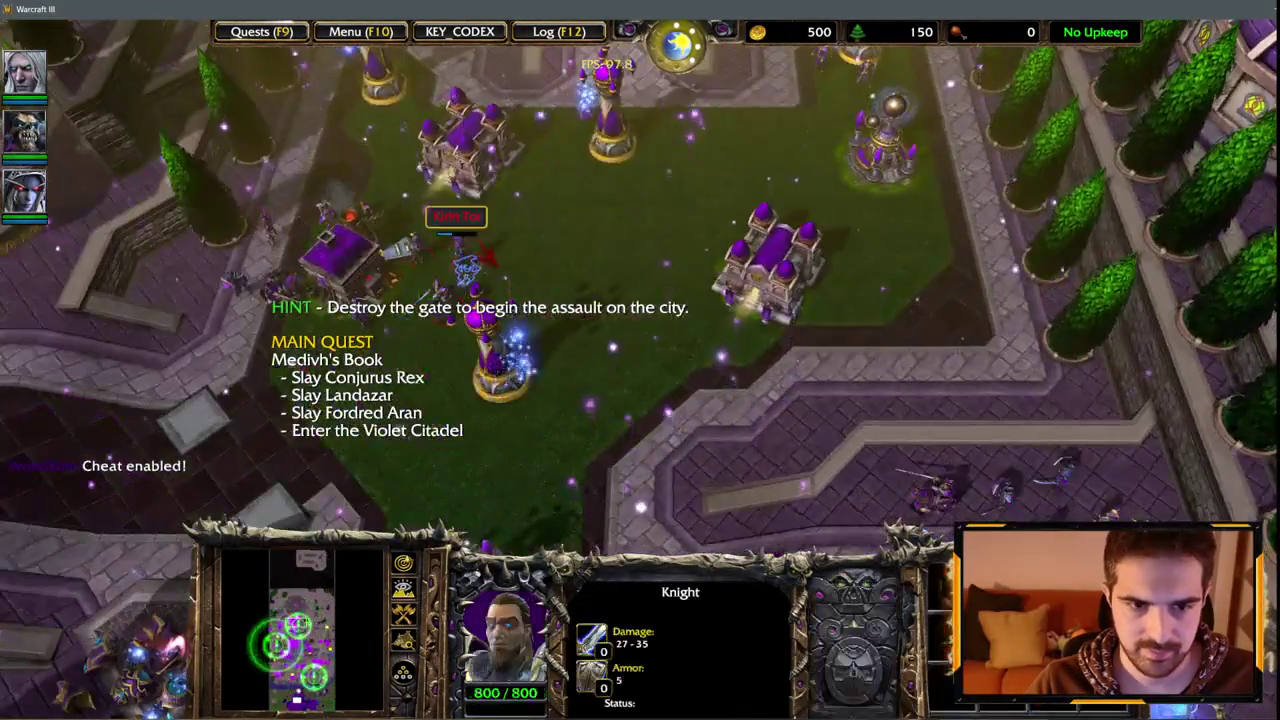
click(545, 225)
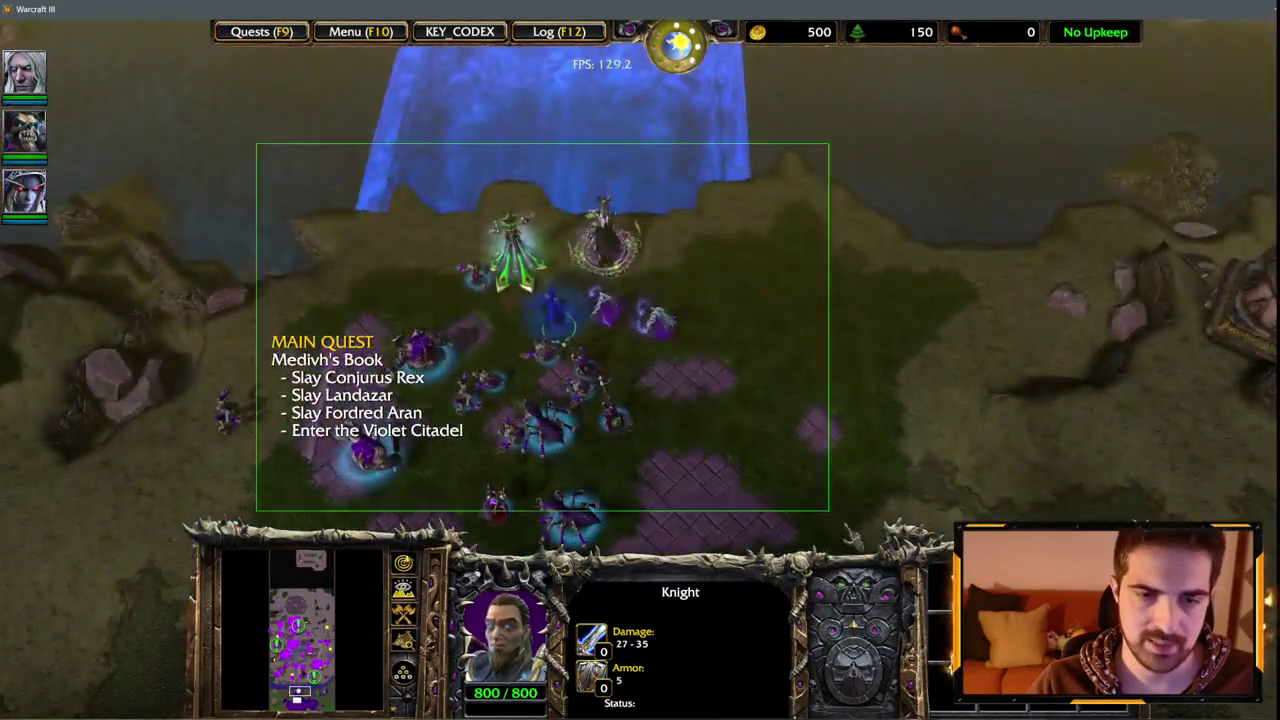
Enable the whosyourdaddy god-mode cheat and select Arthas, Sylvanas and Kel'Thuzad as one group.
key(Return)
text(whosyourdaddy)
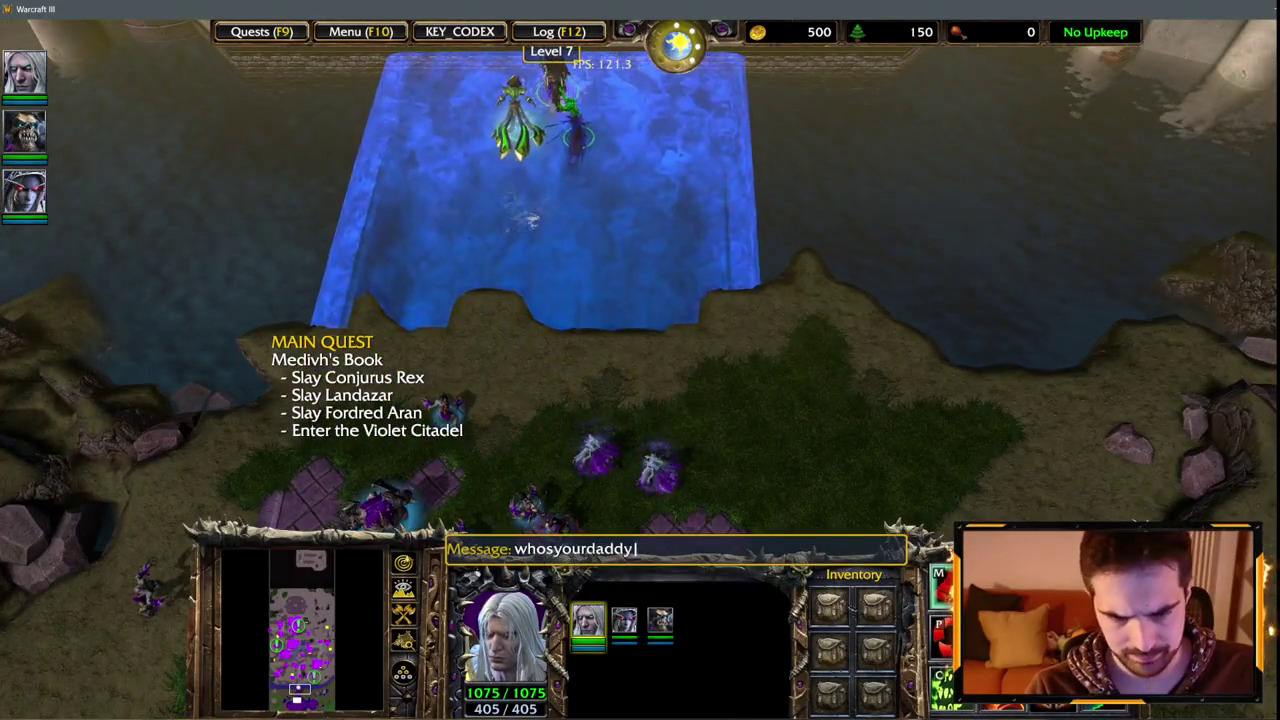
key(Return)
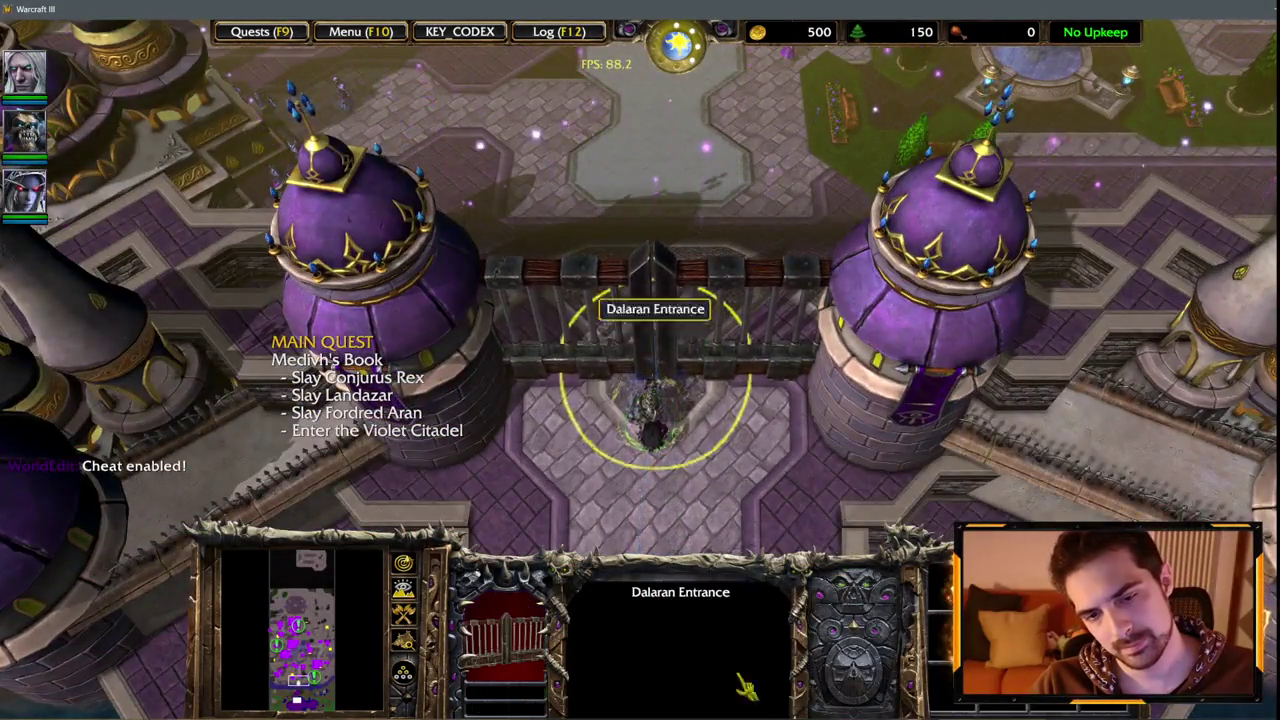
click(655, 230)
click(629, 490)
click(680, 455)
click(636, 500)
click(630, 495)
key(1)
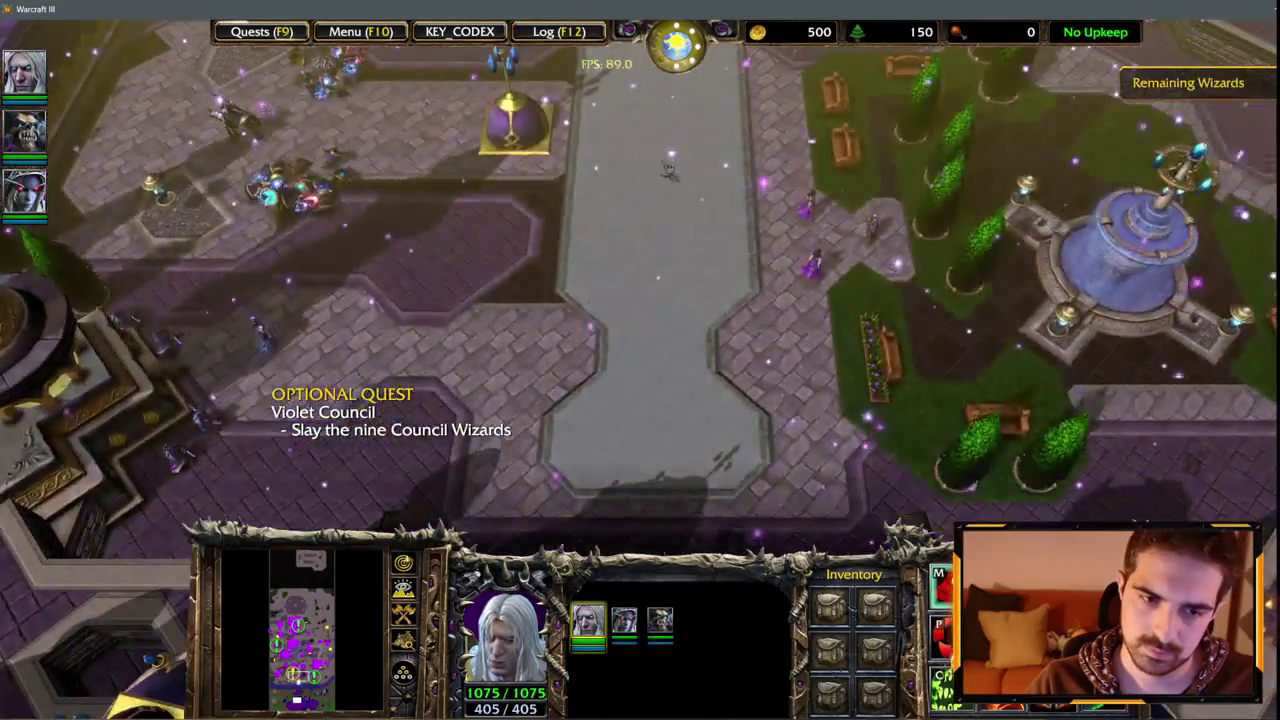
Attack-move the heroes into the city and follow them to the fountain courtyard.
key(a)
click(571, 243)
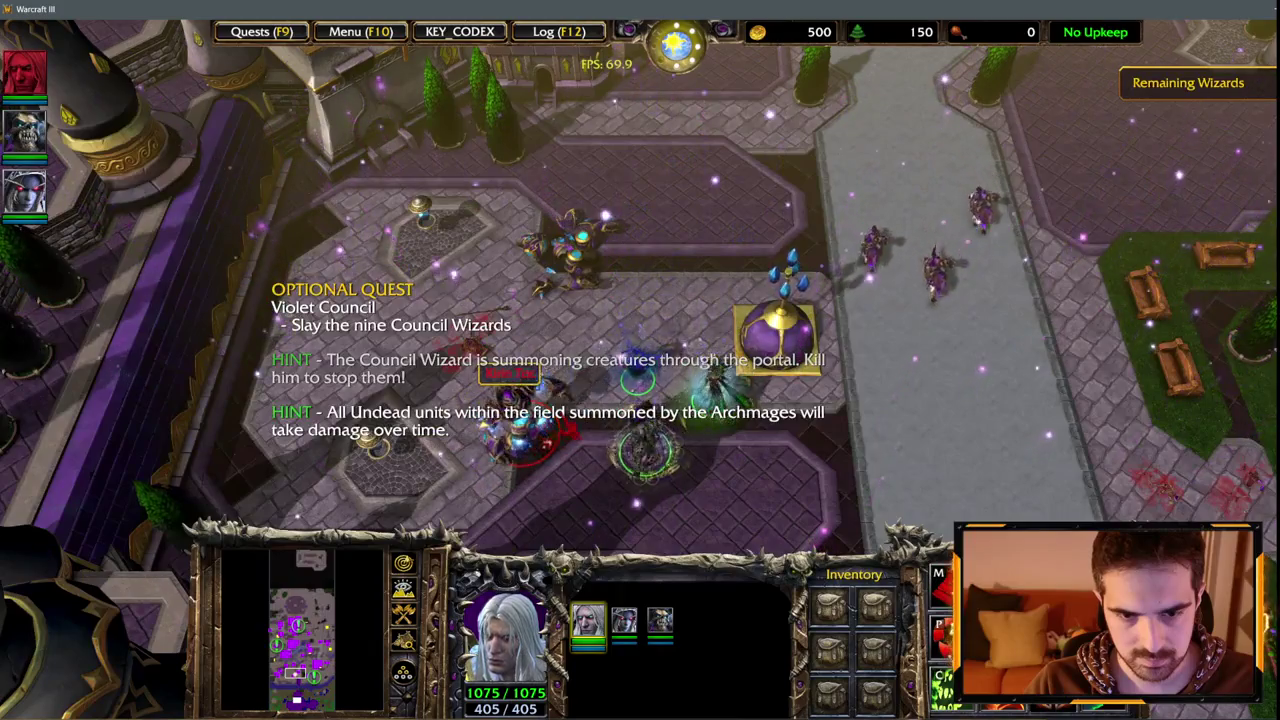
key(Down)
key(Right)
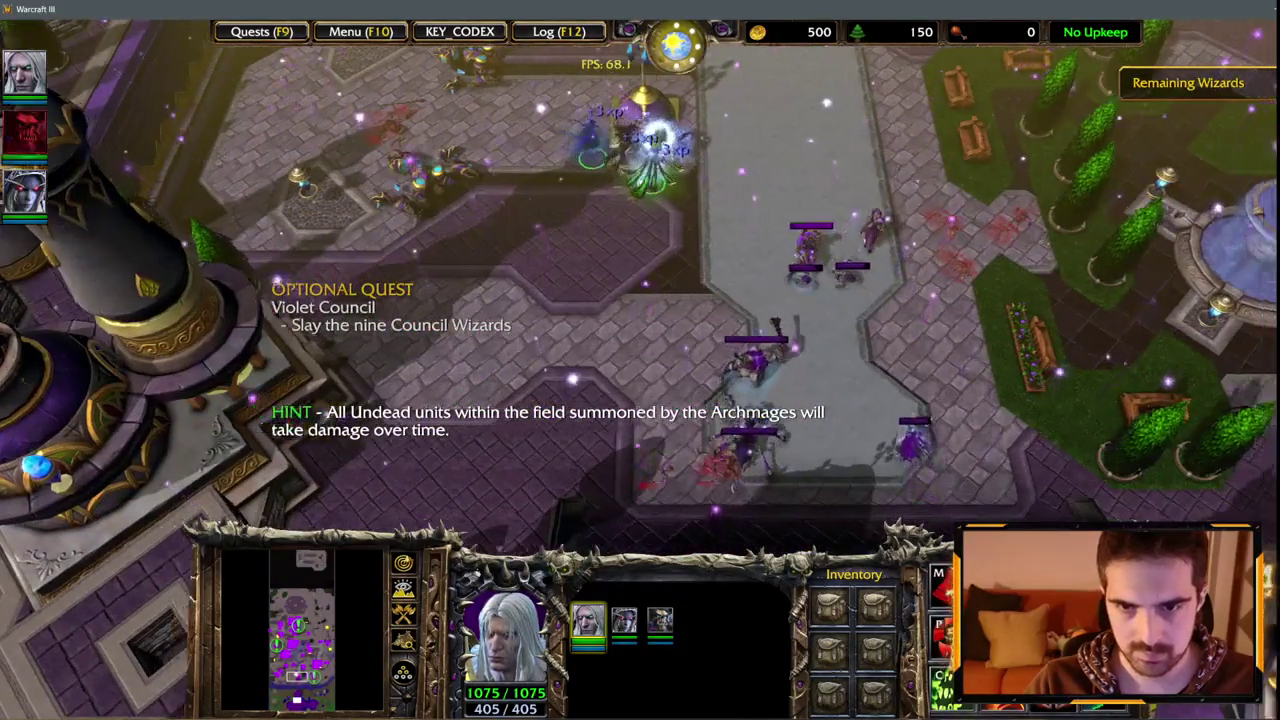
key(Right)
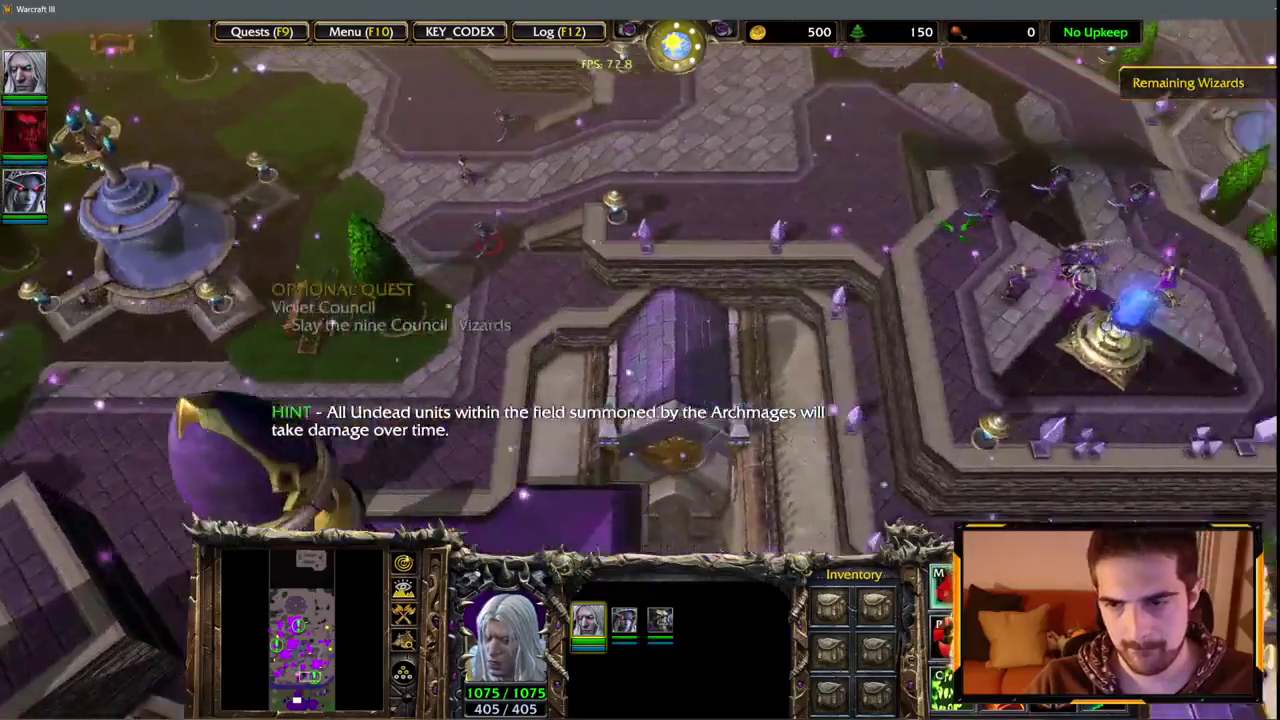
key(Down)
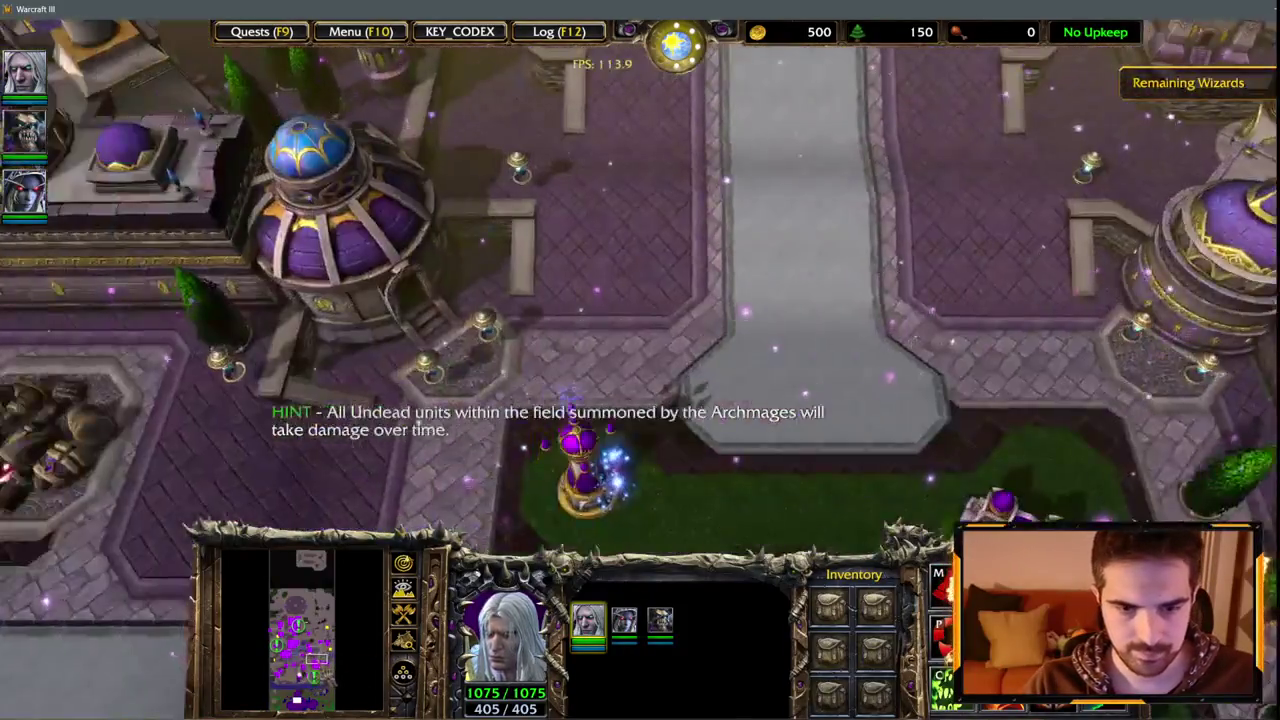
key(Down)
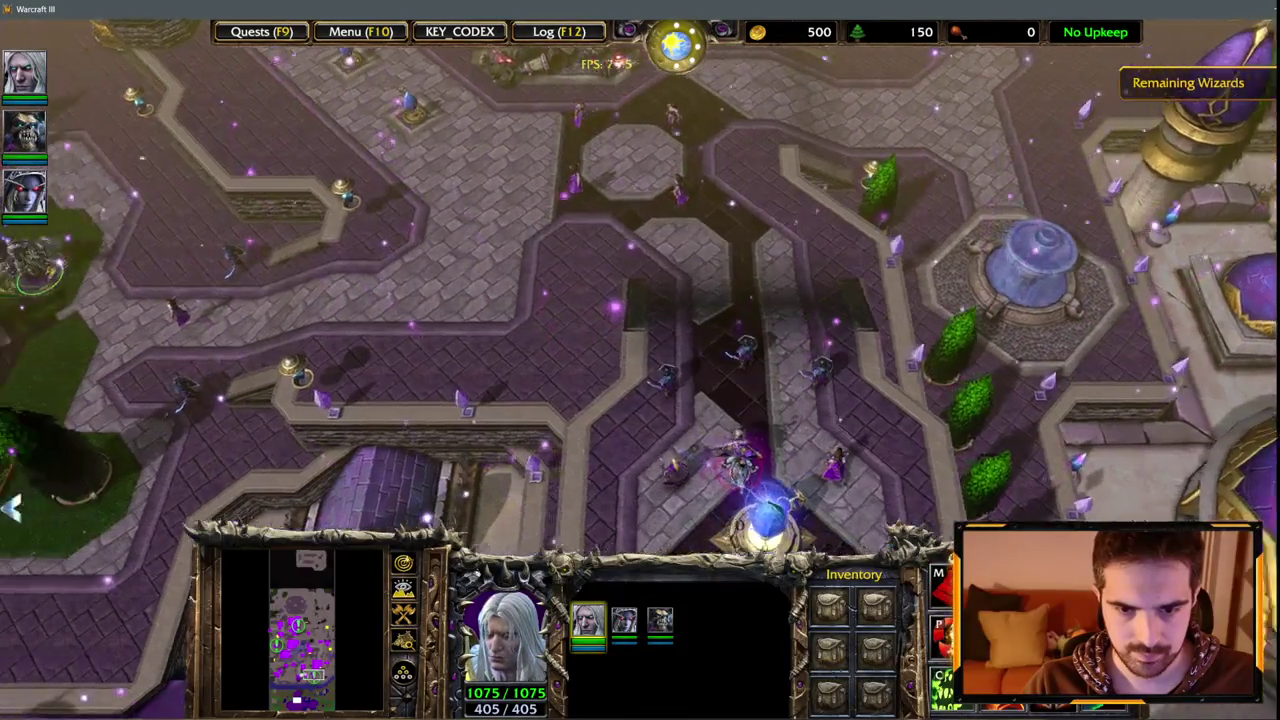
key(Right)
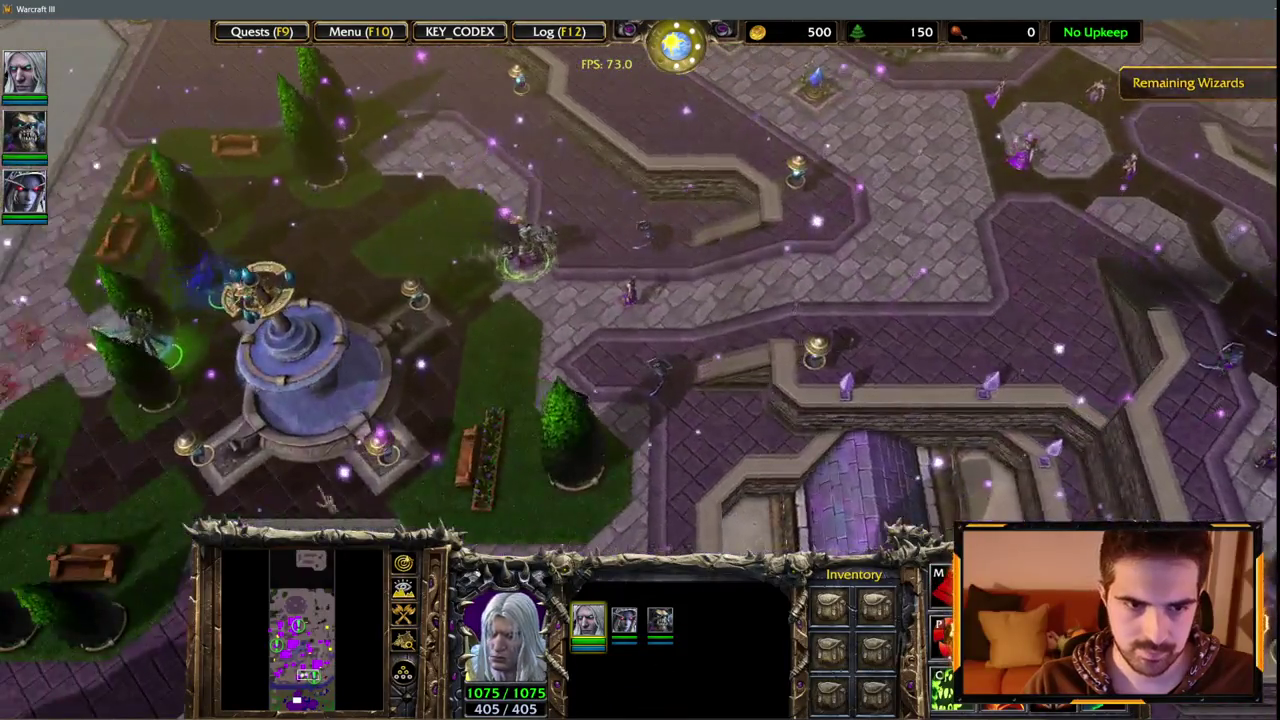
Hit Conjurus Rex with Arthas's Death Coil and Kel'Thuzad's Frost Nova.
key(F1)
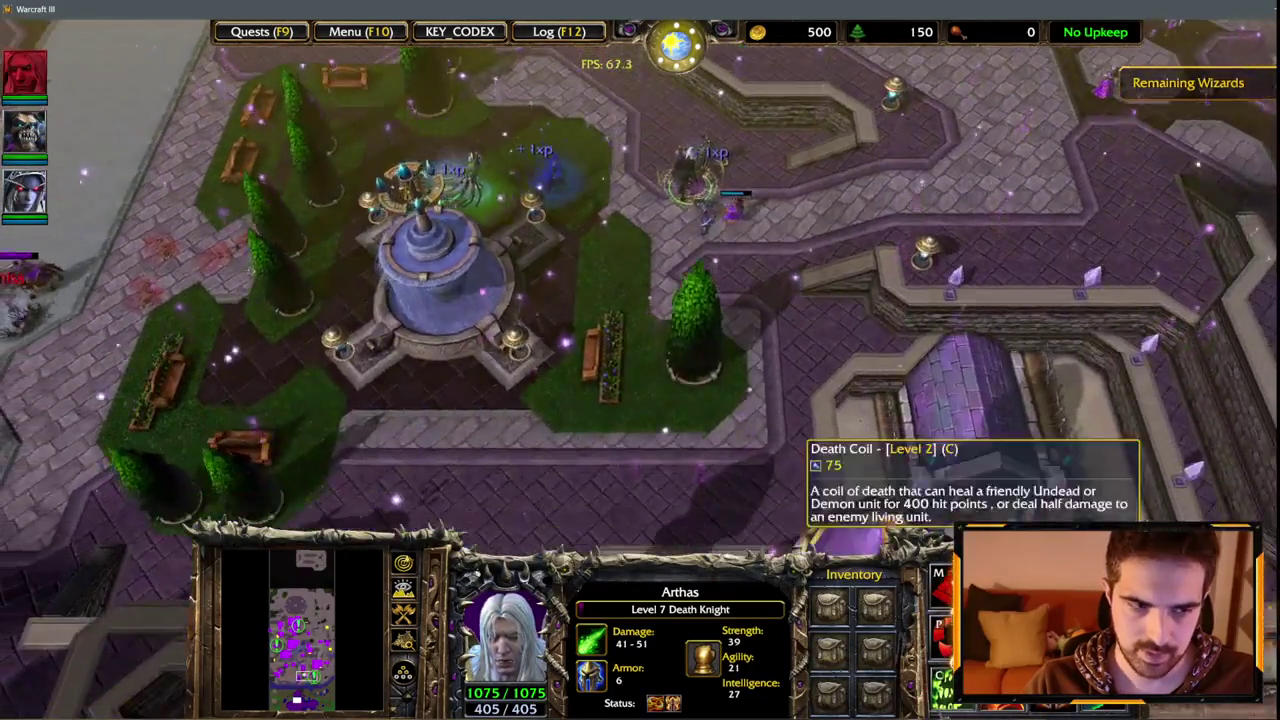
key(c)
drag(729, 294, 729, 294)
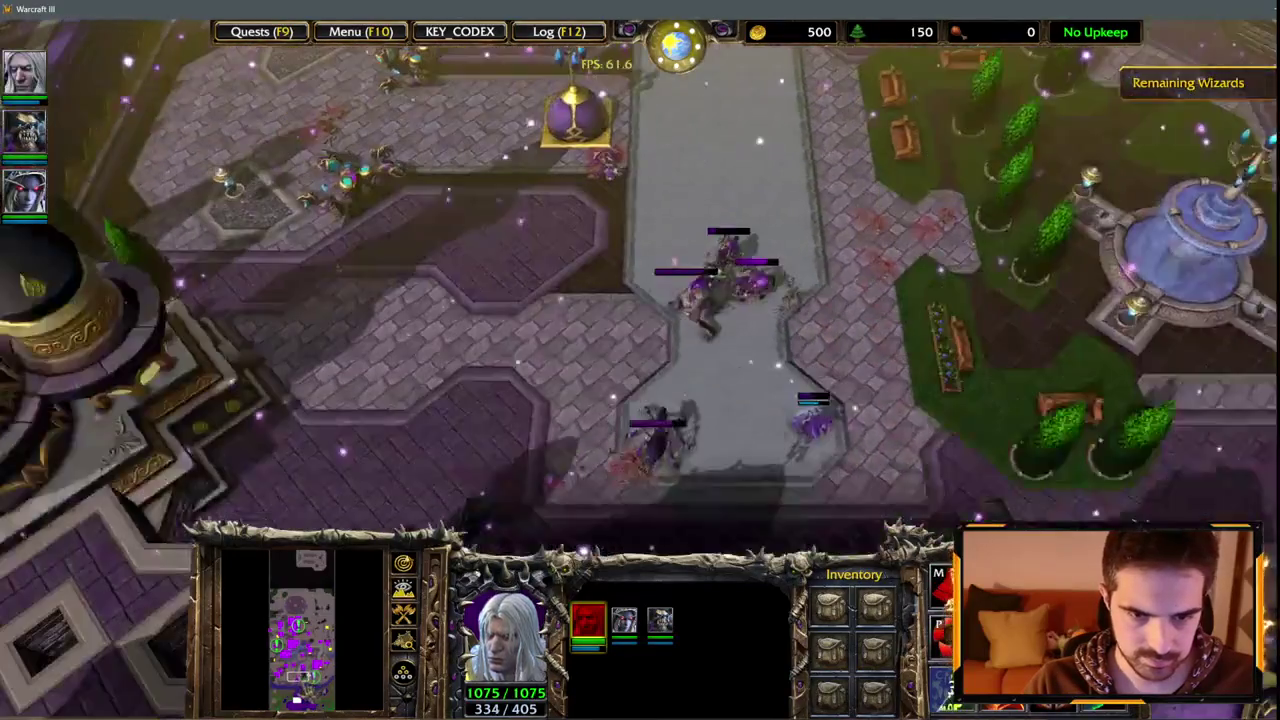
click(688, 297)
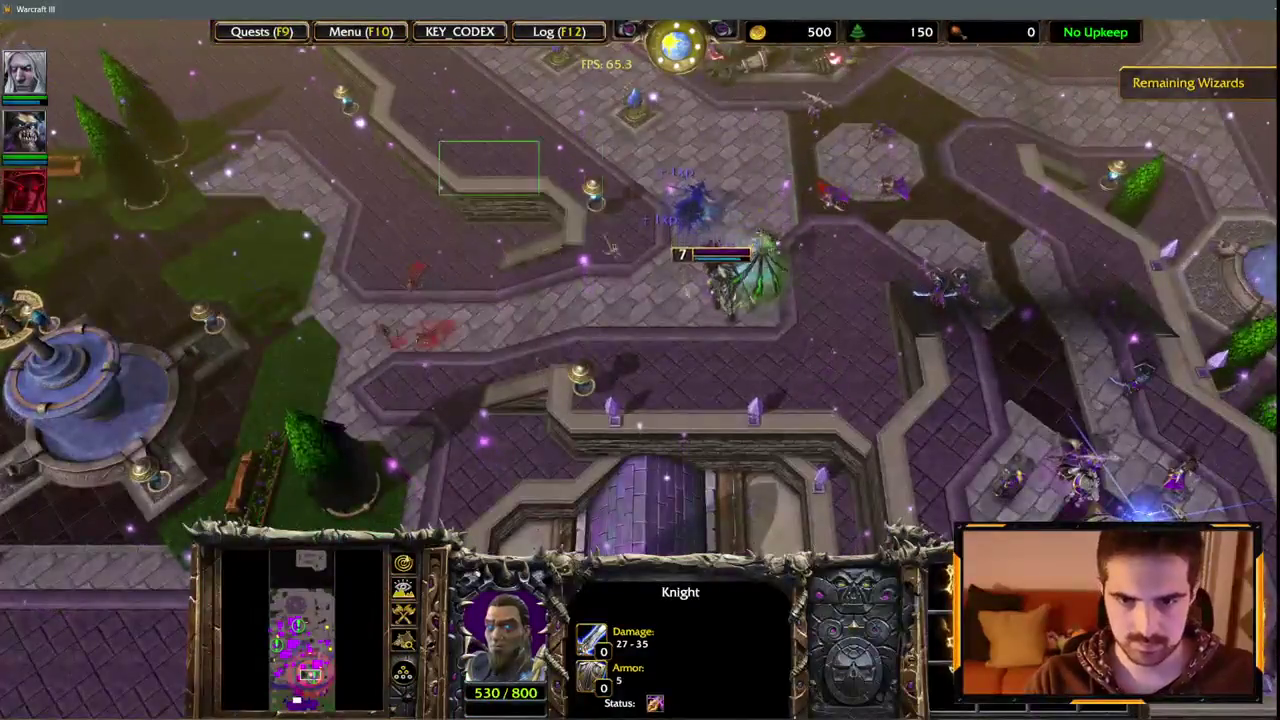
key(1)
key(1)
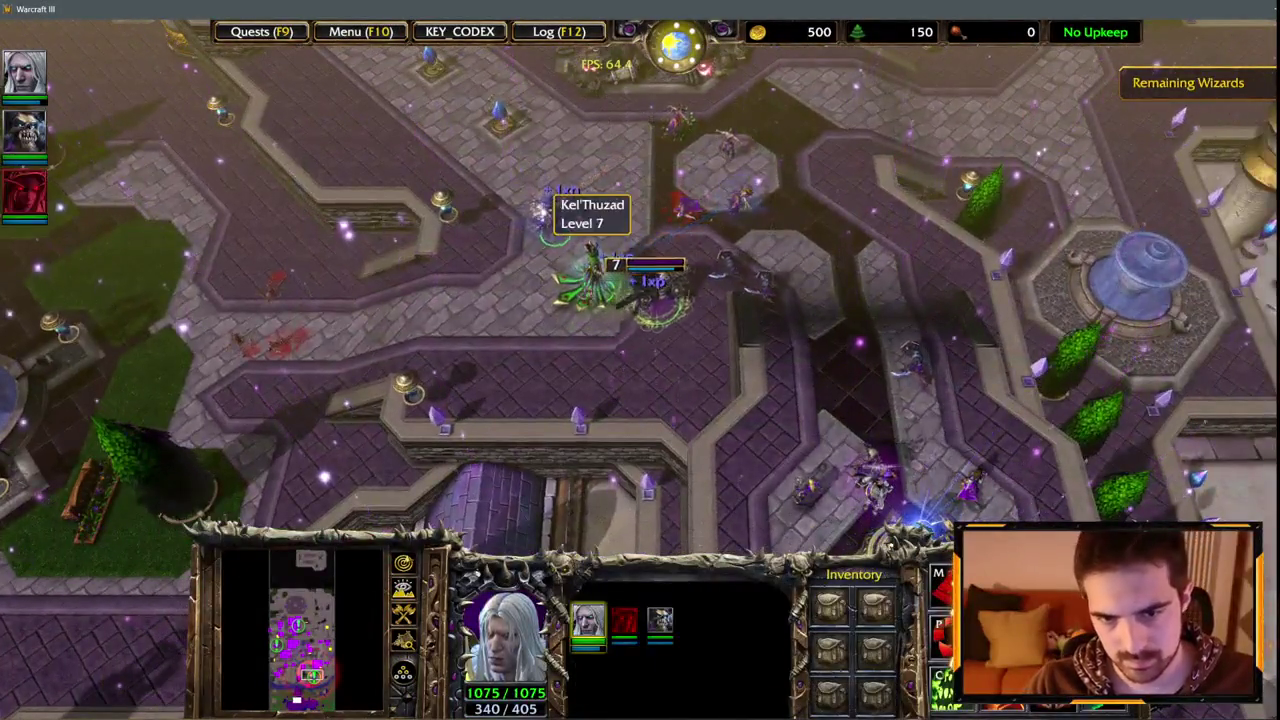
click(541, 205)
click(955, 690)
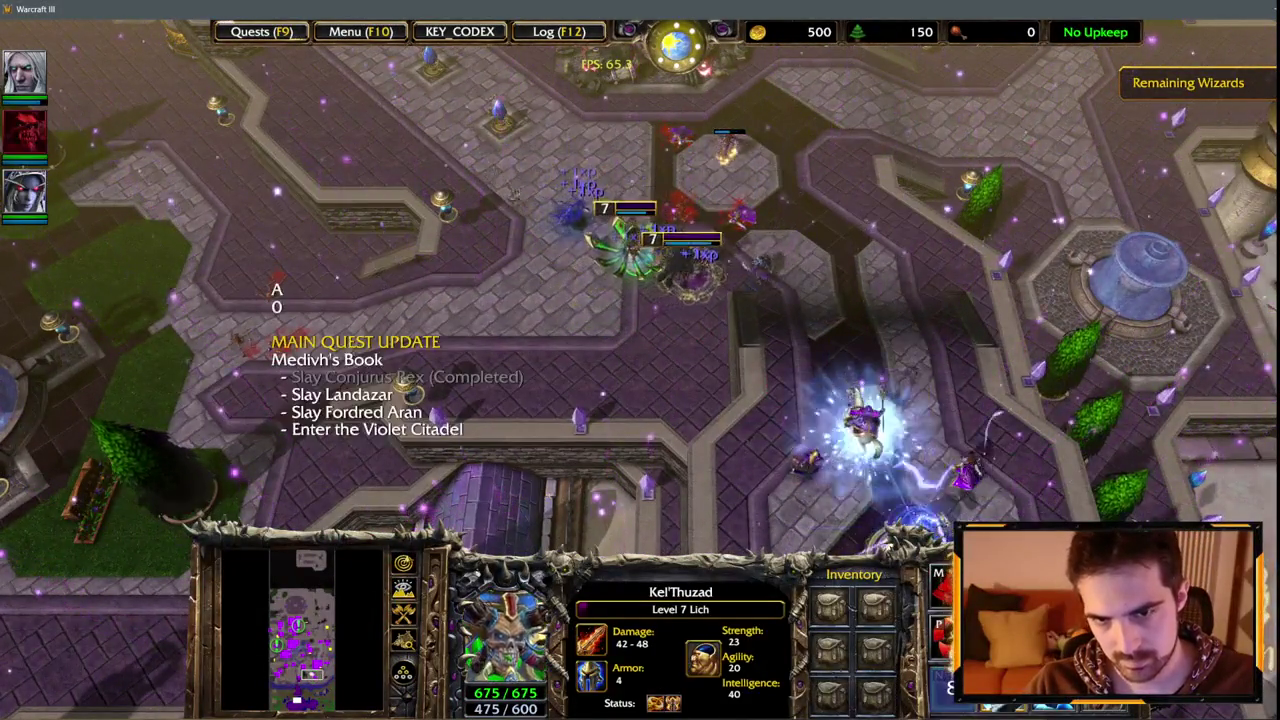
Regroup the heroes, follow them across the city, and ready another attack order.
key(1)
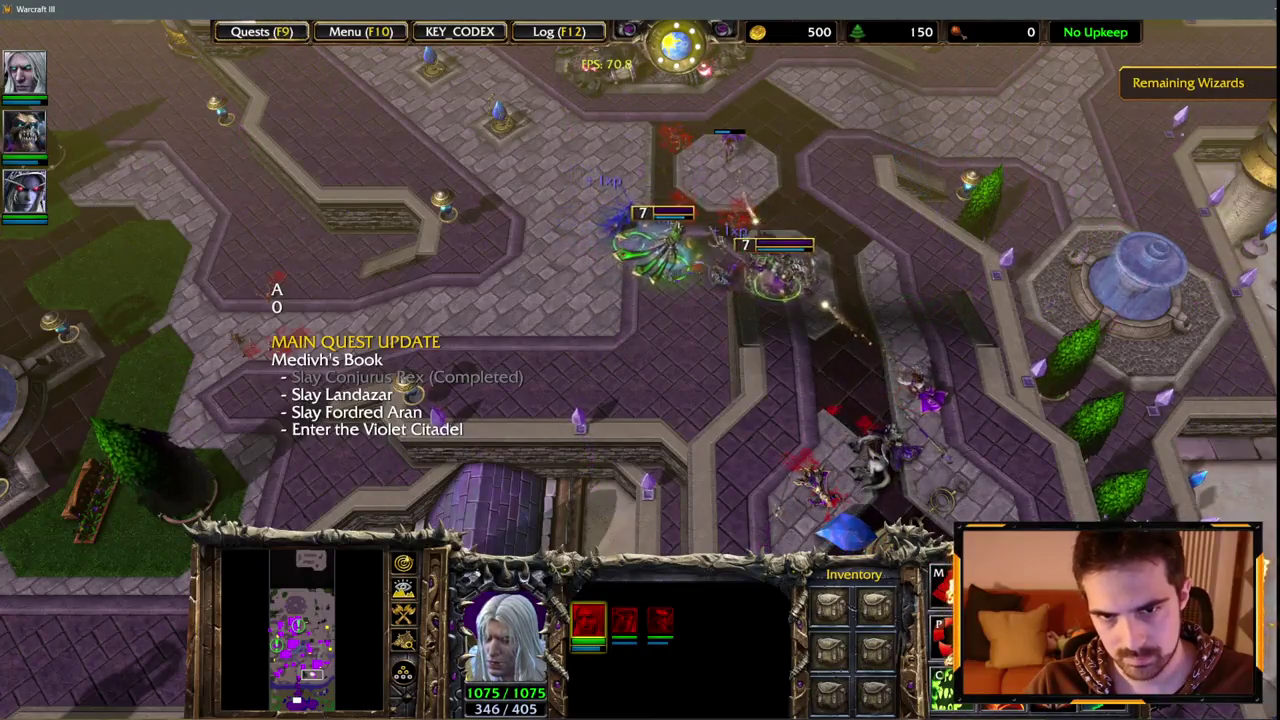
key(2)
key(1)
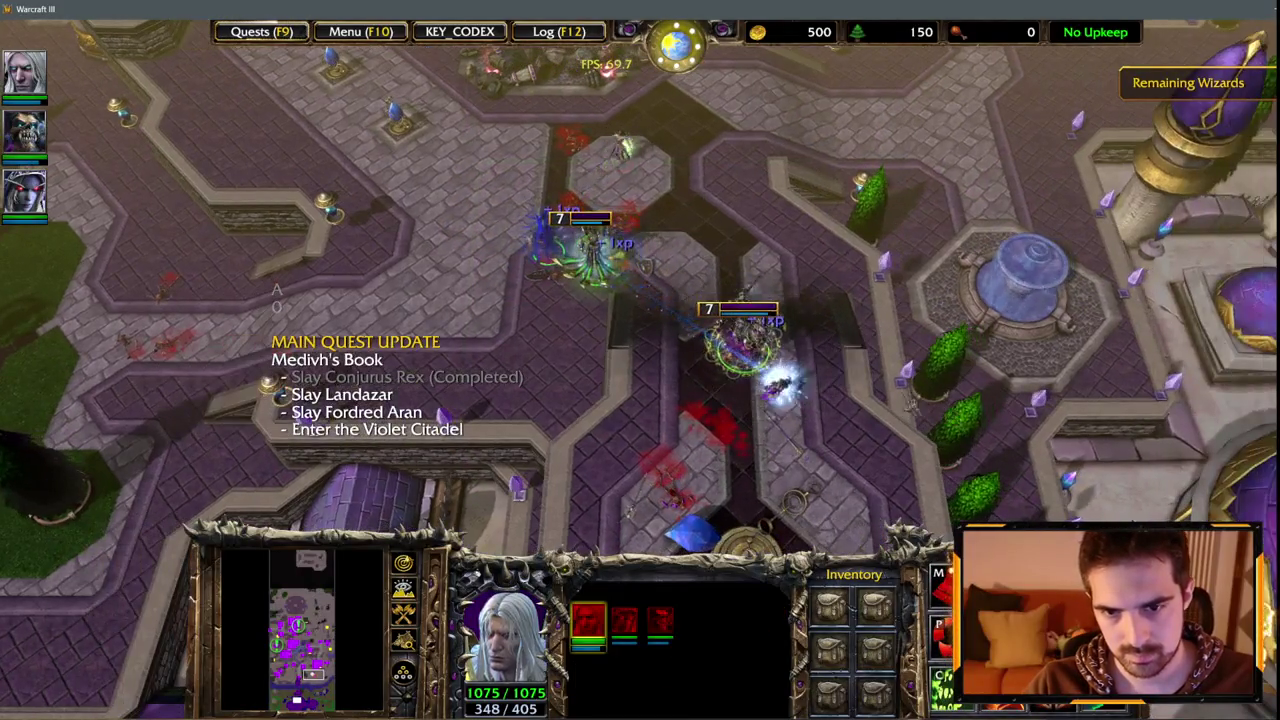
key(Up)
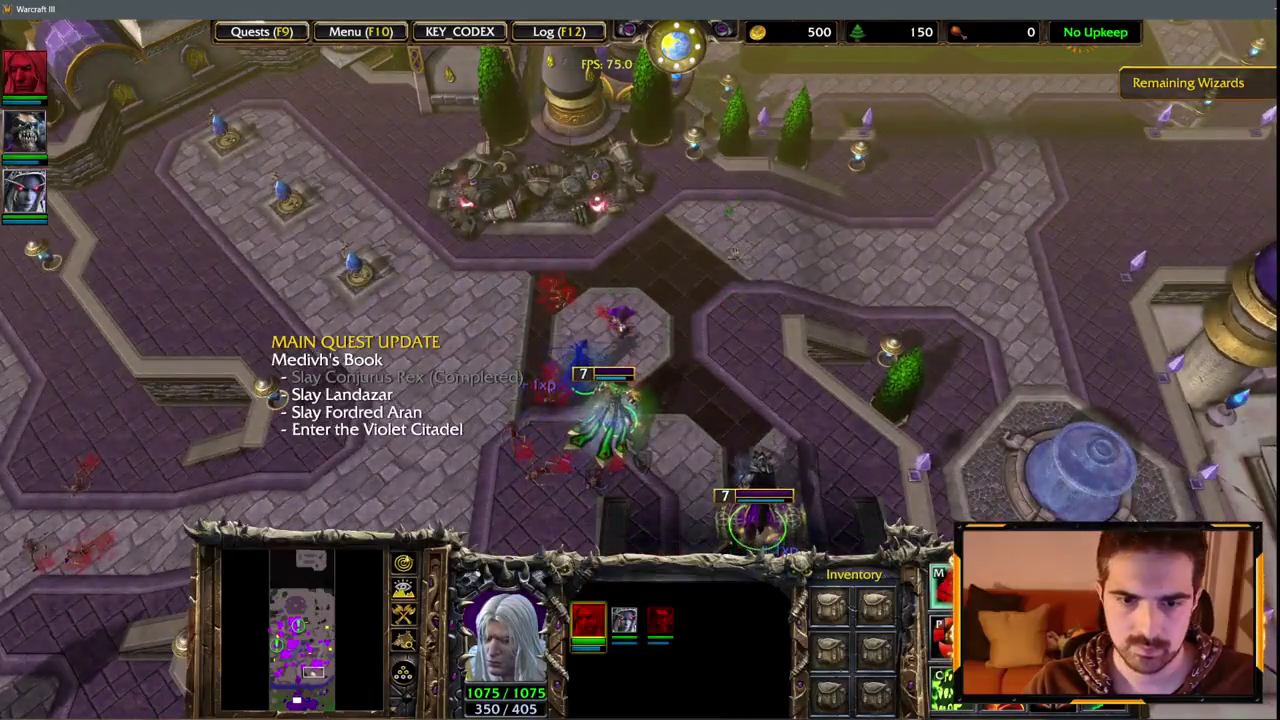
key(Up)
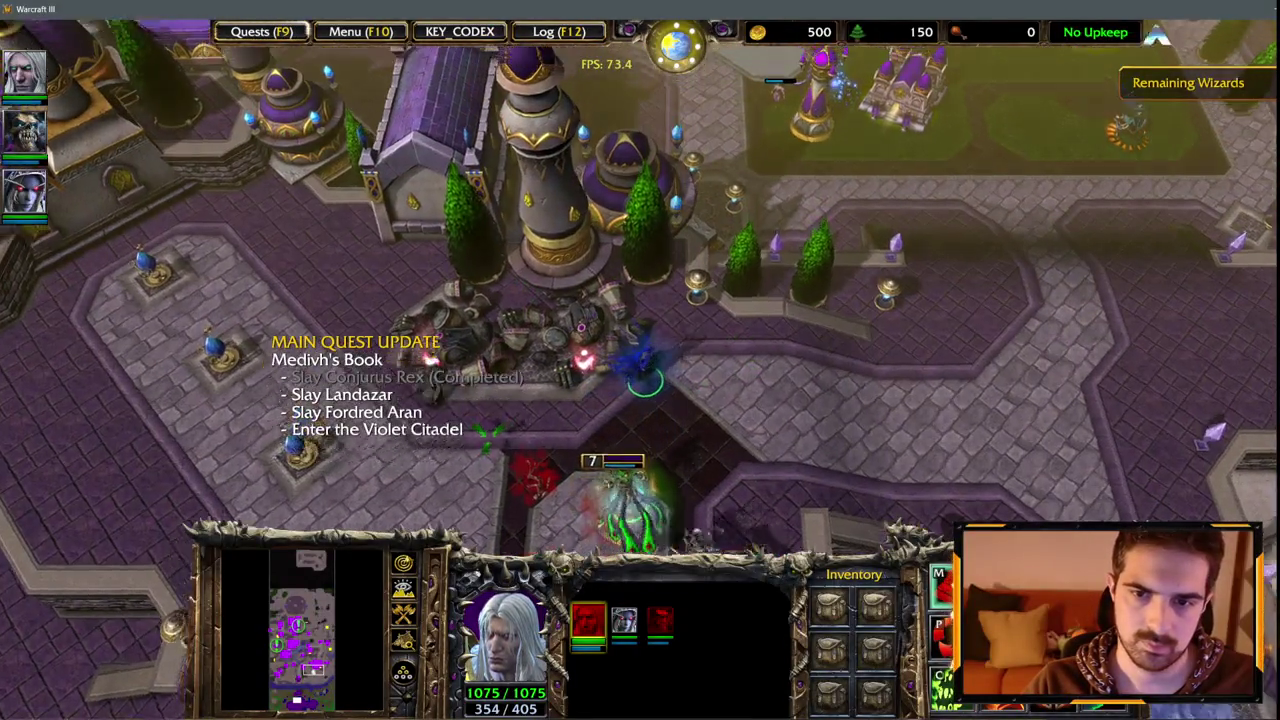
key(Down)
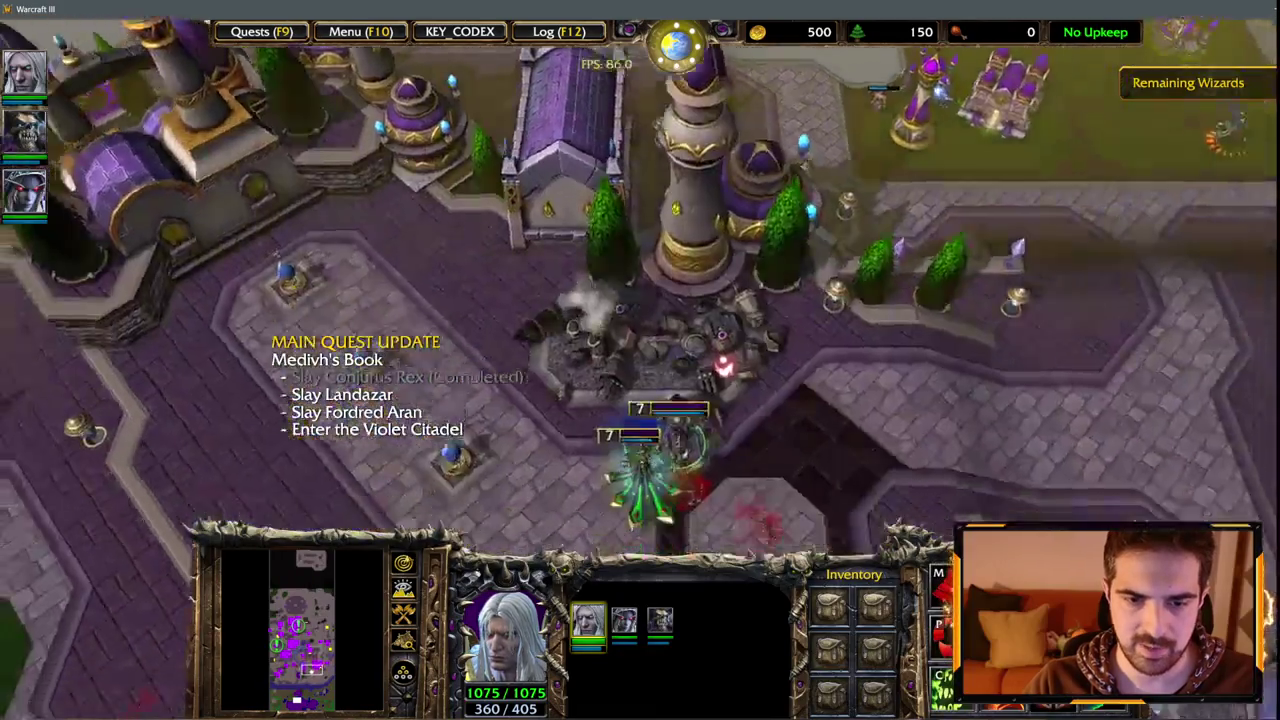
key(Down)
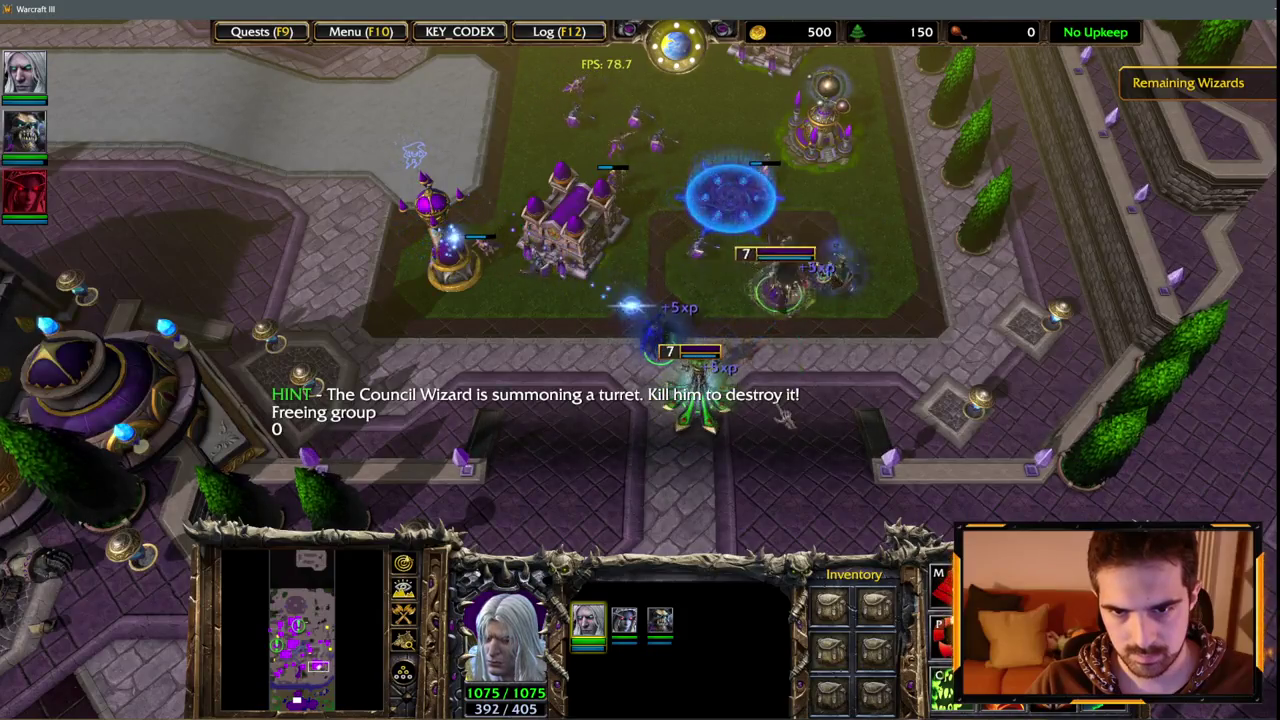
key(a)
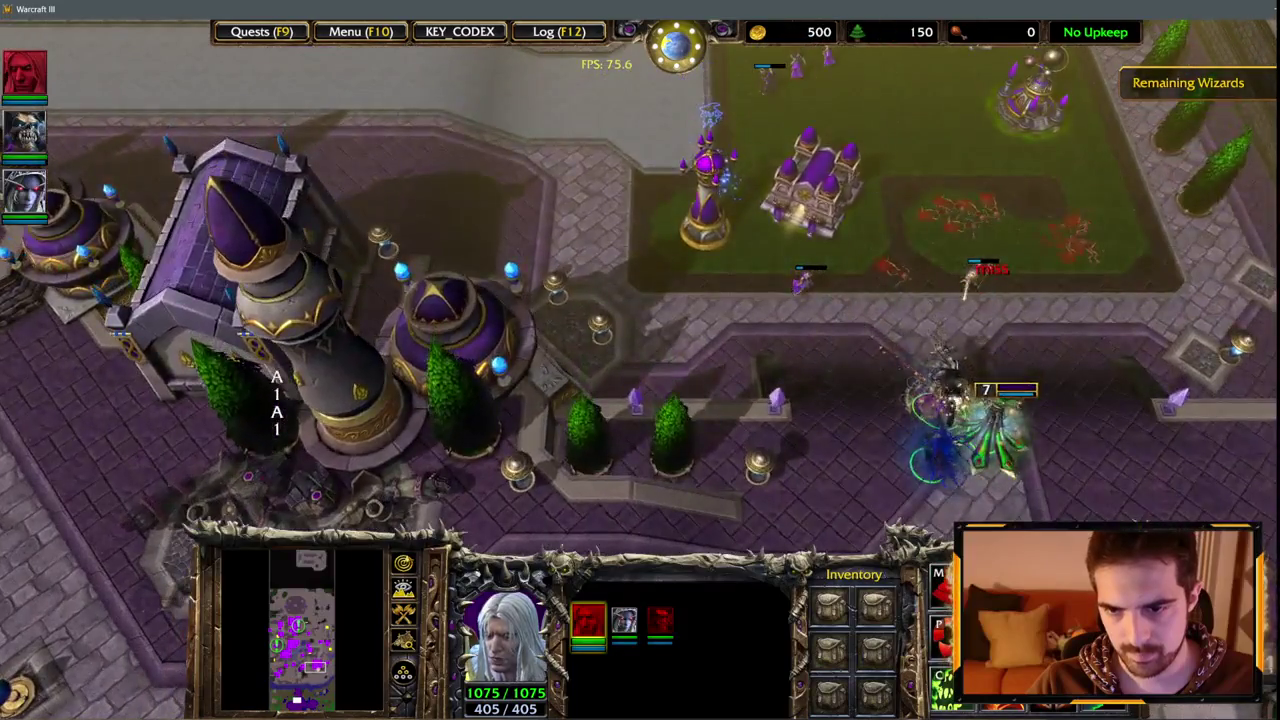
Reselect Sylvanas and the three-hero group, then pan over the city and green wizard base.
click(950, 380)
key(1)
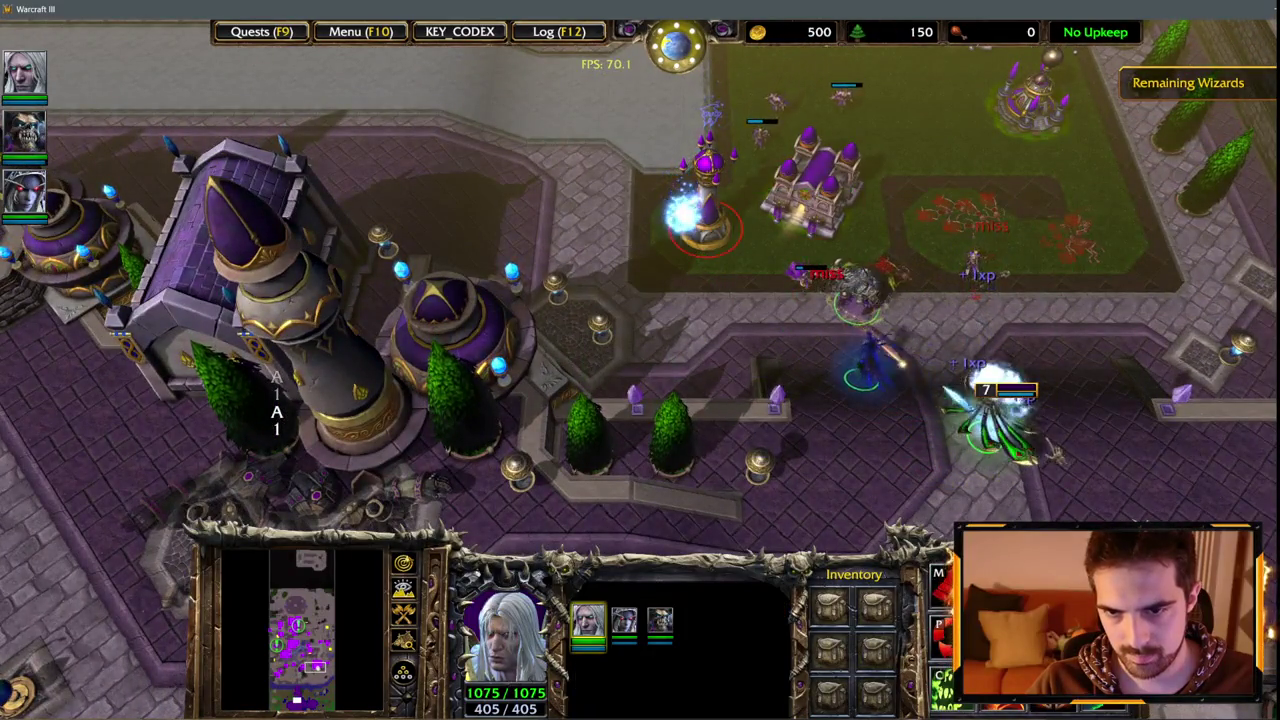
key(Down)
key(Down)
key(Down)
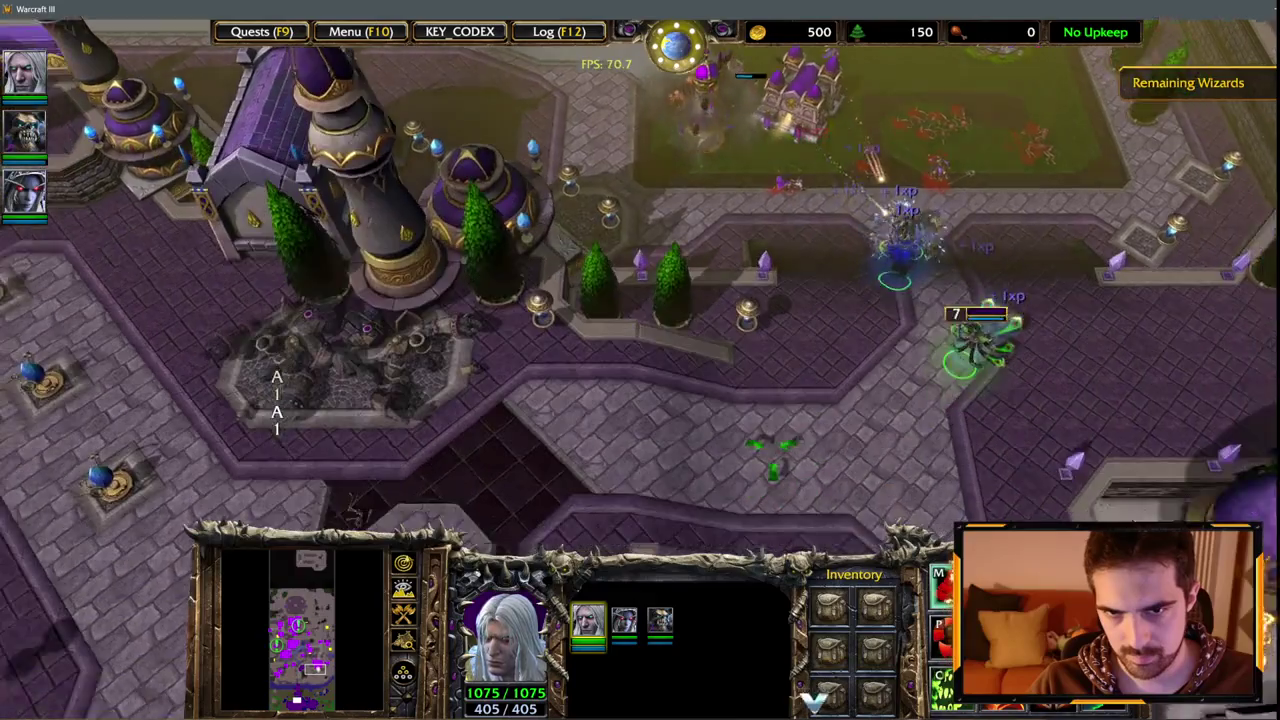
key(Down)
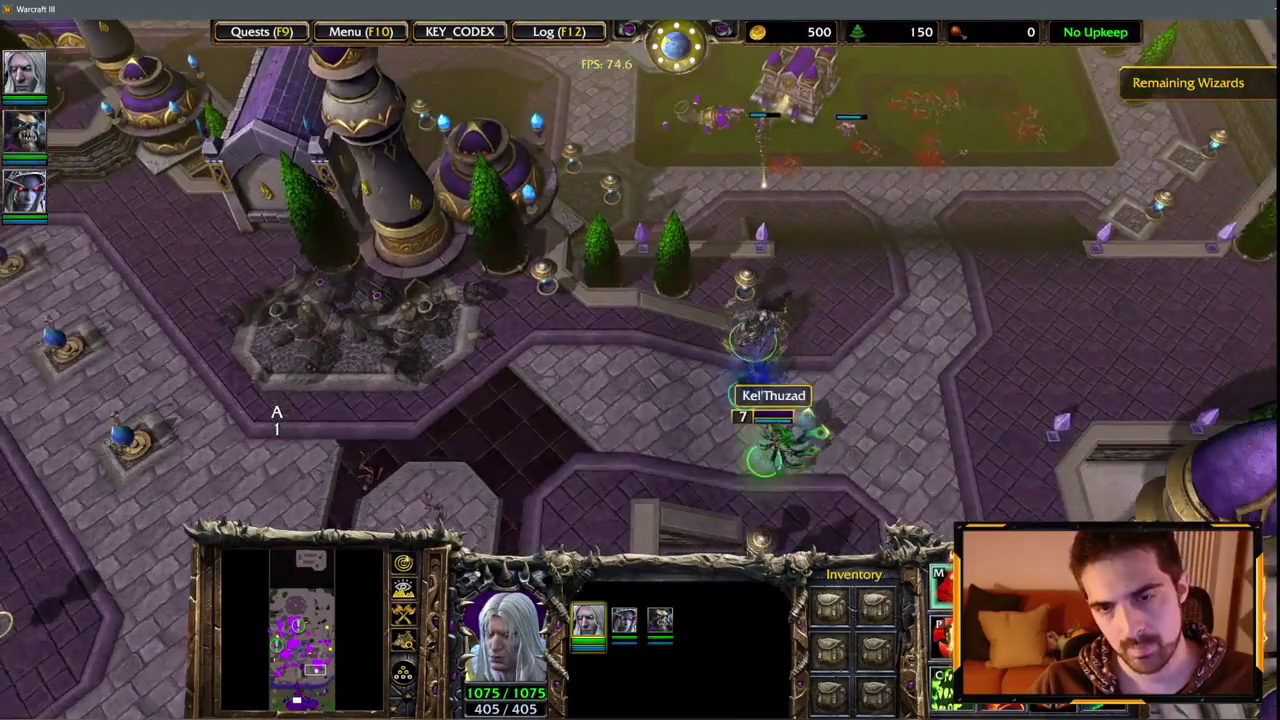
key(Up)
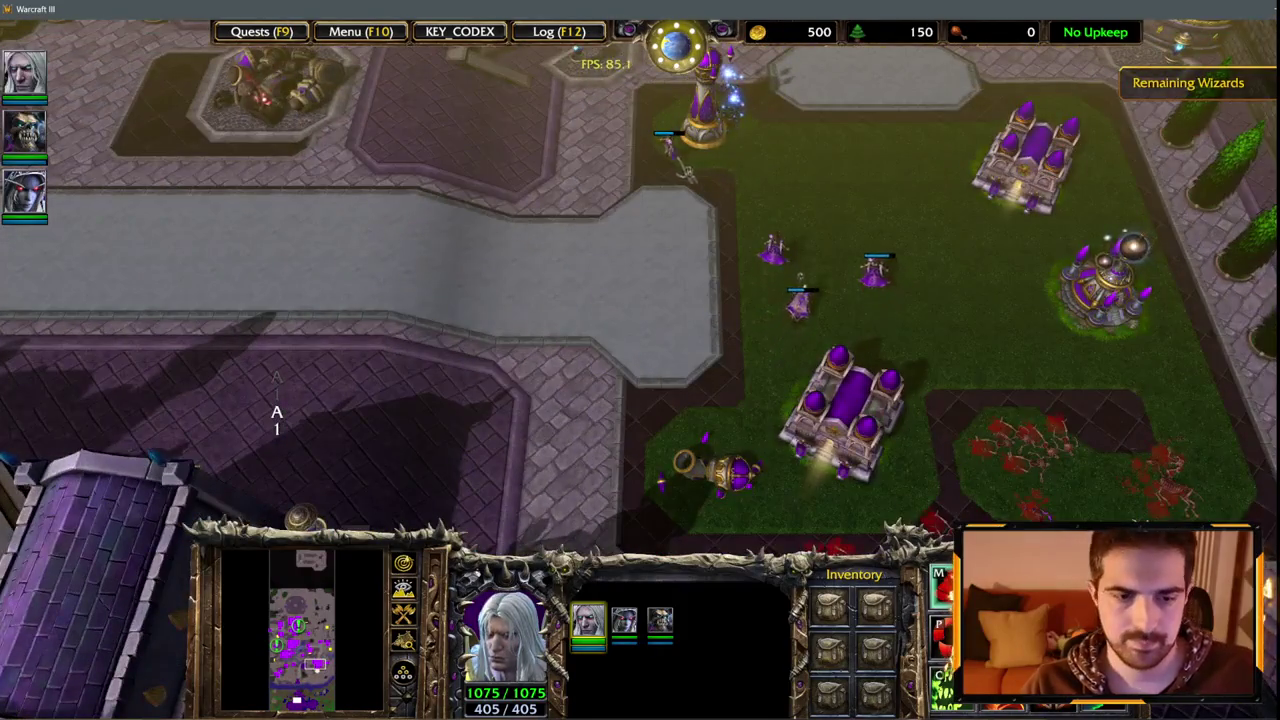
key(Up)
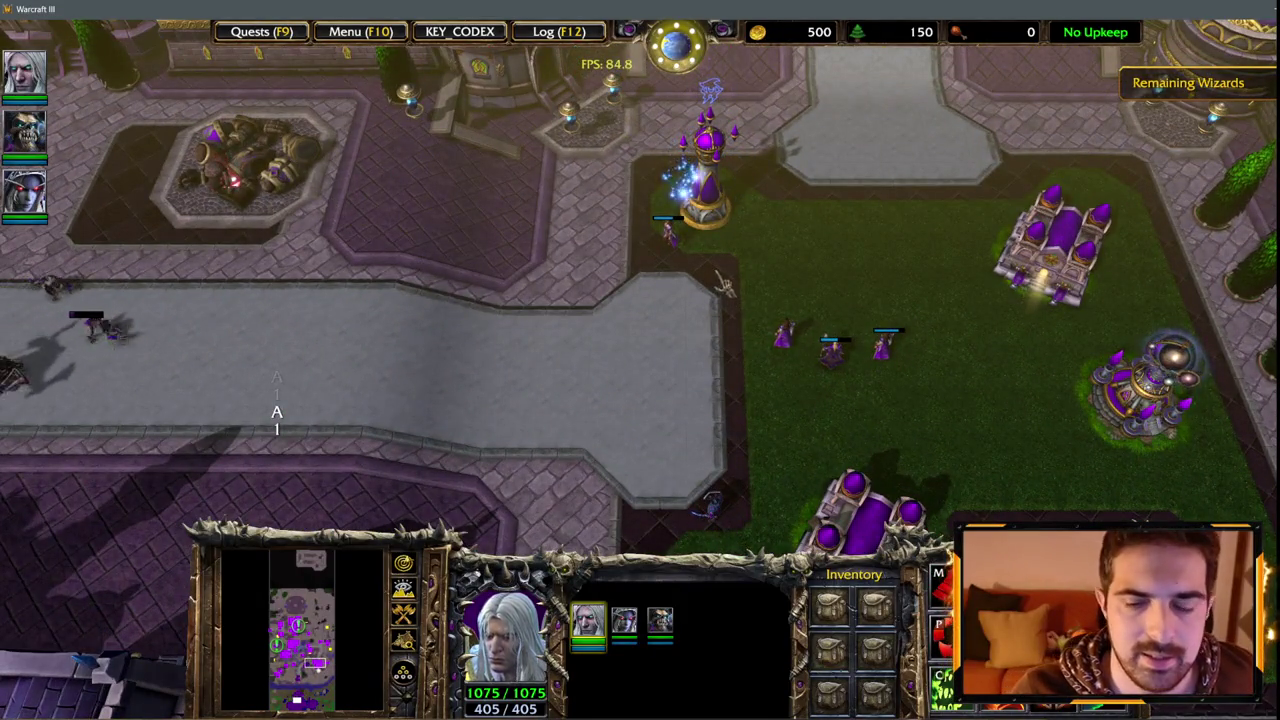
key(Down)
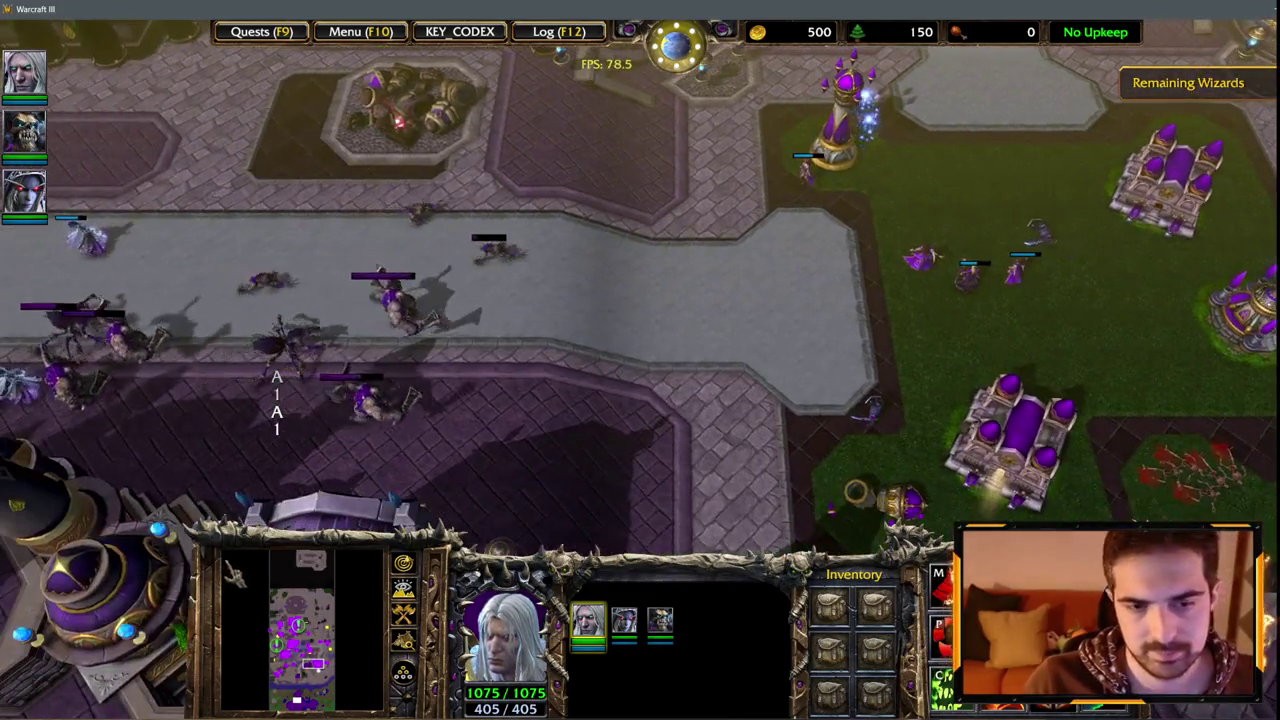
key(Up)
key(Left)
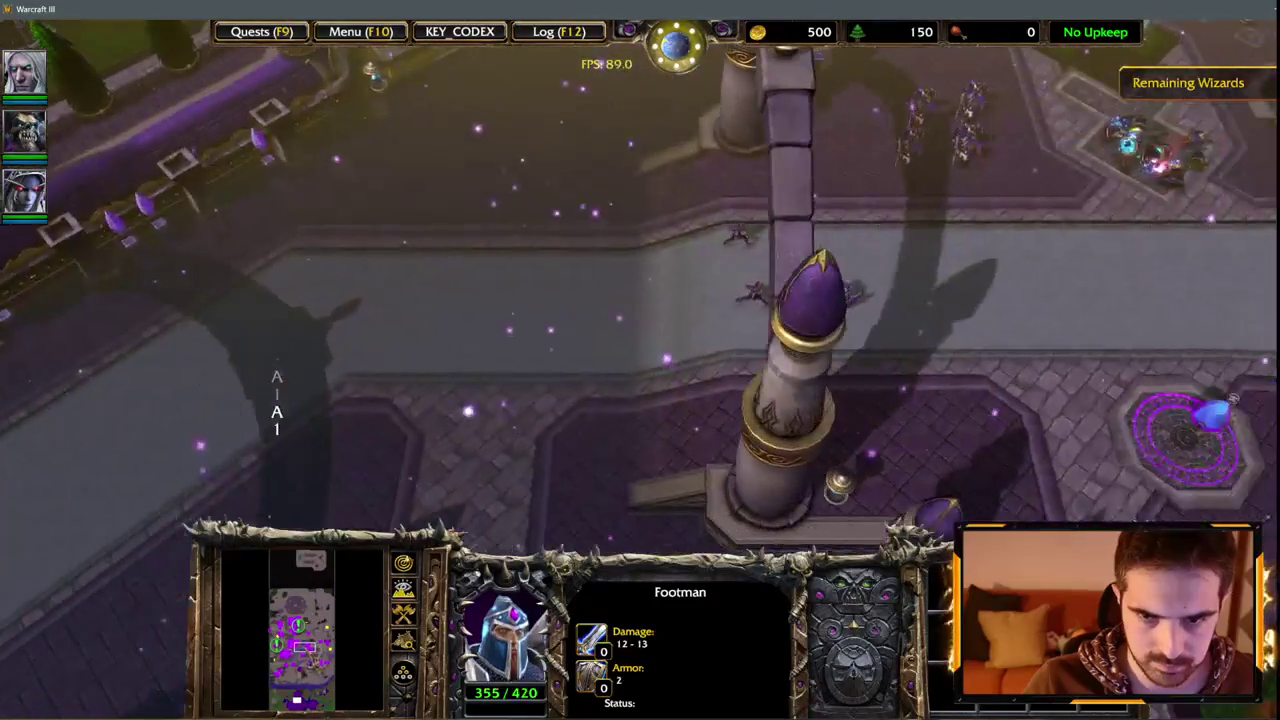
Jump the view to the battle beside the base and frame the guard tower.
key(Up)
key(Right)
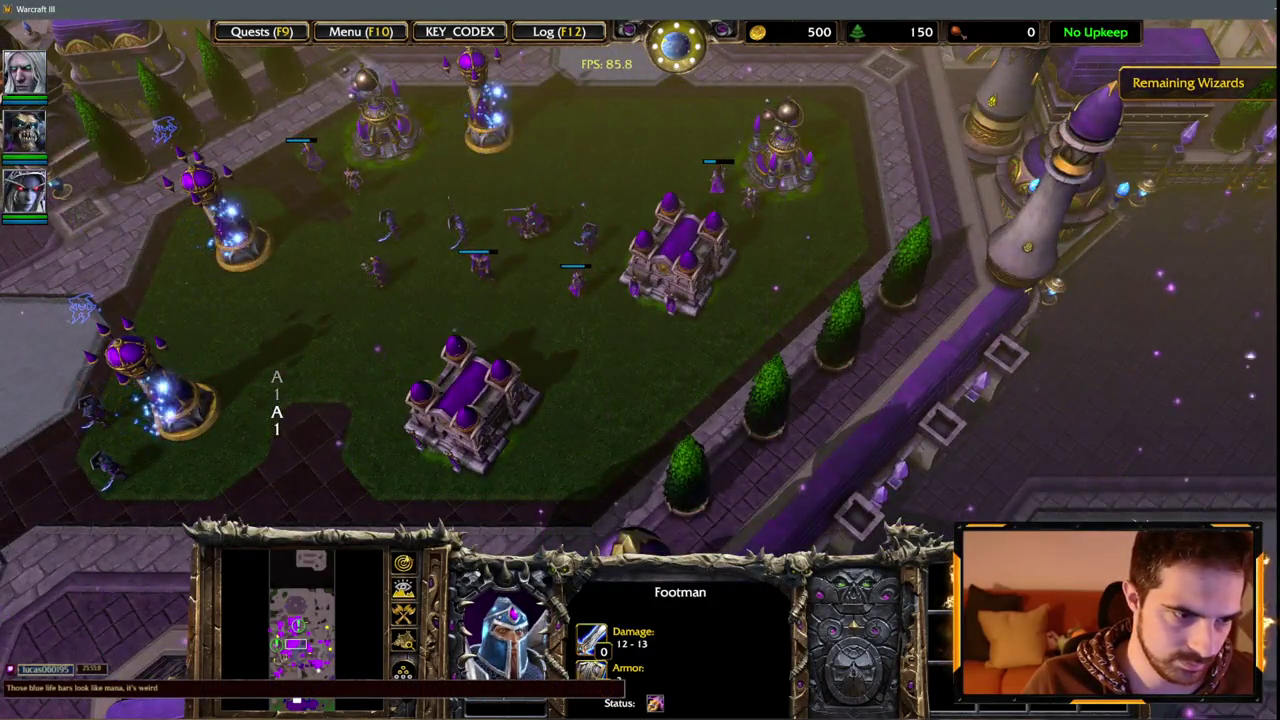
key(space)
key(space)
key(Up)
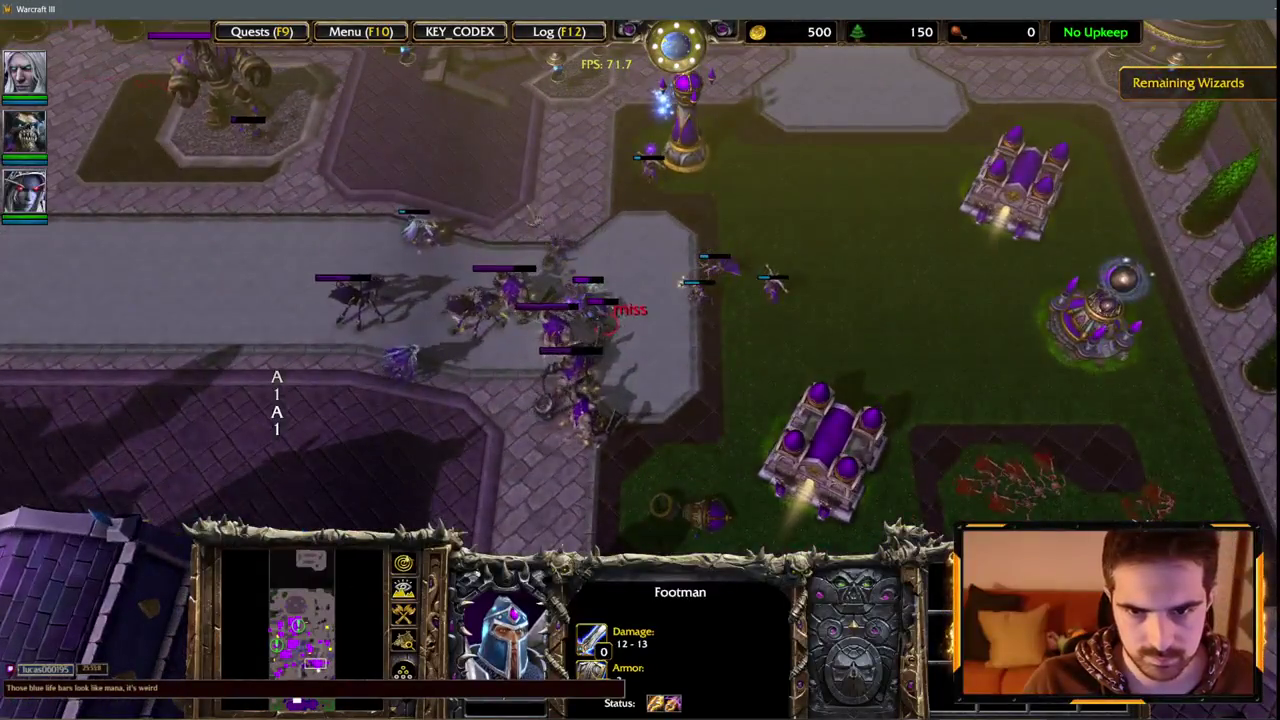
mouse_move(311, 62)
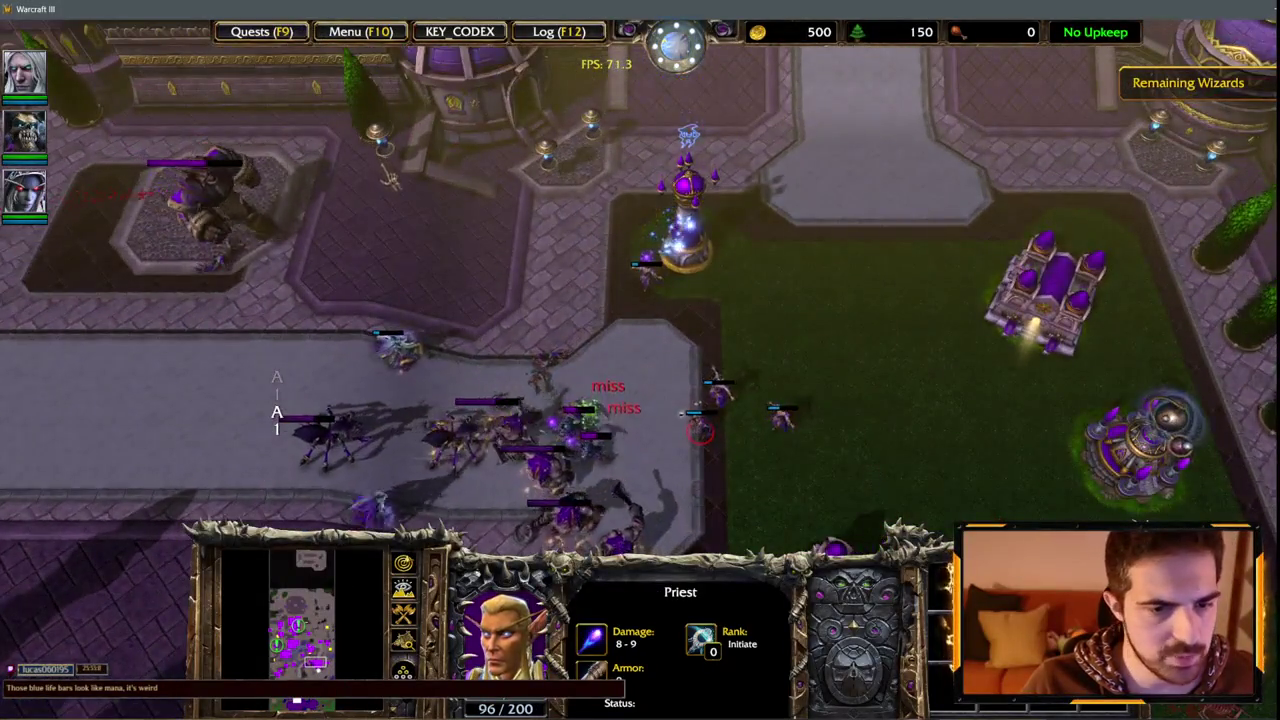
key(Down)
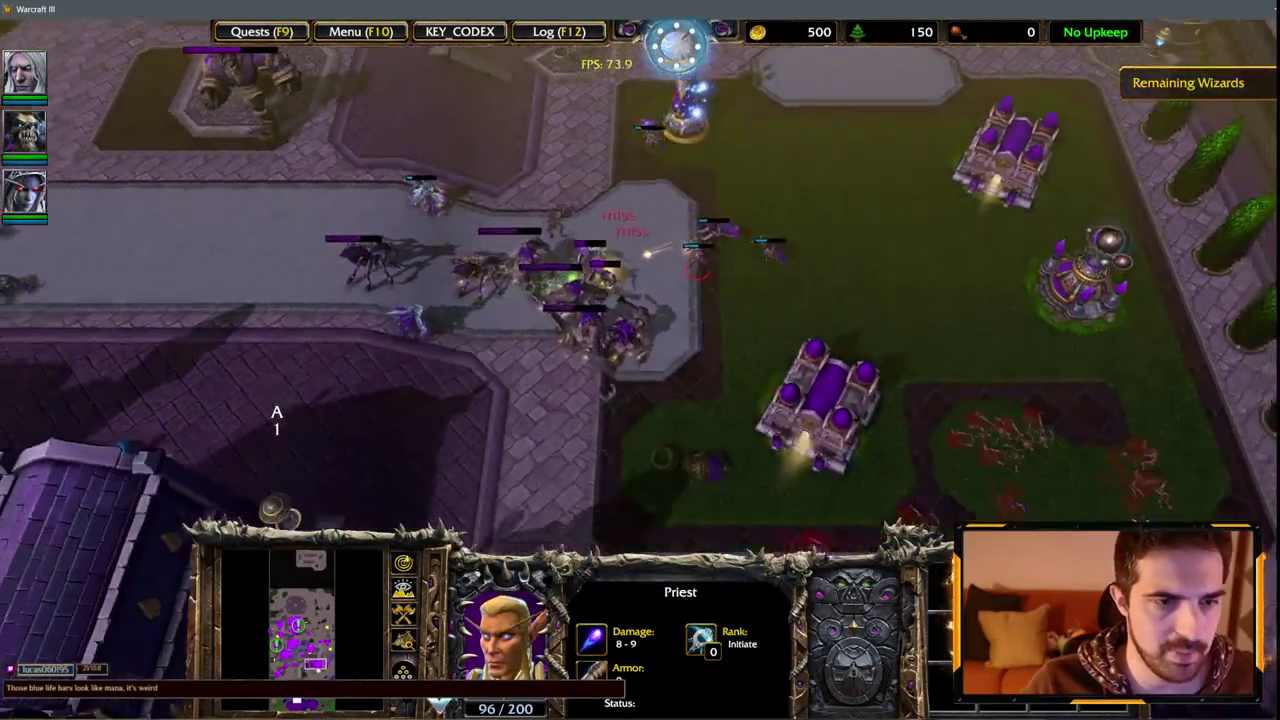
key(Up)
scroll(712, 378, up, 2)
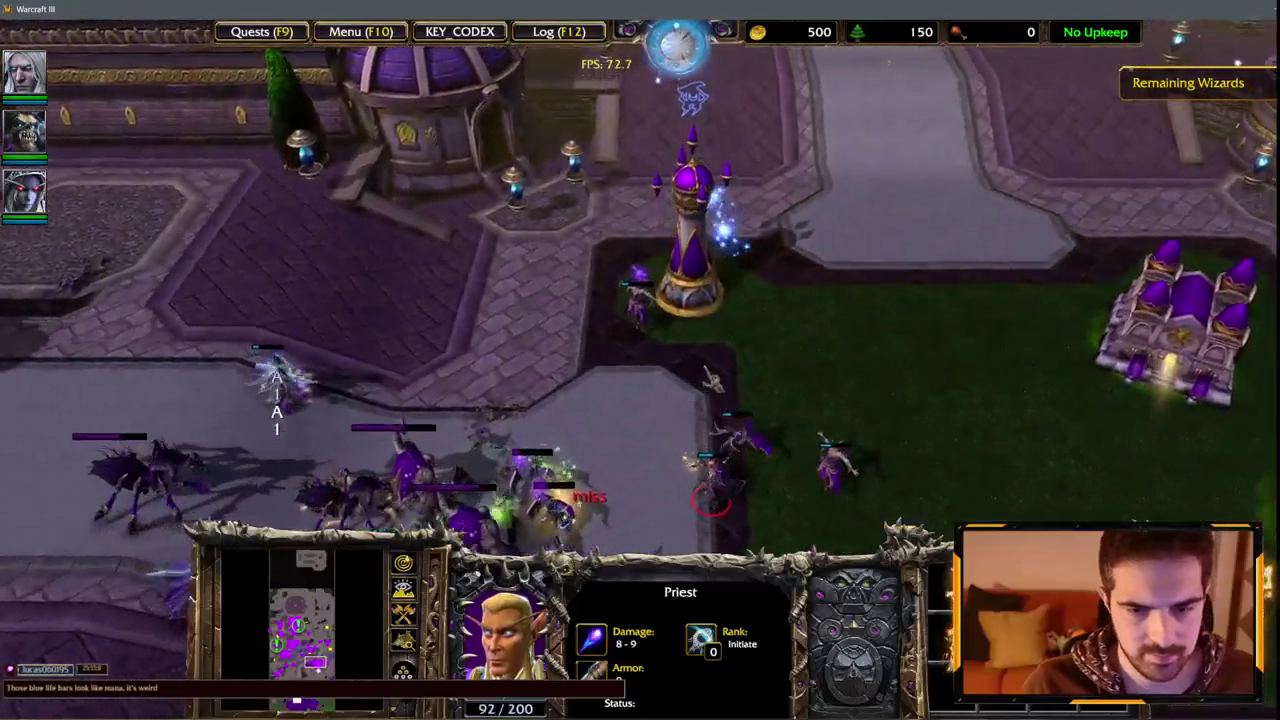
scroll(712, 378, up, 1)
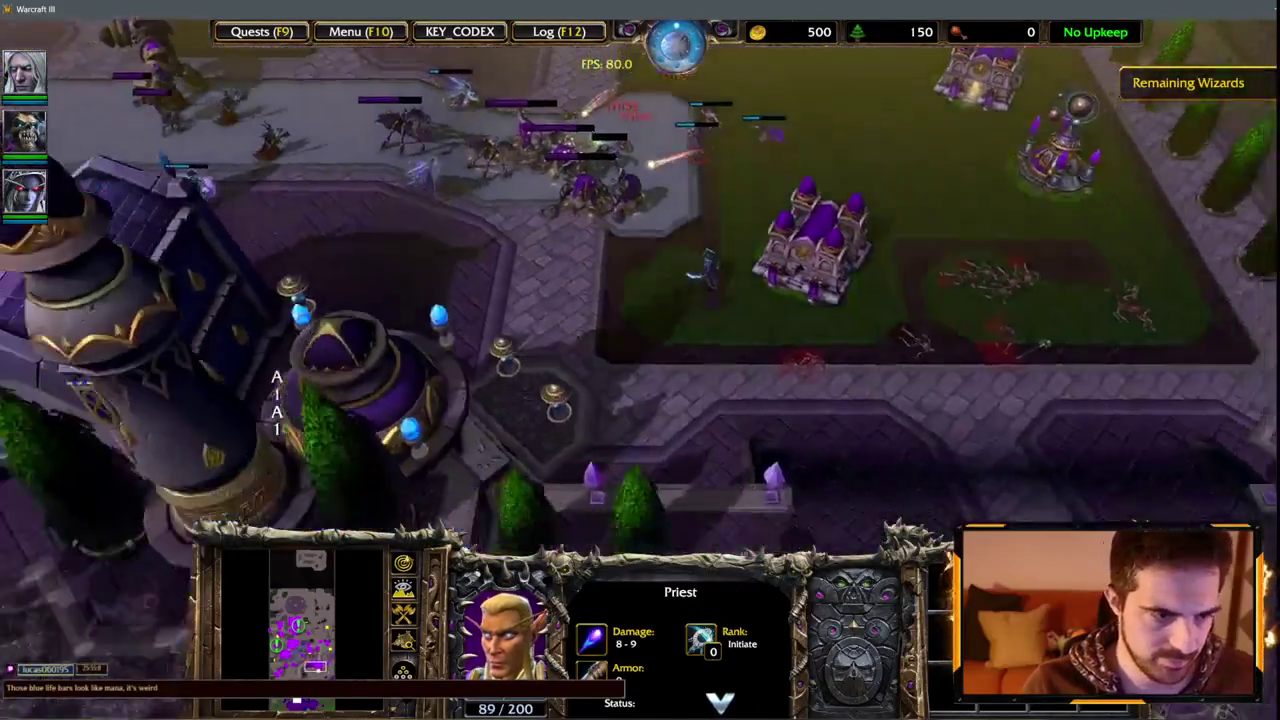
Reselect the three-hero group and inspect the Guard Tower and Barracks.
key(1)
key(Up)
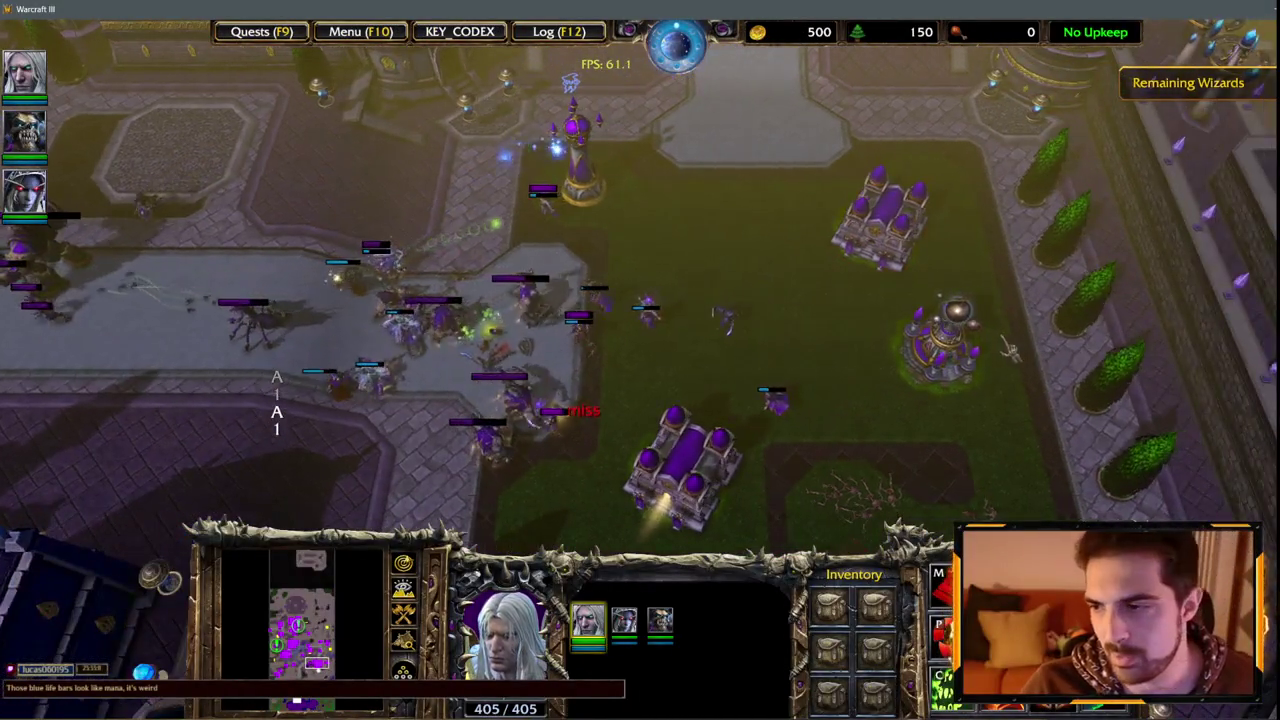
key(Down)
key(Up)
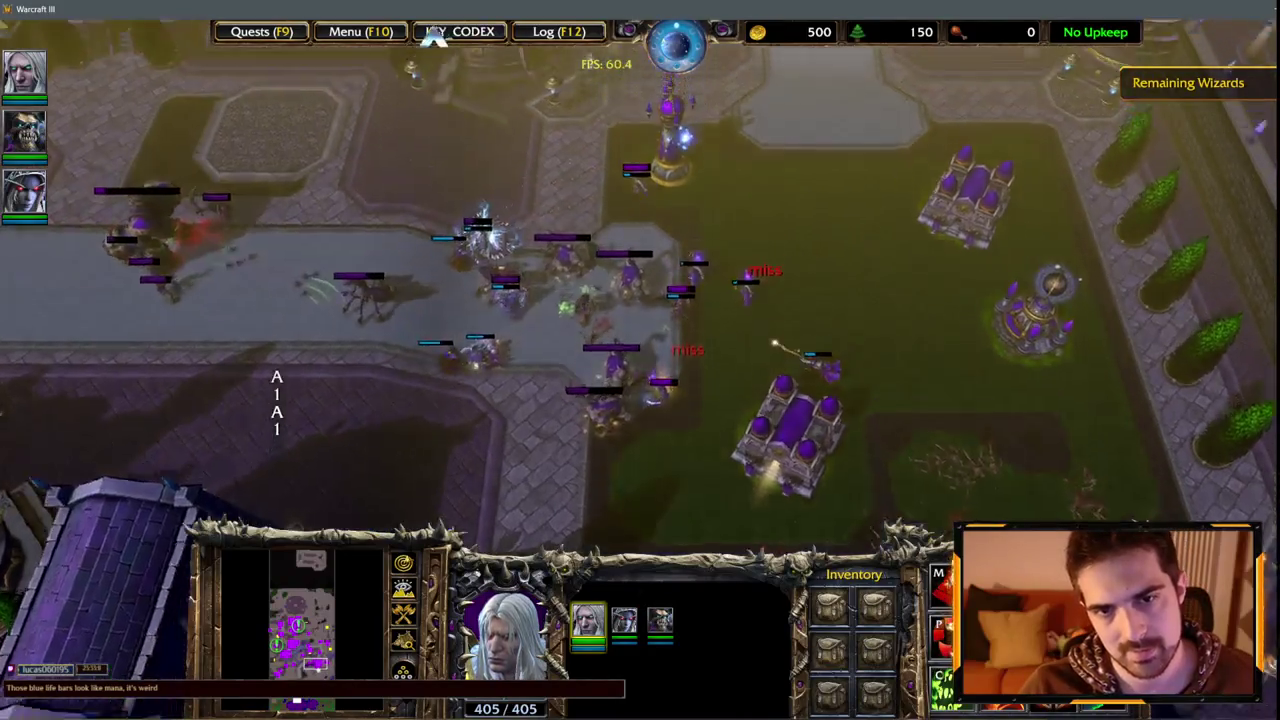
click(703, 205)
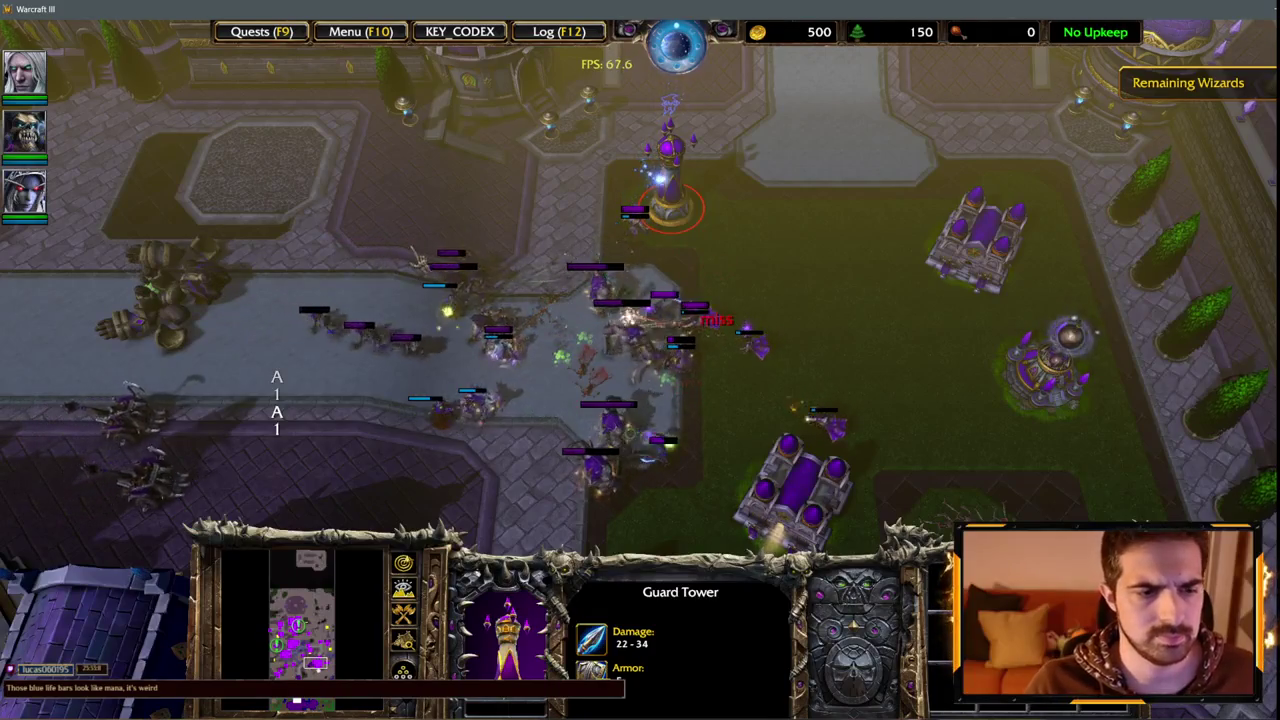
click(795, 480)
click(670, 195)
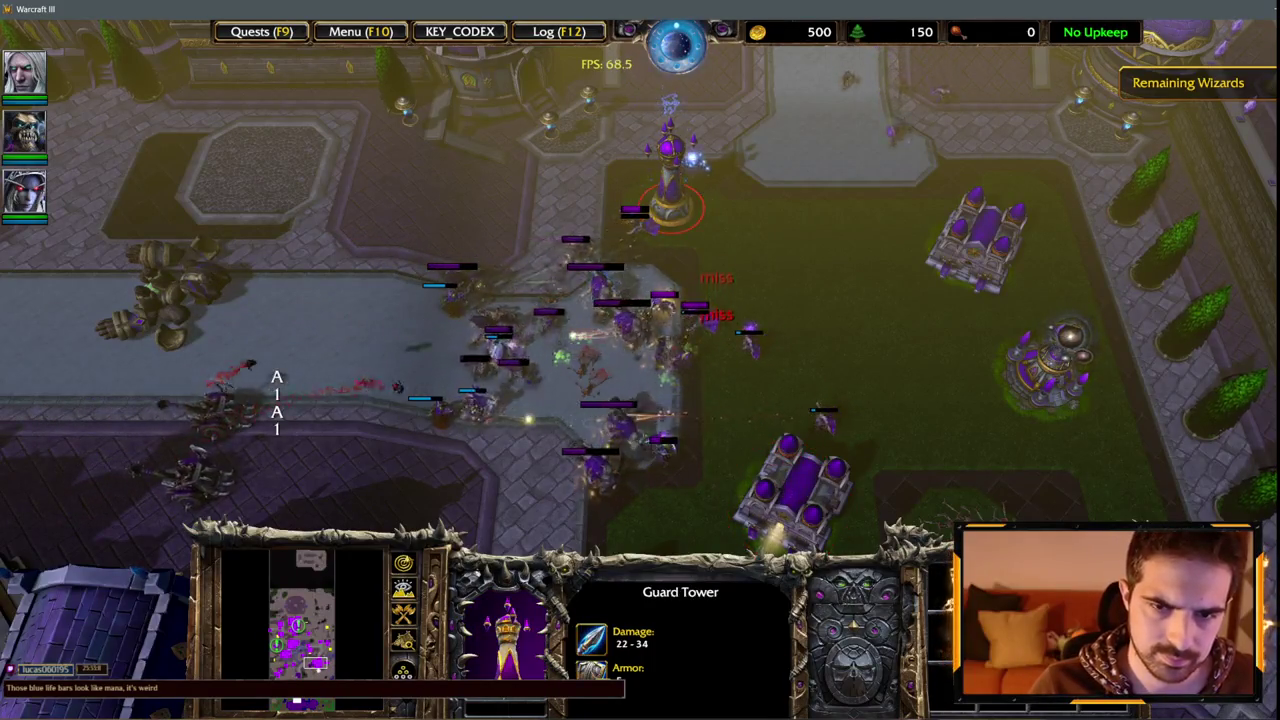
Inspect the Barracks, an attacking Skeleton Warrior and a defending Sorceress, then jump to a Peasant.
key(Down)
key(Right)
click(672, 368)
key(Left)
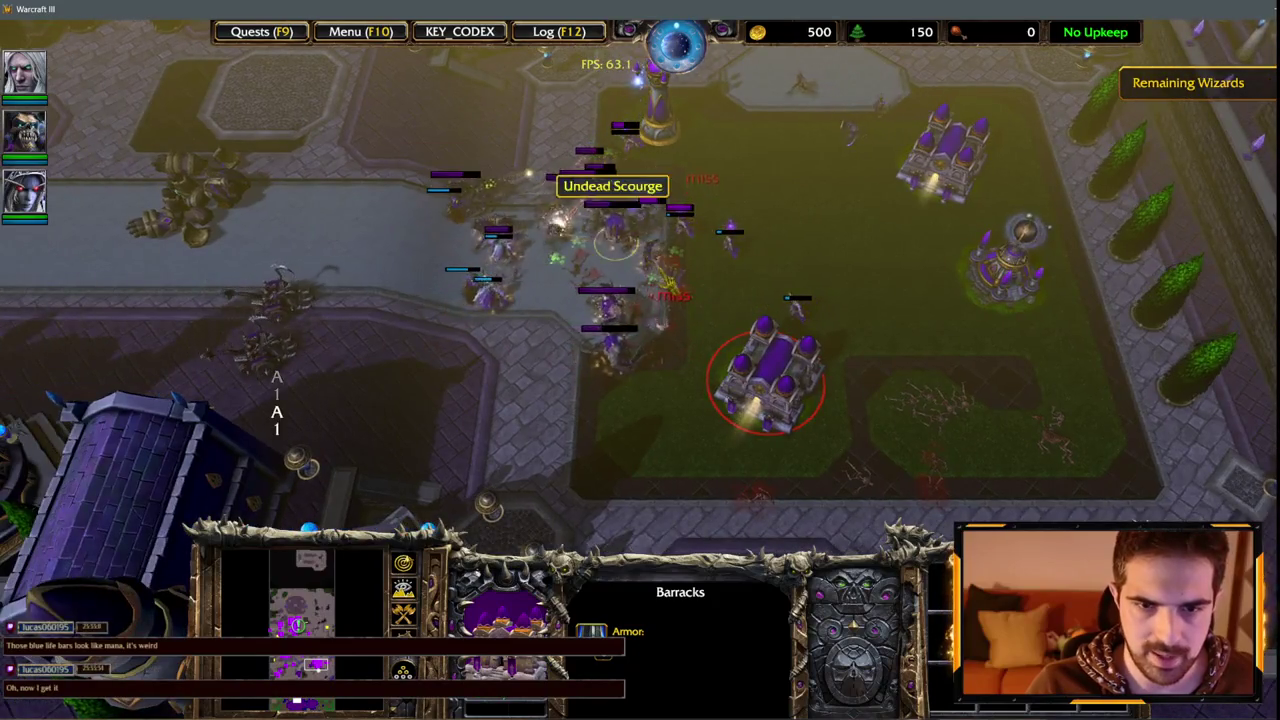
click(590, 160)
click(773, 350)
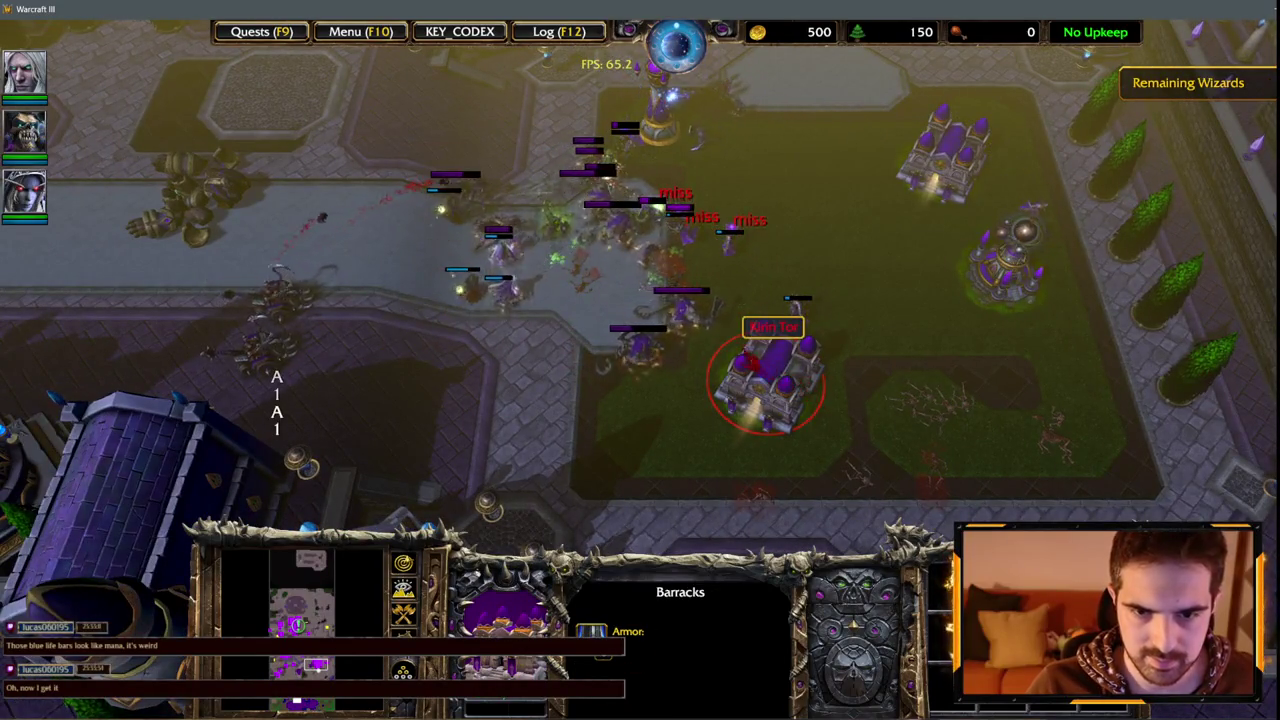
click(715, 262)
click(765, 365)
key(Right)
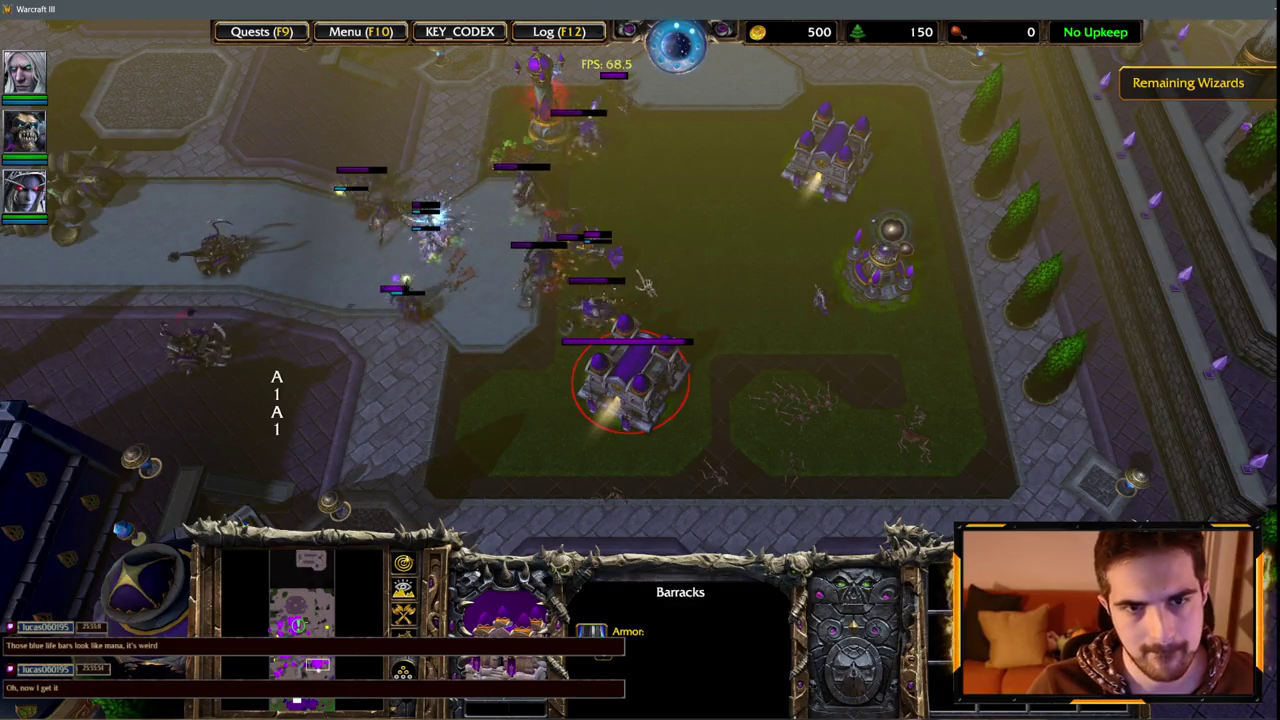
mouse_move(749, 694)
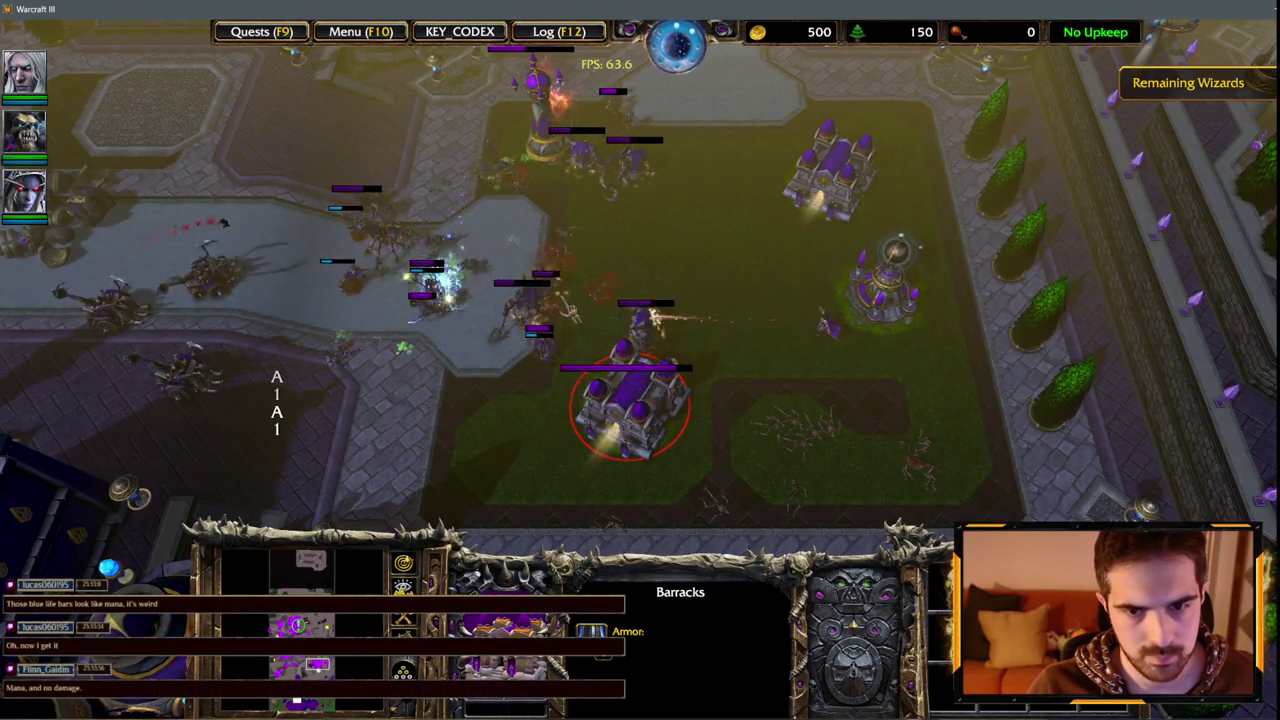
key(2)
key(2)
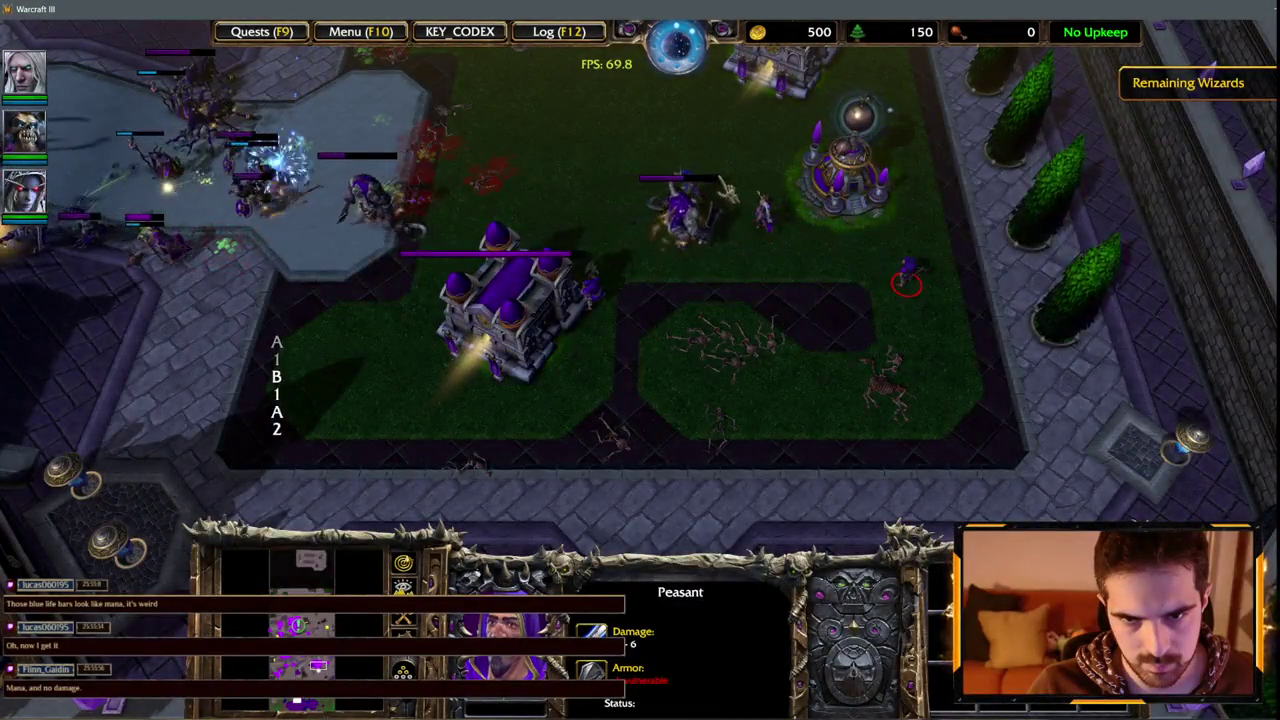
key(2)
key(2)
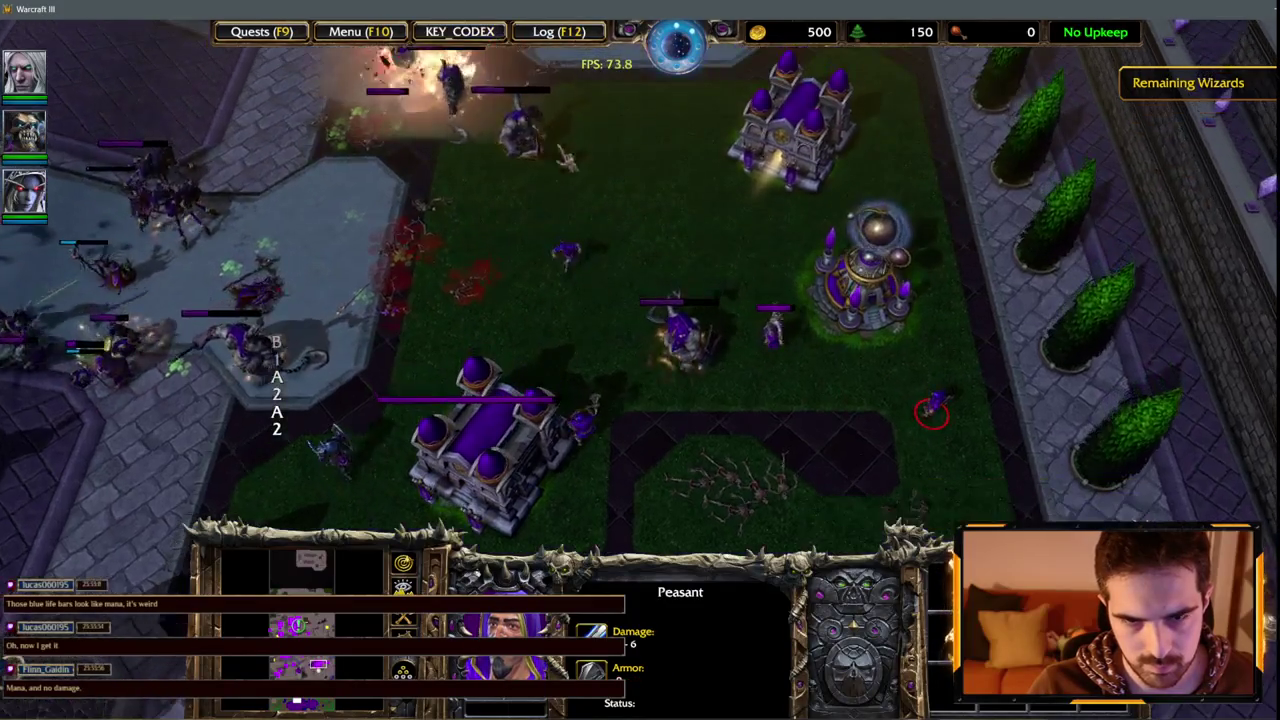
click(513, 428)
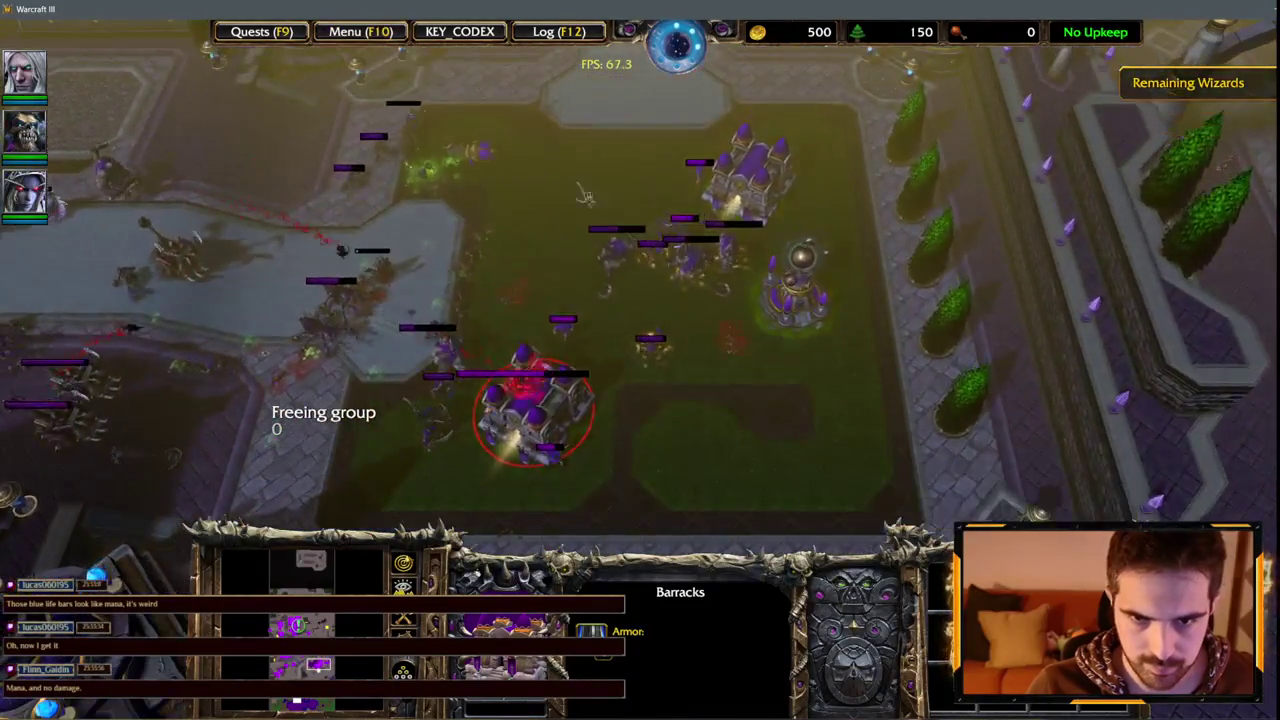
click(545, 235)
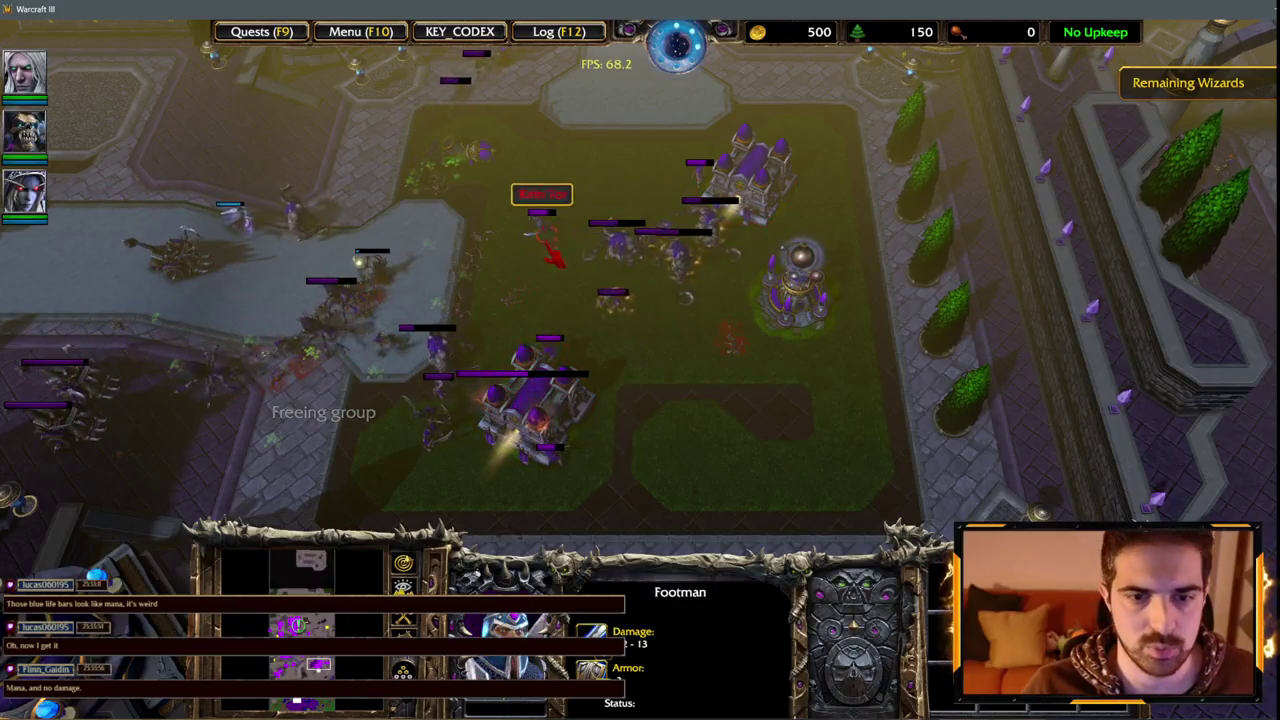
click(588, 387)
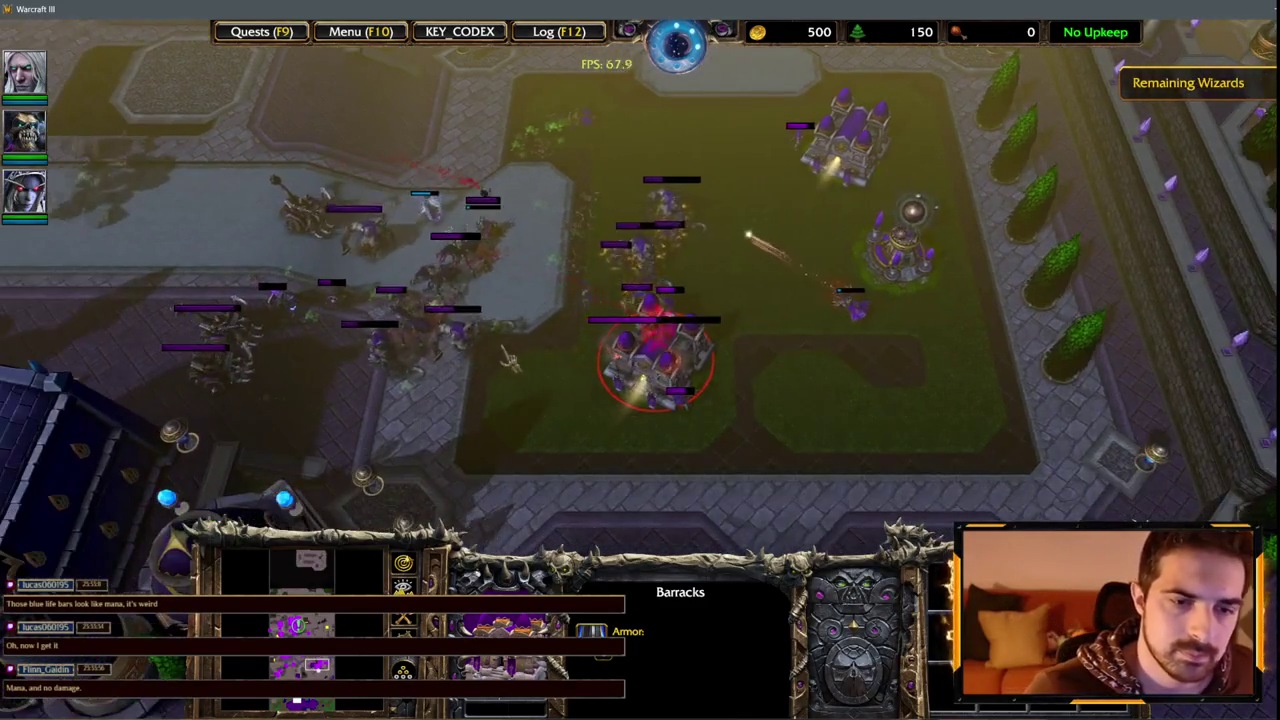
click(525, 335)
drag(405, 342, 482, 364)
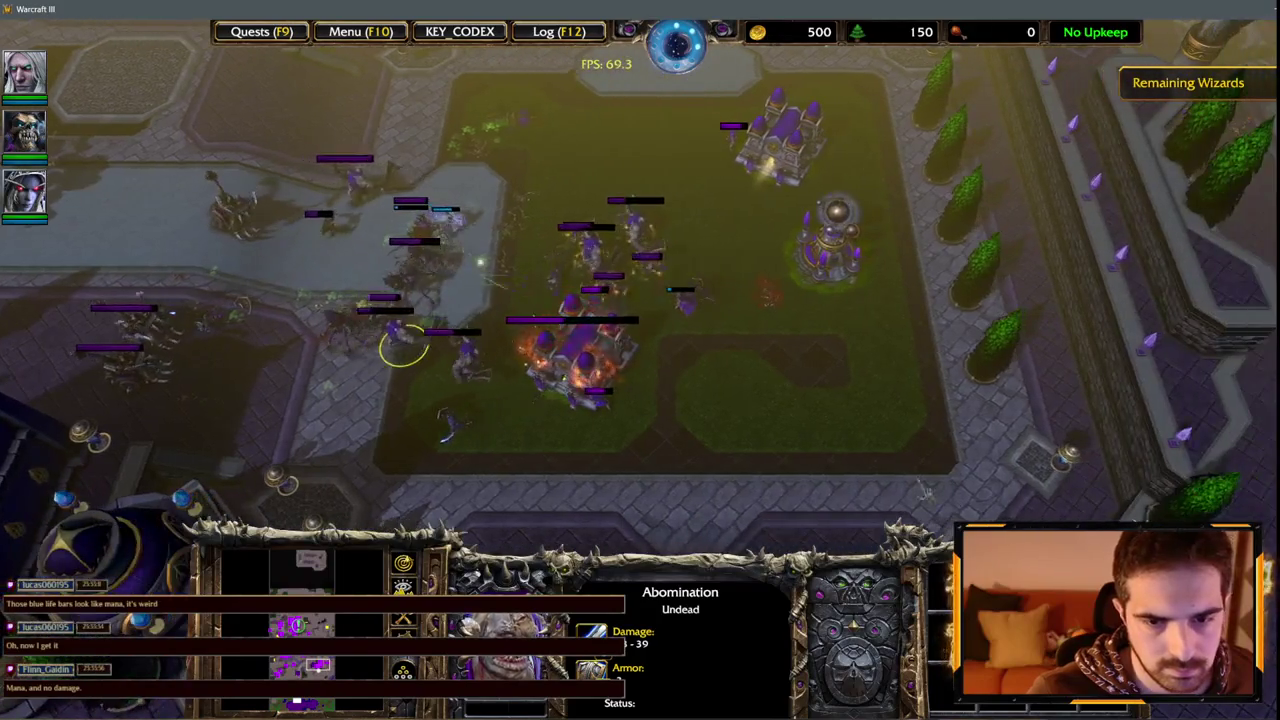
click(580, 365)
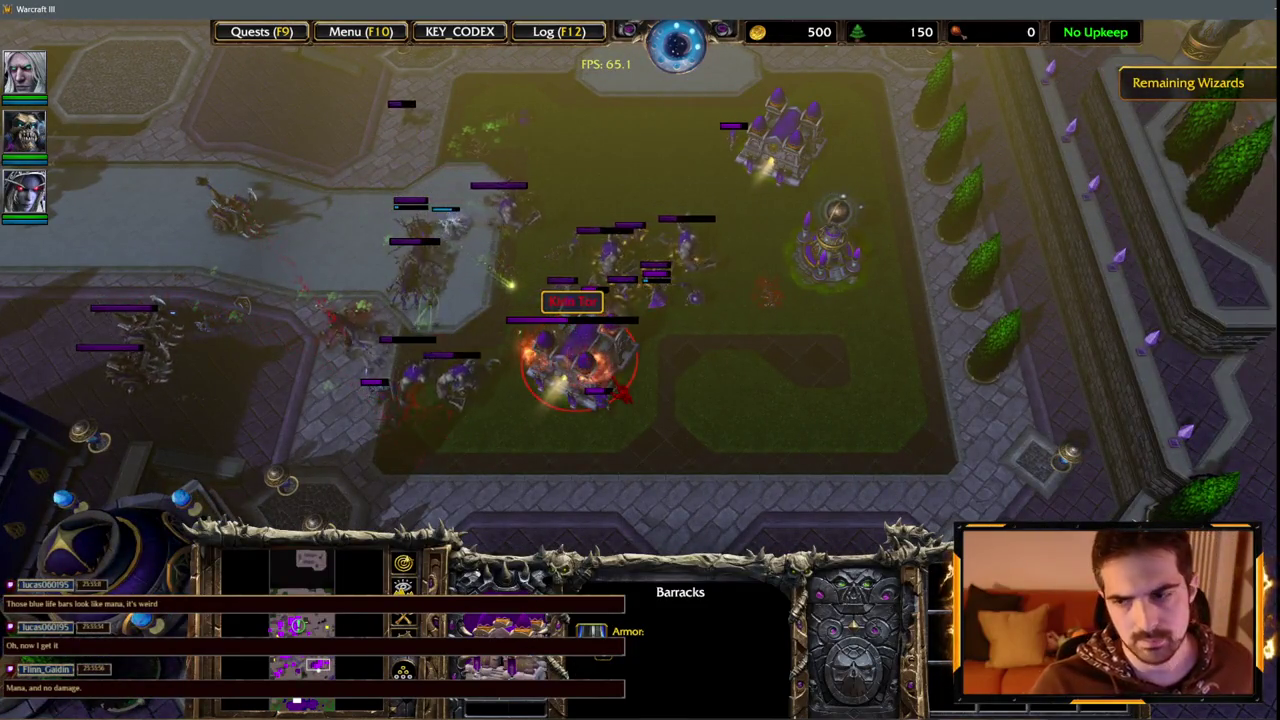
click(440, 385)
click(580, 365)
click(735, 218)
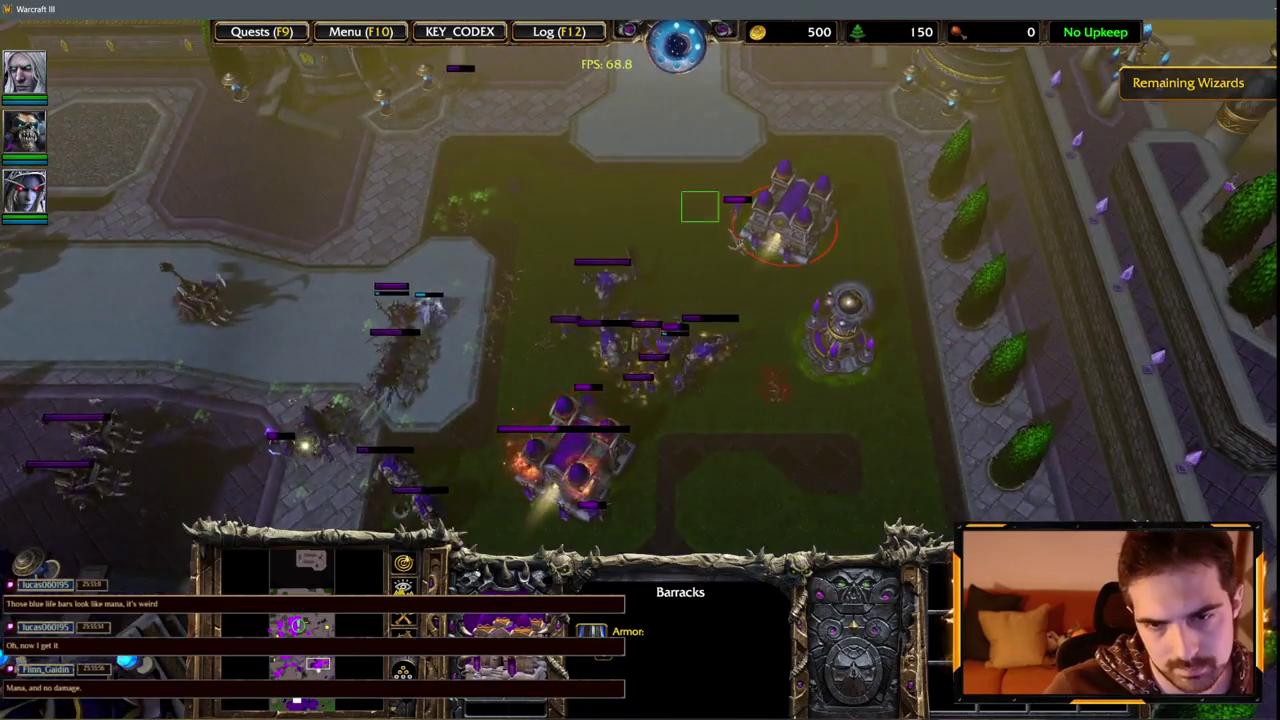
click(568, 455)
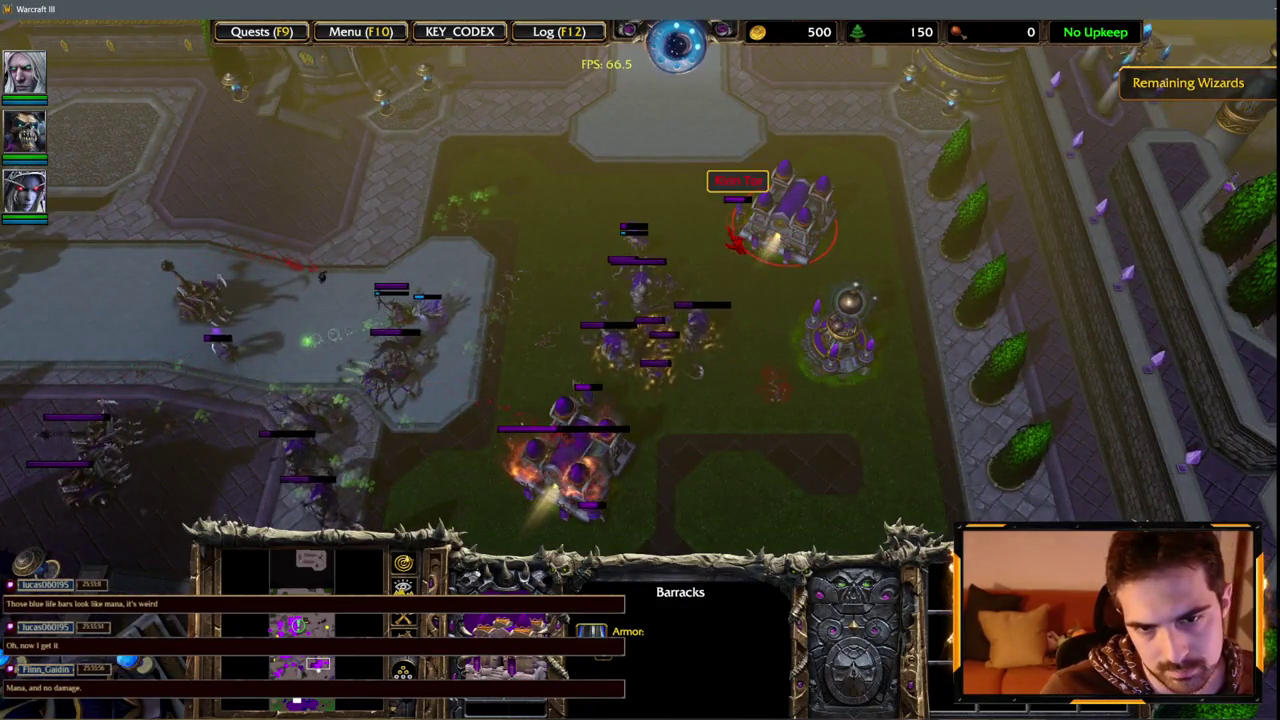
click(597, 255)
click(776, 236)
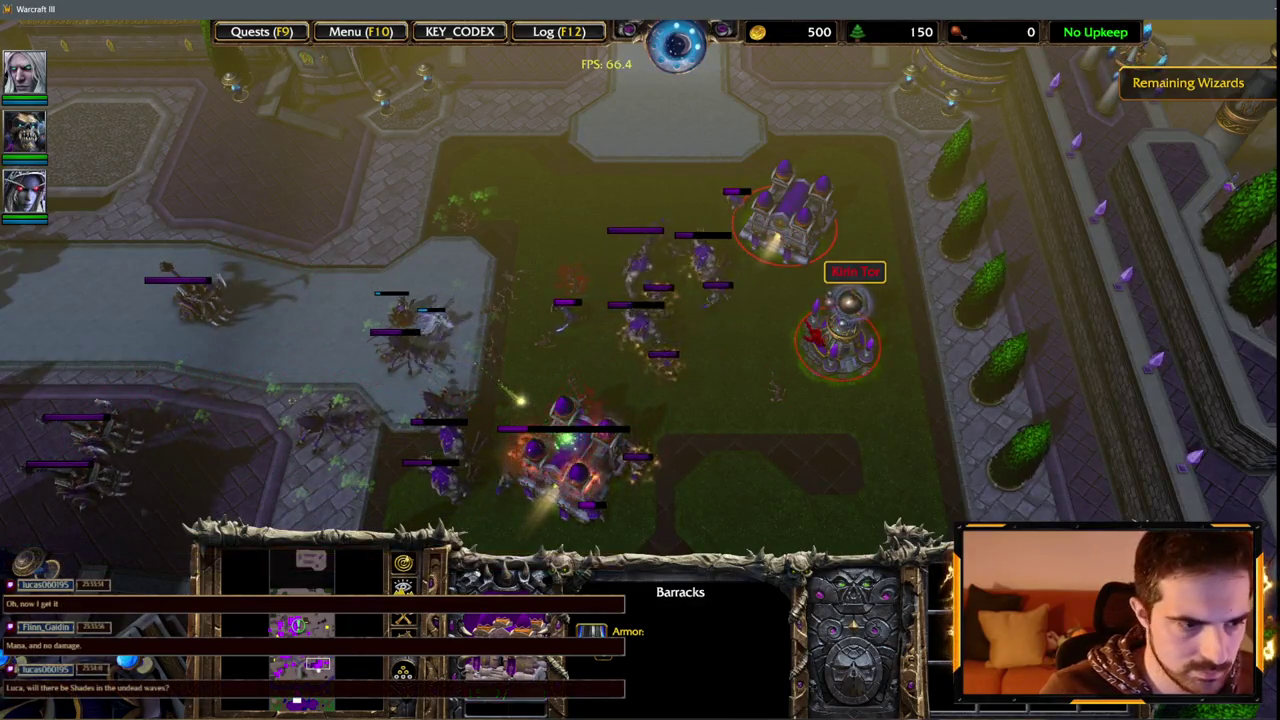
key(Down)
click(575, 368)
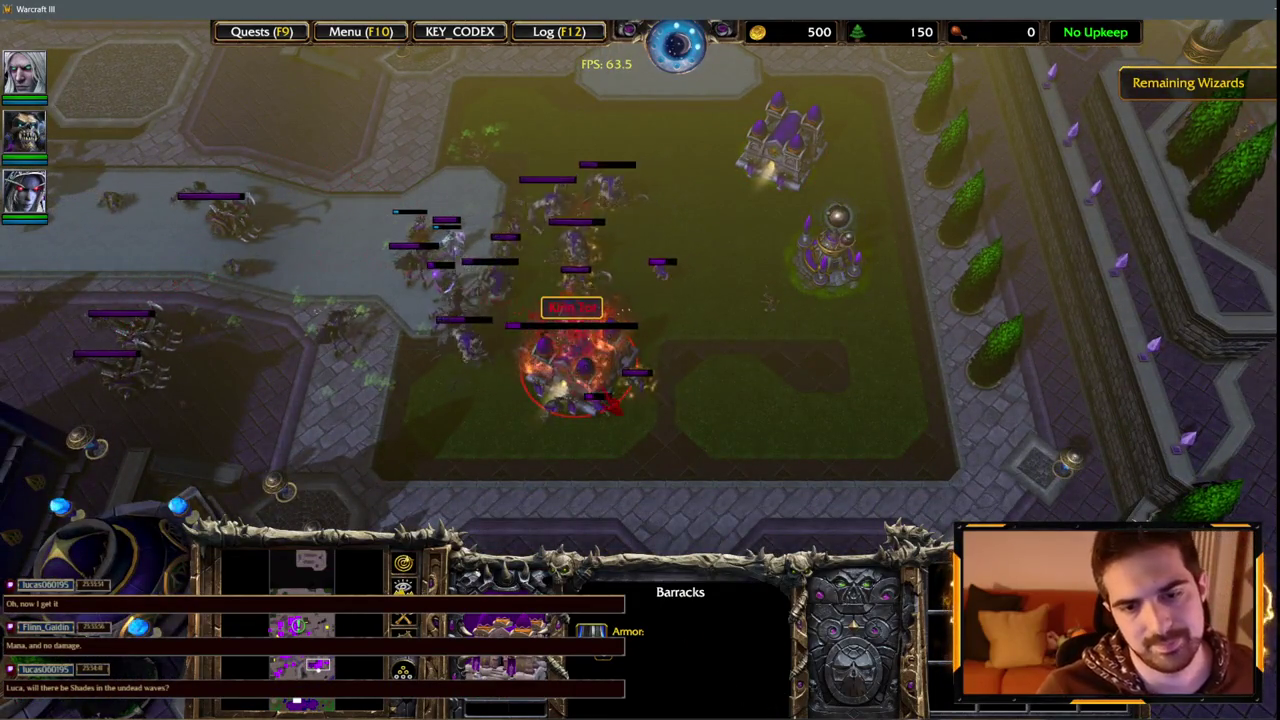
click(583, 395)
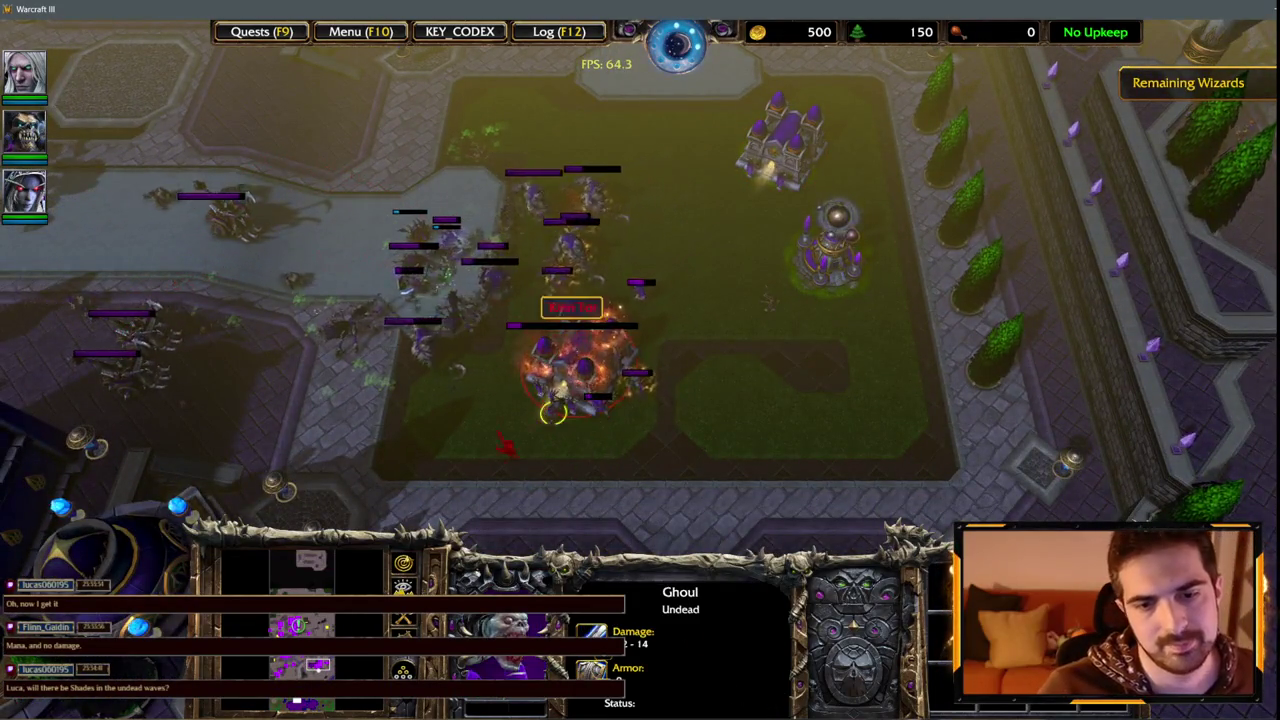
key(Left)
key(Down)
key(1)
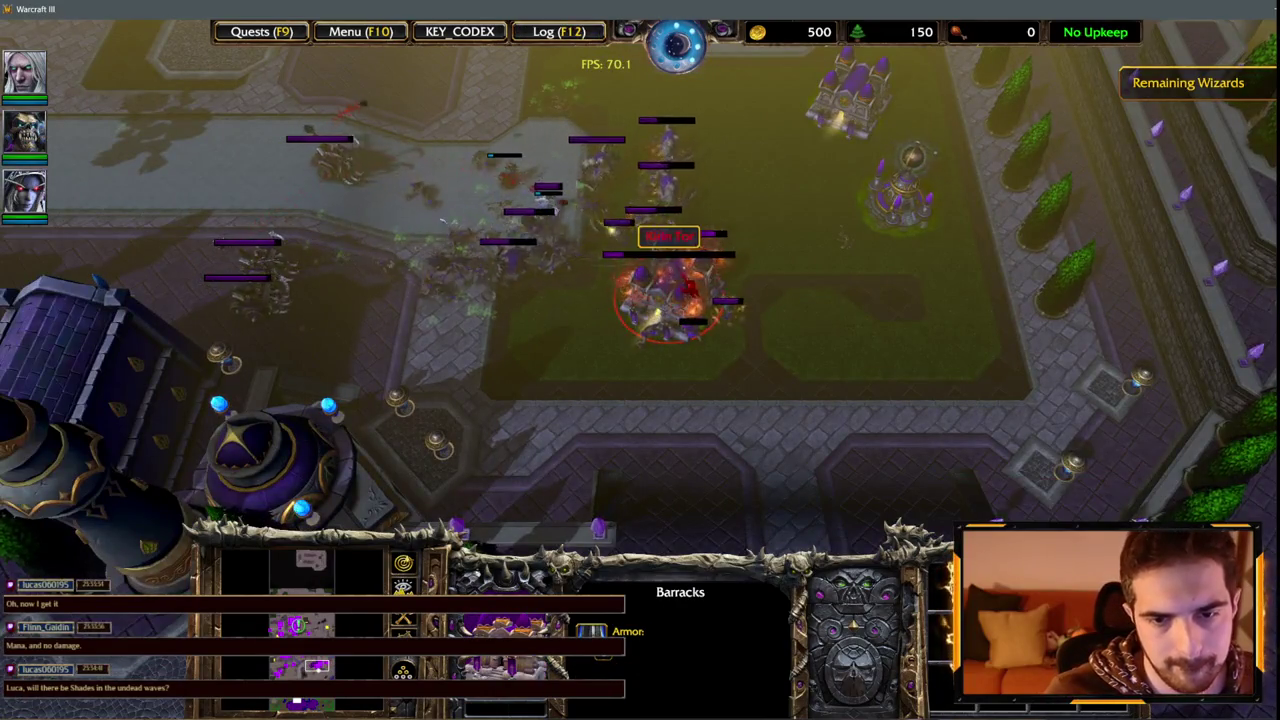
key(Up)
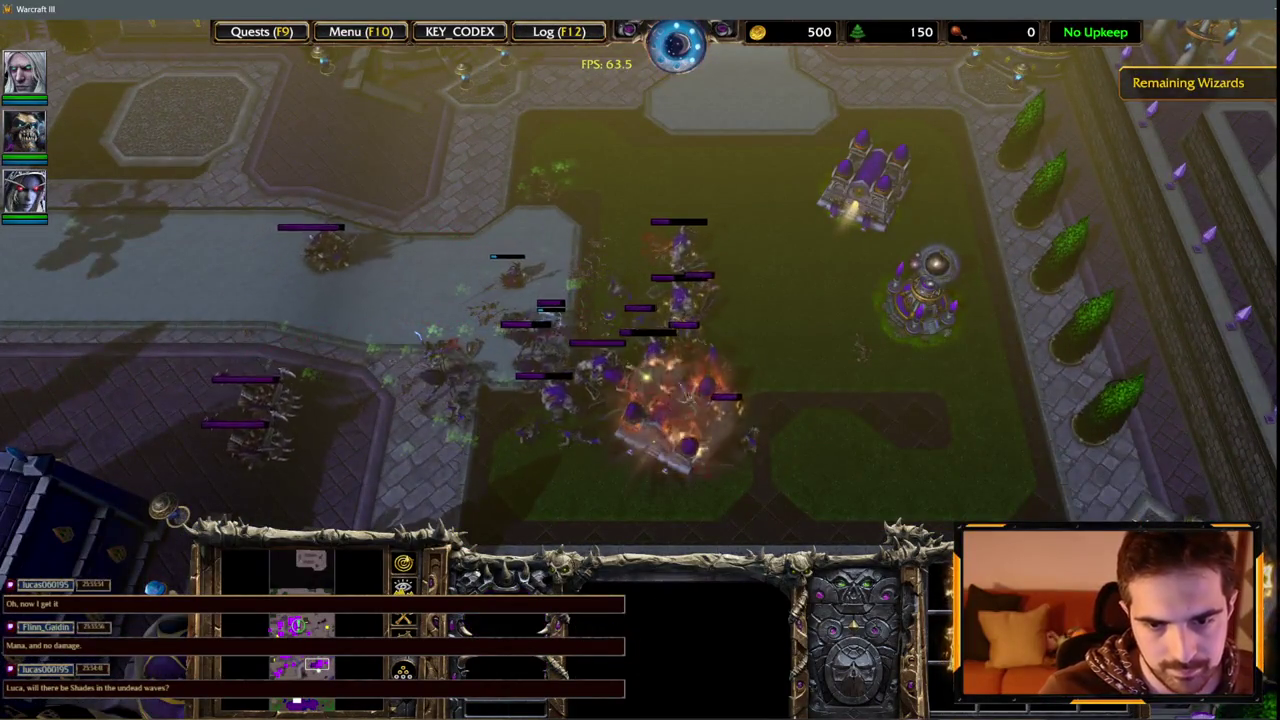
click(922, 290)
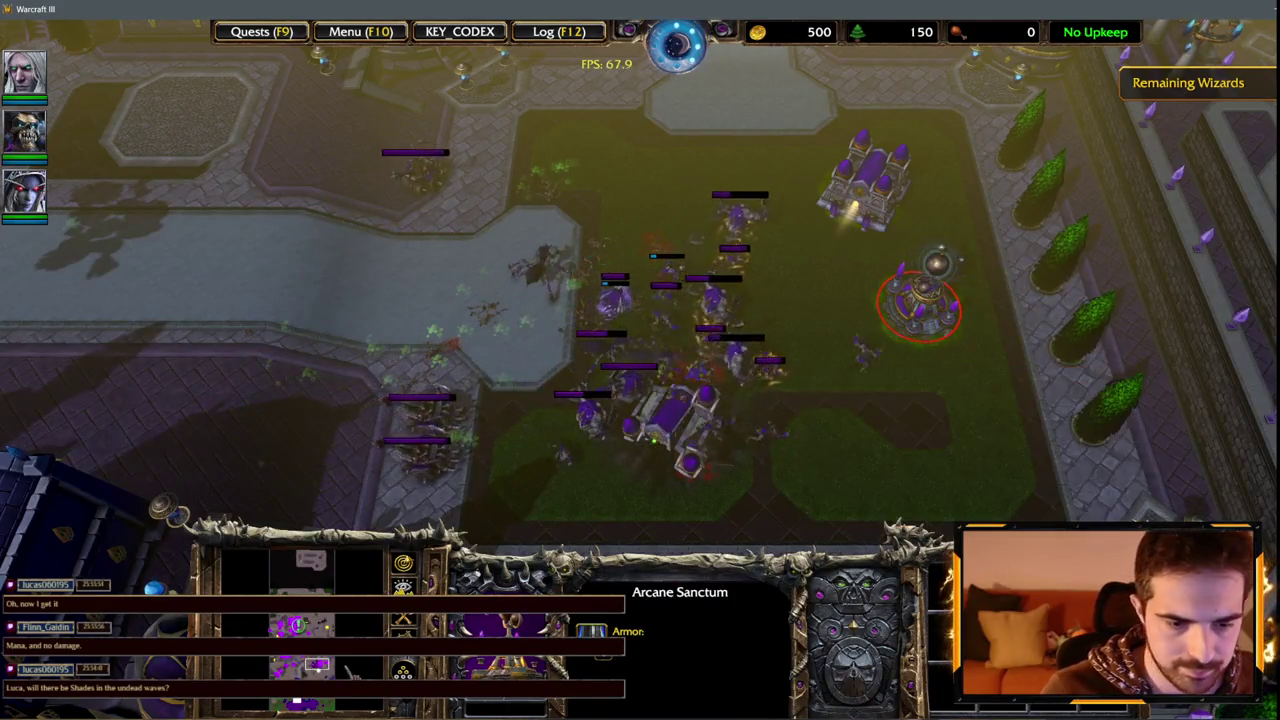
key(Right)
key(Right)
key(Down)
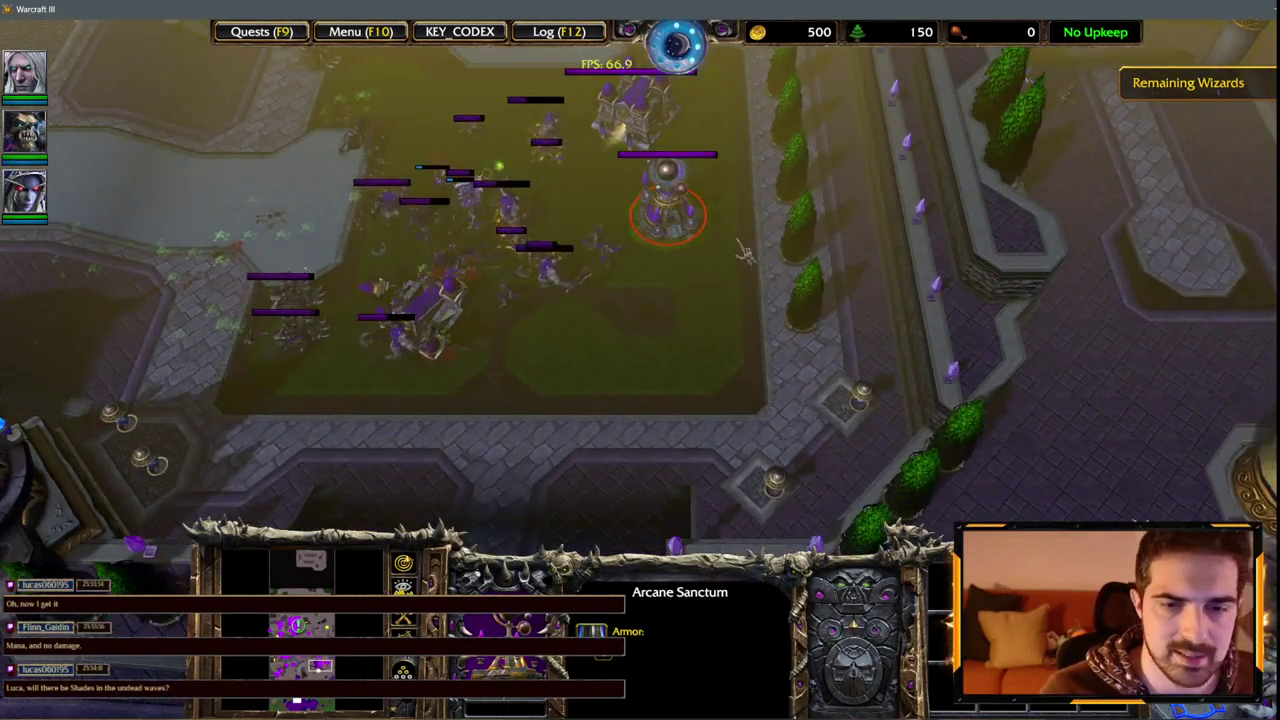
key(Up)
click(648, 212)
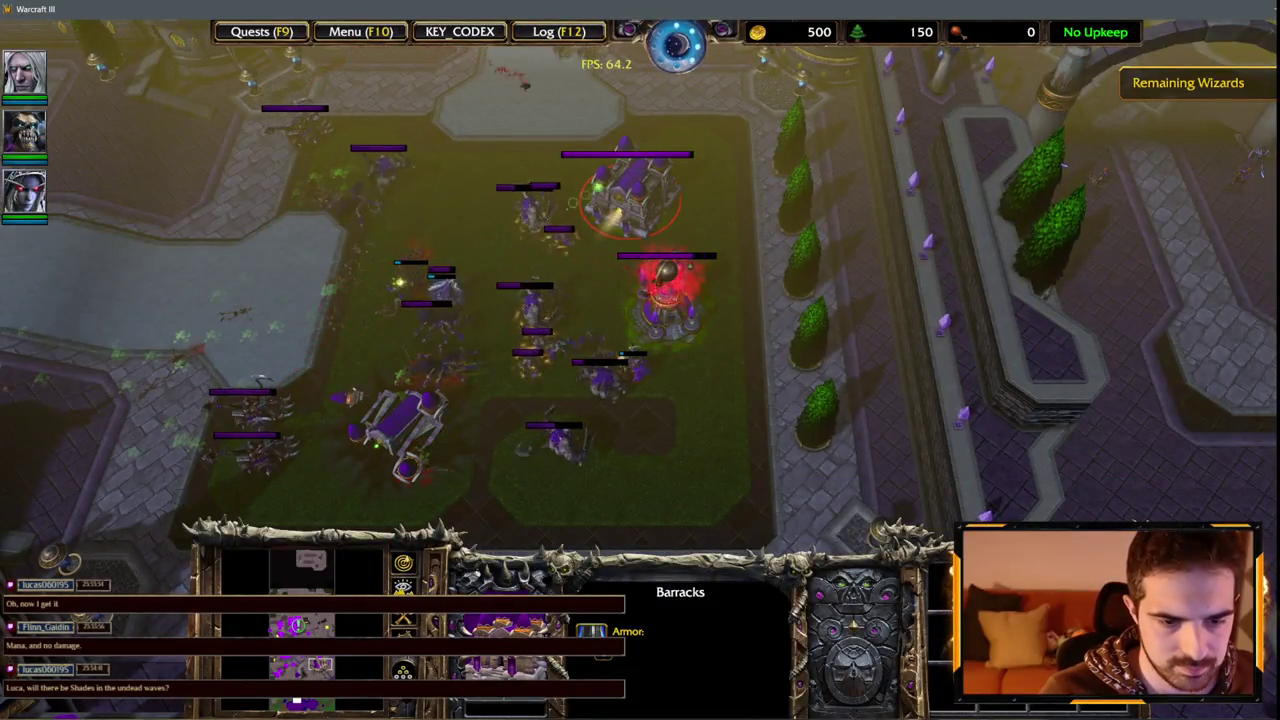
drag(623, 194, 470, 36)
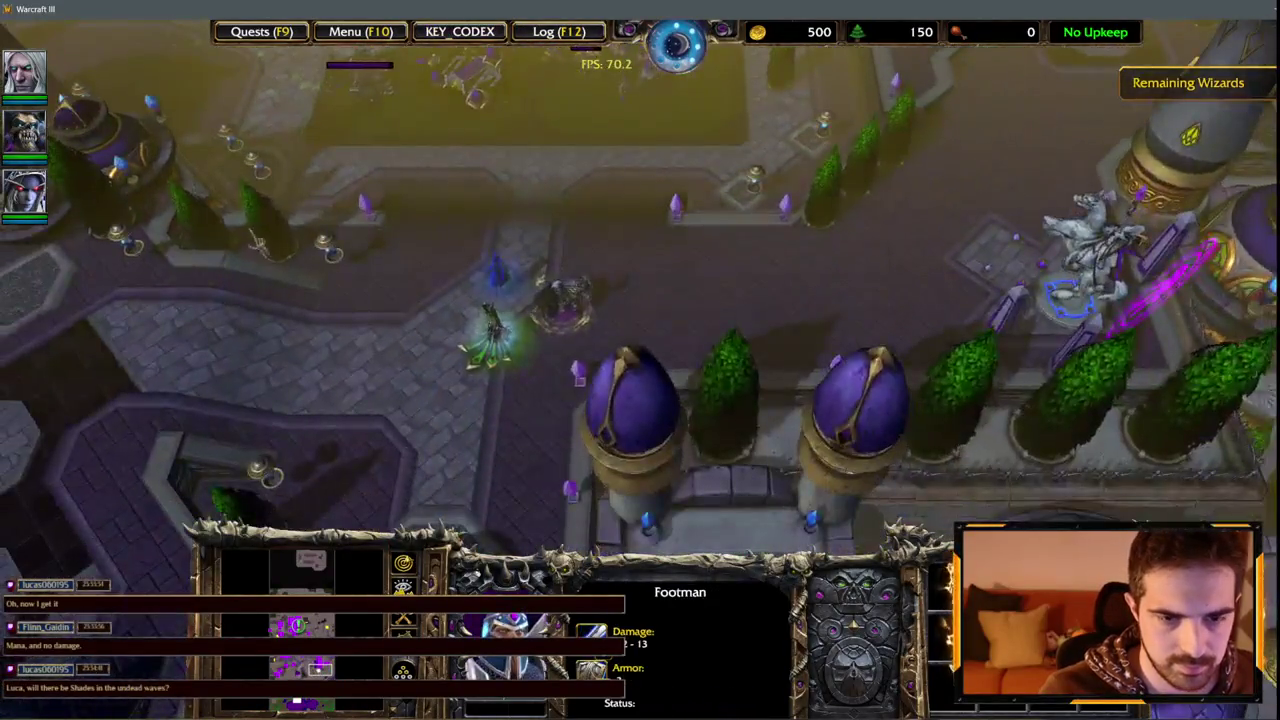
key(F1)
key(Up)
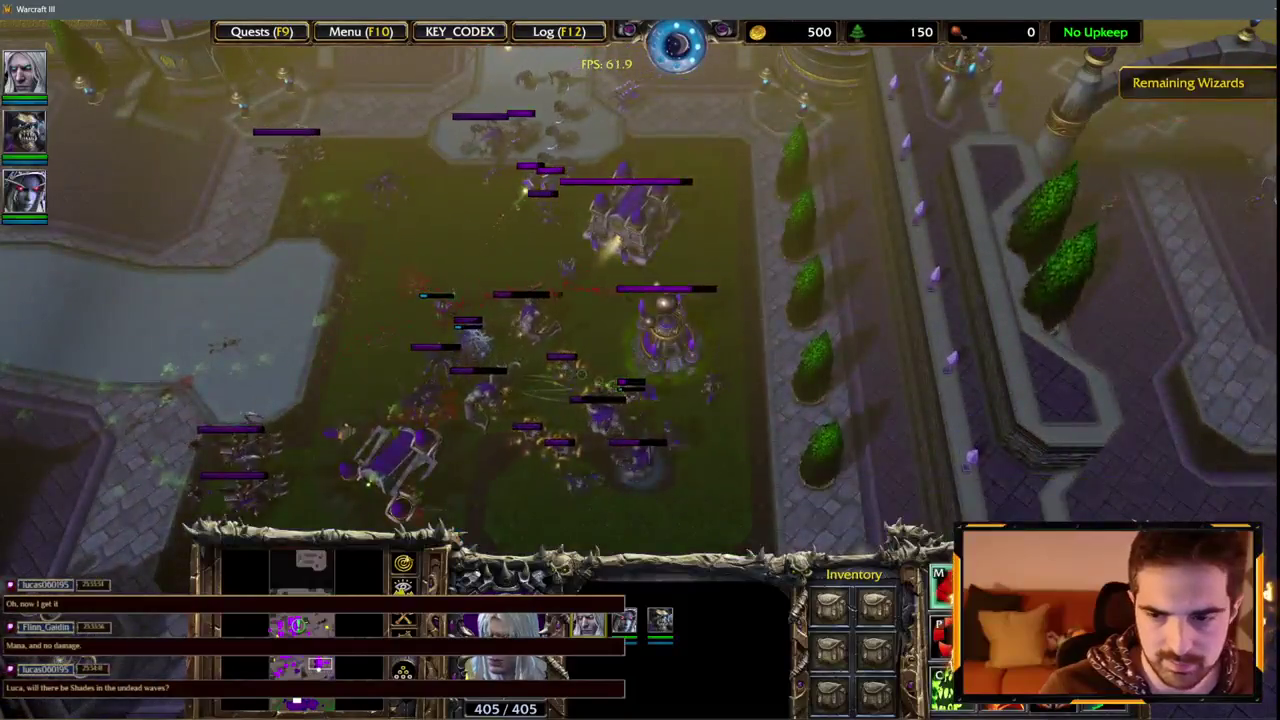
key(q)
click(749, 349)
key(2)
key(Up)
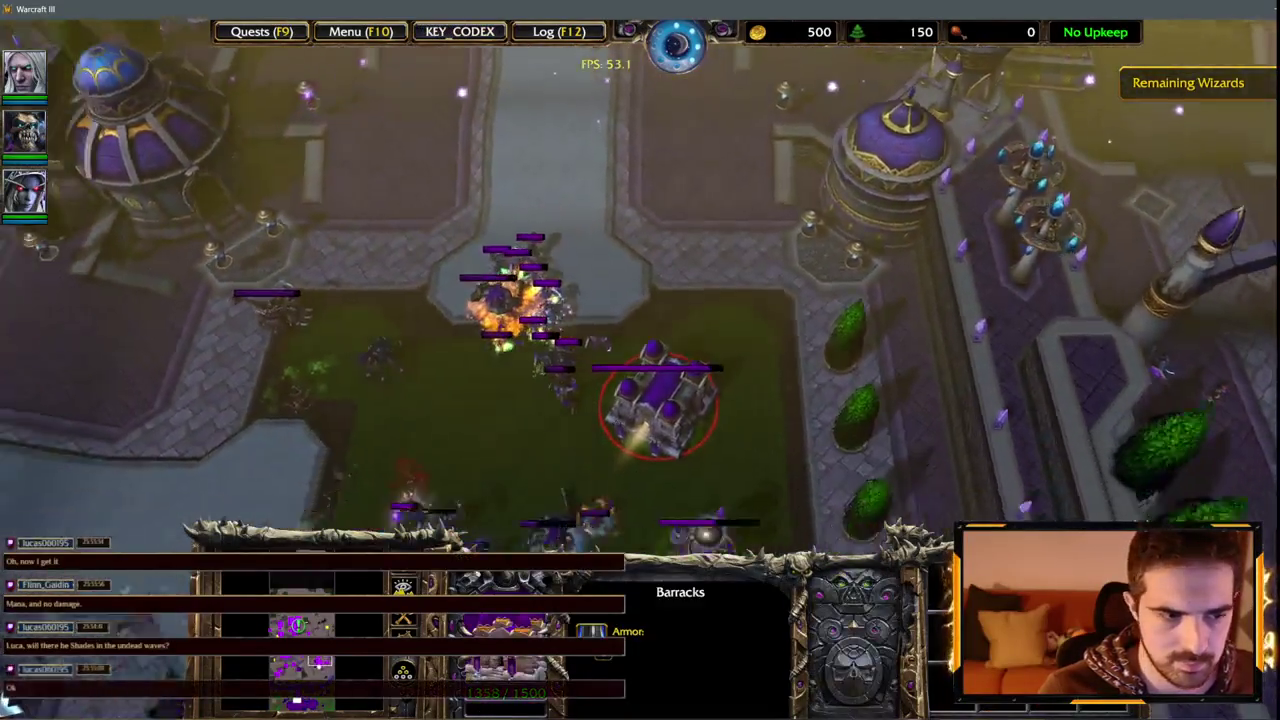
key(Down)
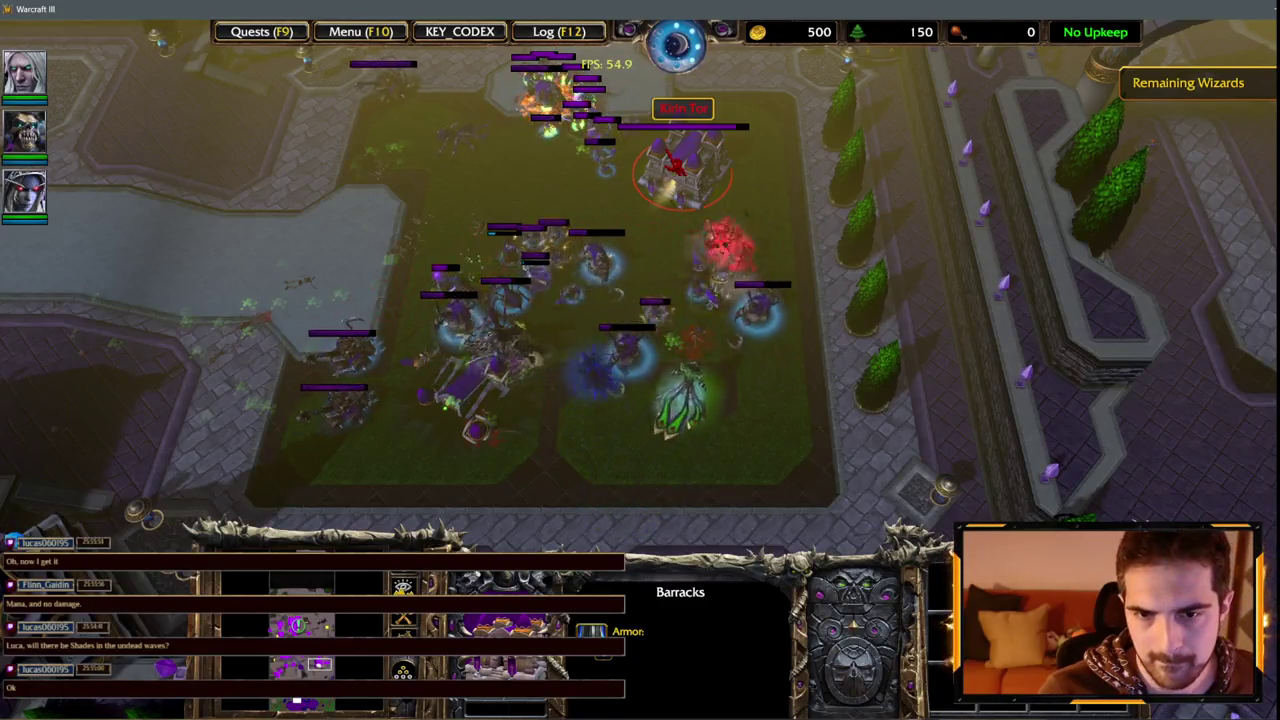
key(Up)
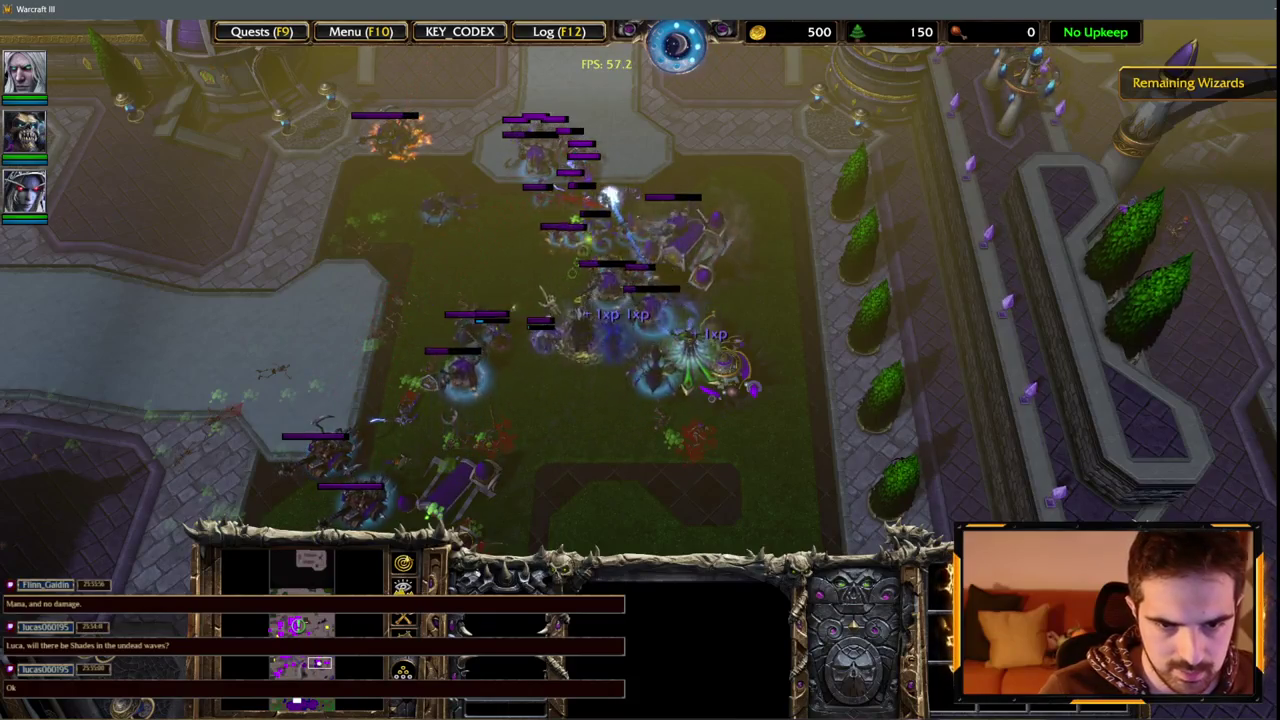
key(1)
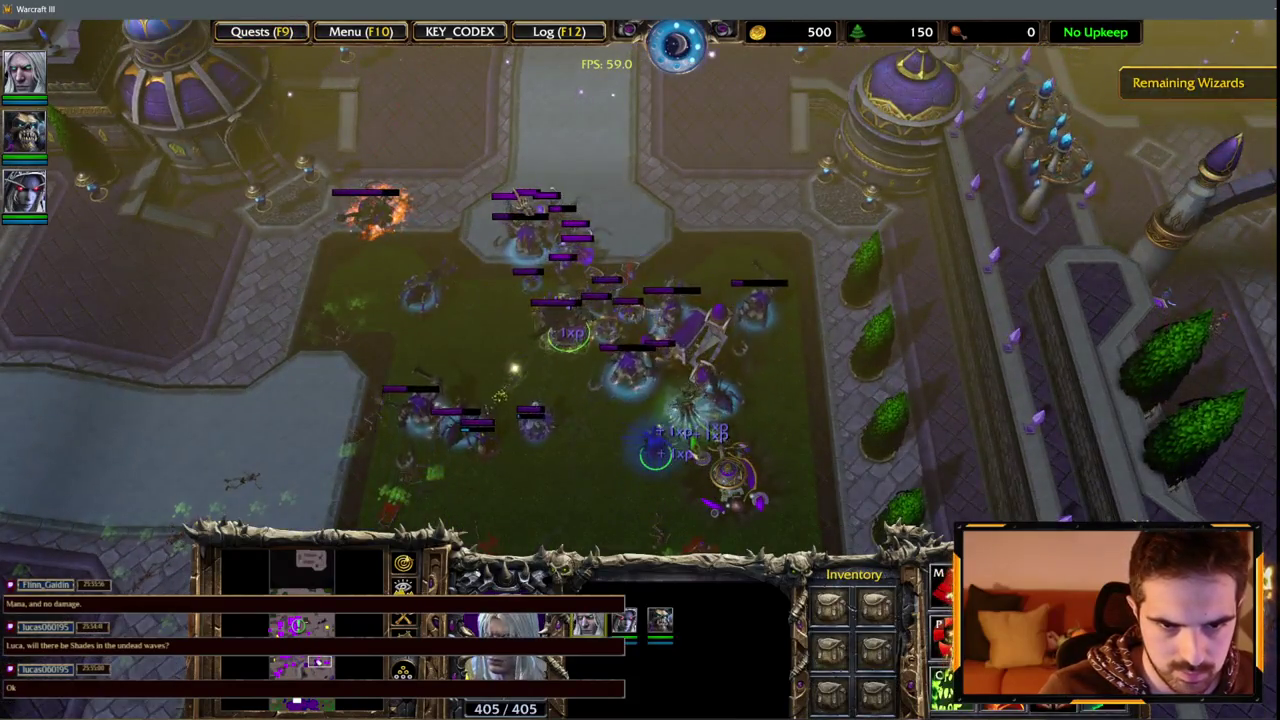
key(Up)
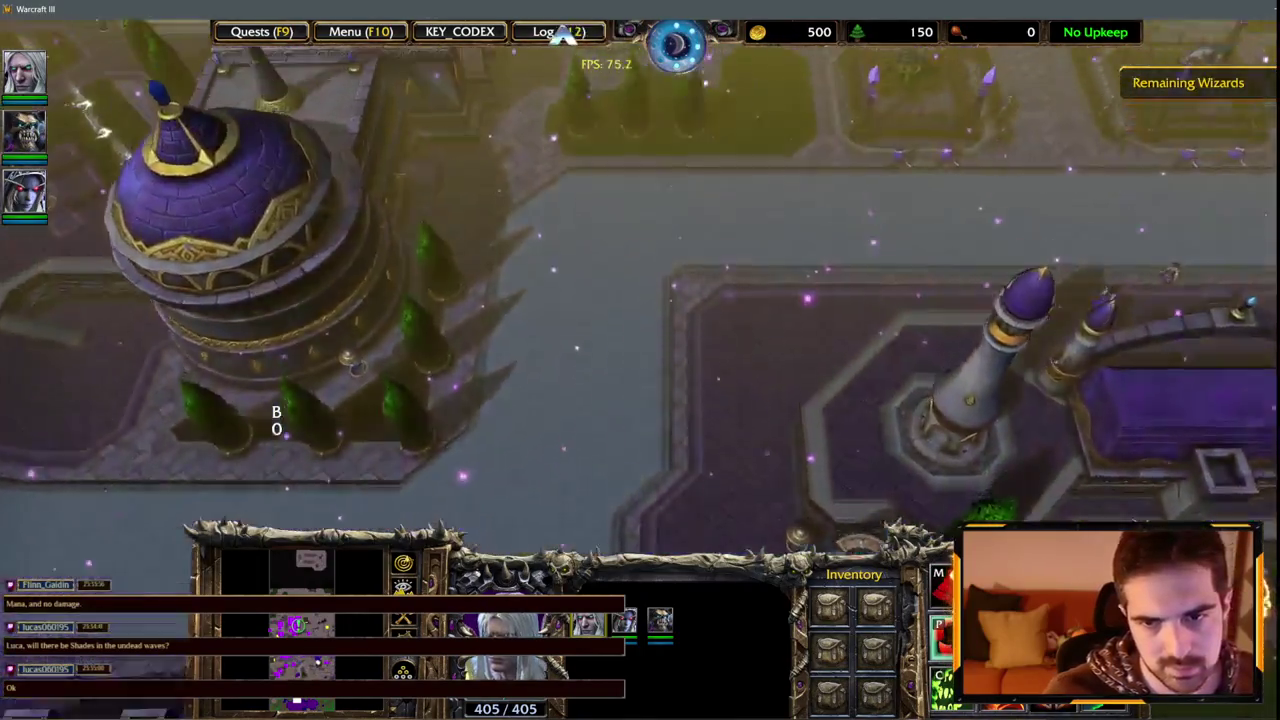
key(1)
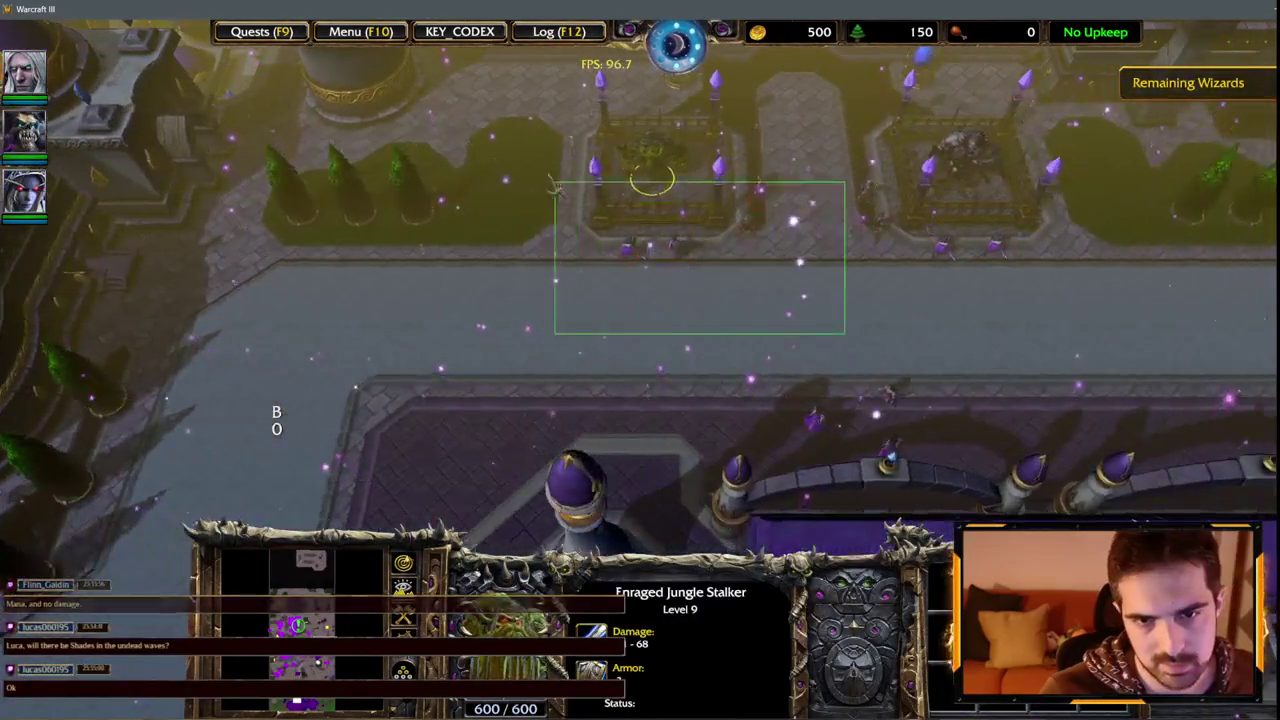
drag(555, 186, 555, 186)
drag(927, 199, 995, 208)
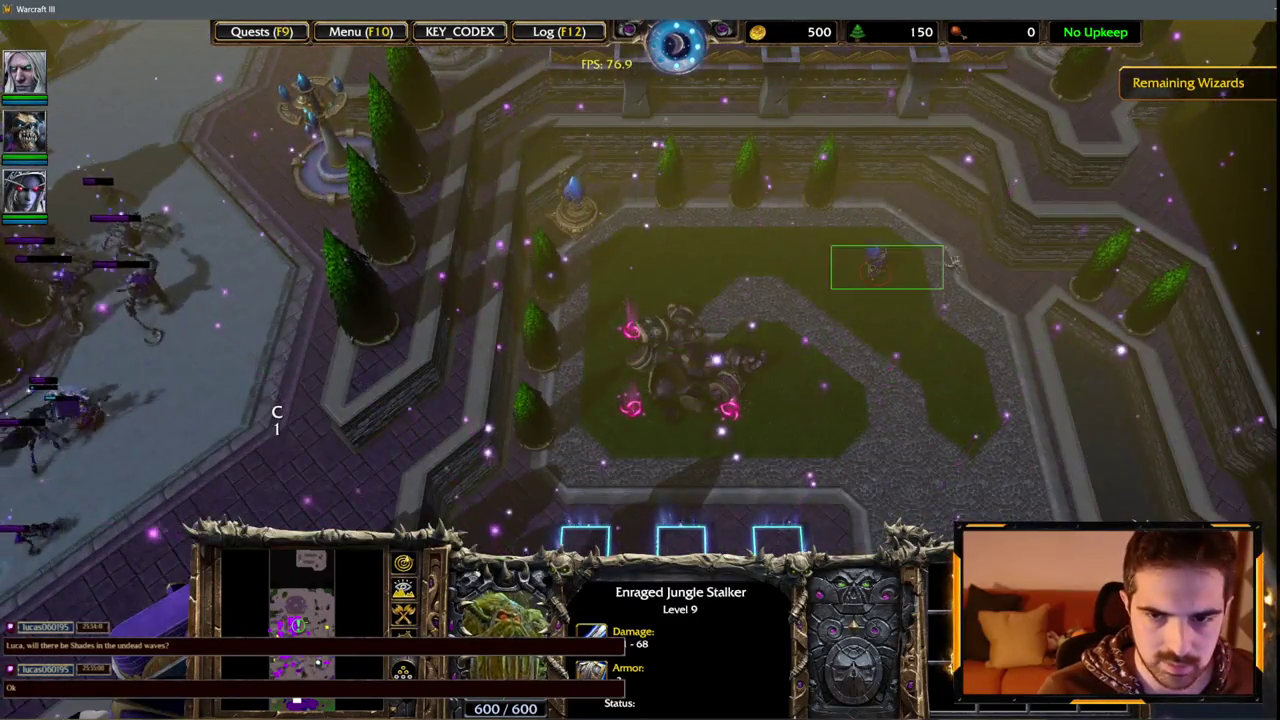
drag(953, 262, 953, 262)
key(Left)
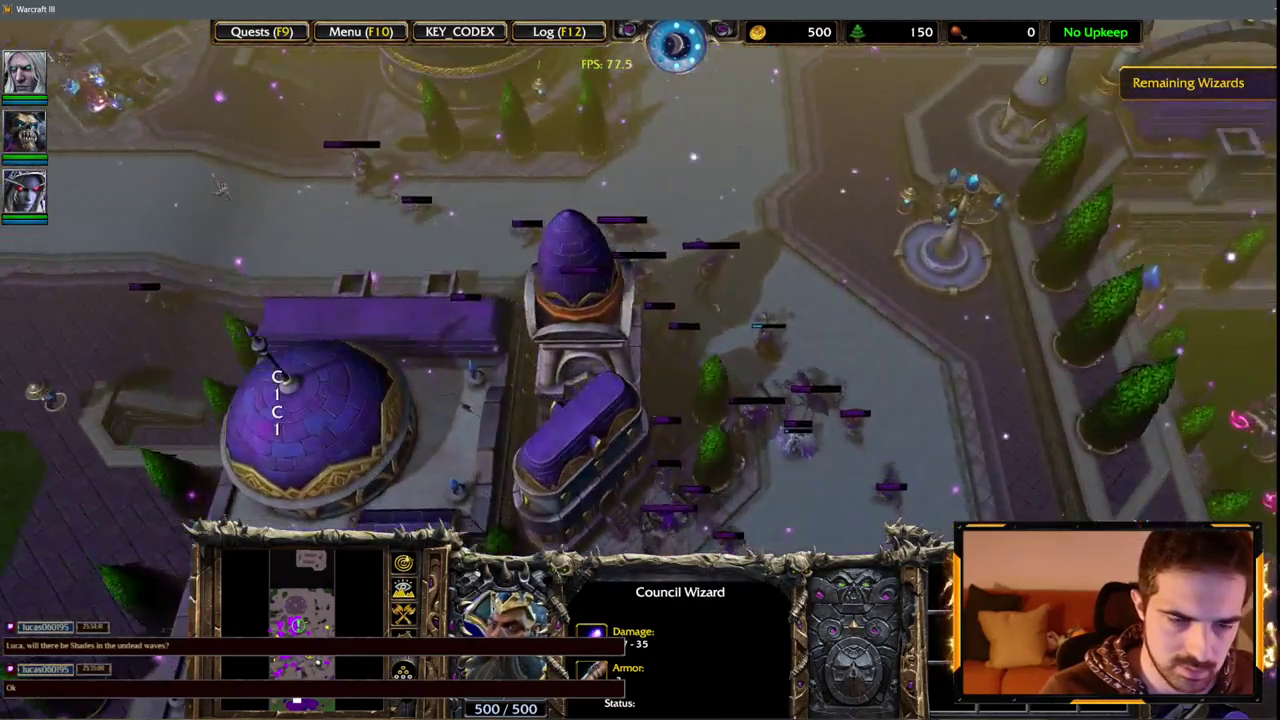
key(Left)
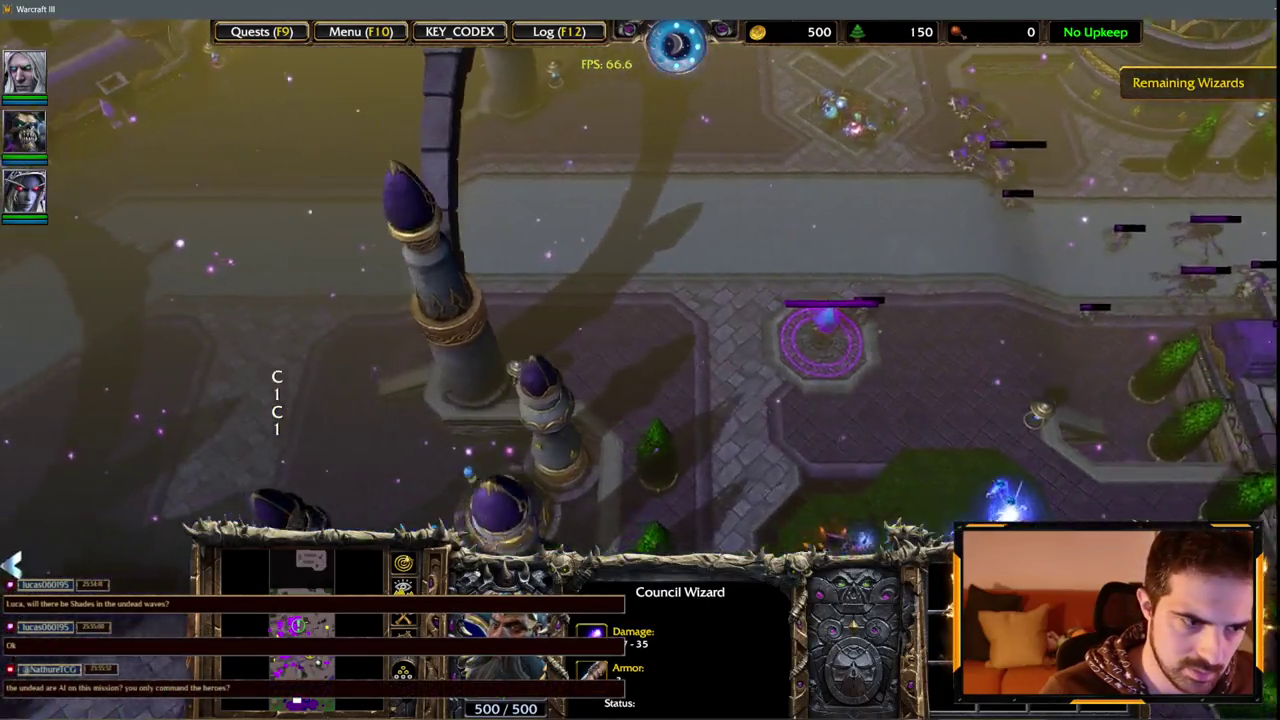
key(Right)
key(Up)
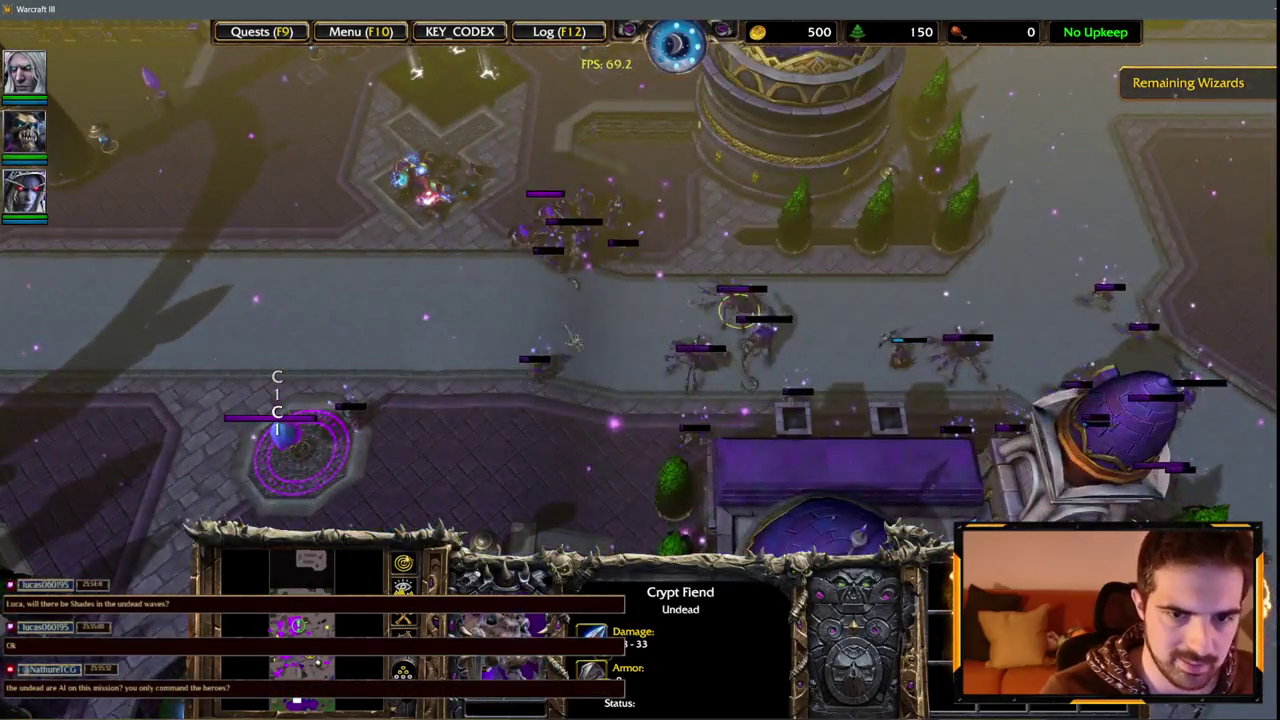
key(Down)
key(Left)
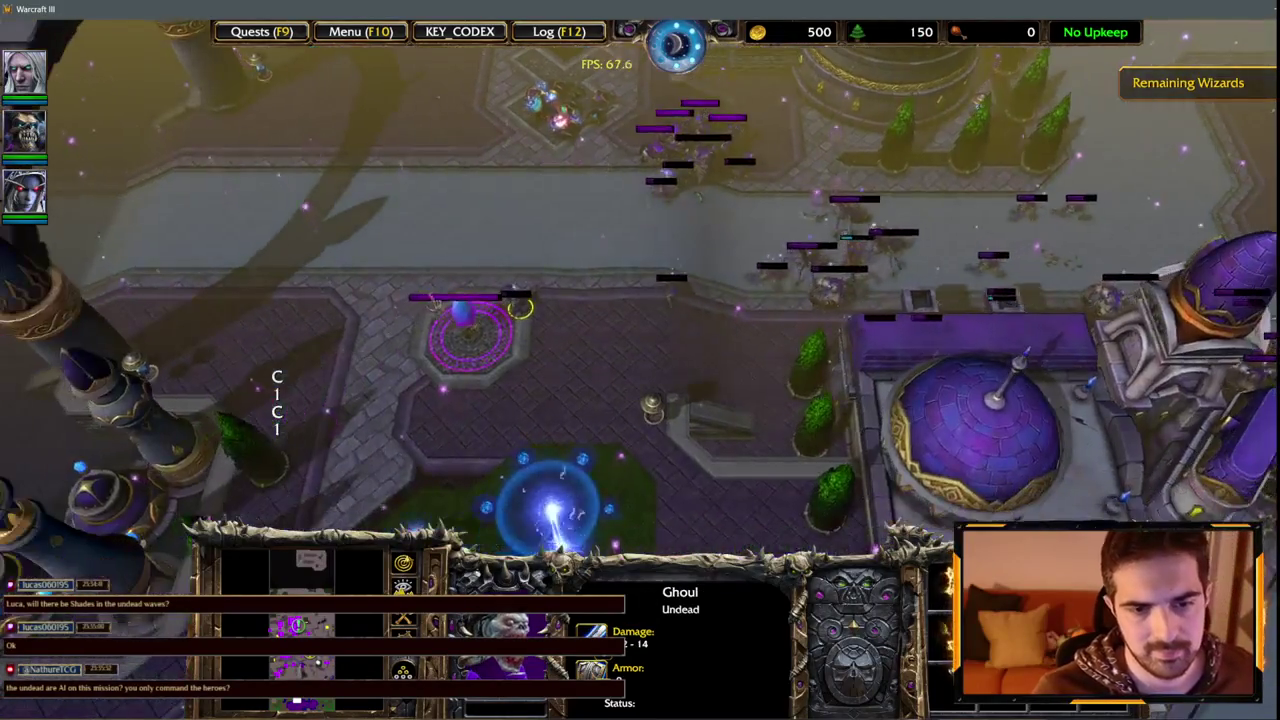
click(550, 500)
key(Down)
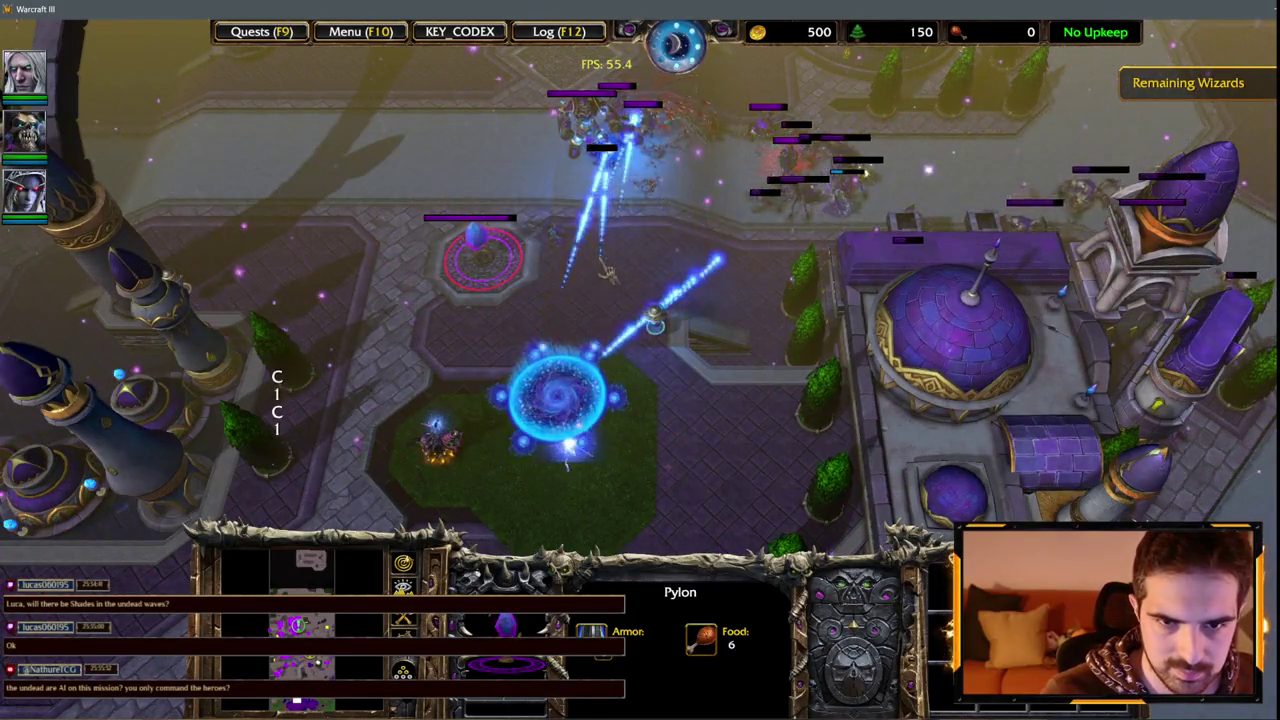
key(Up)
key(Left)
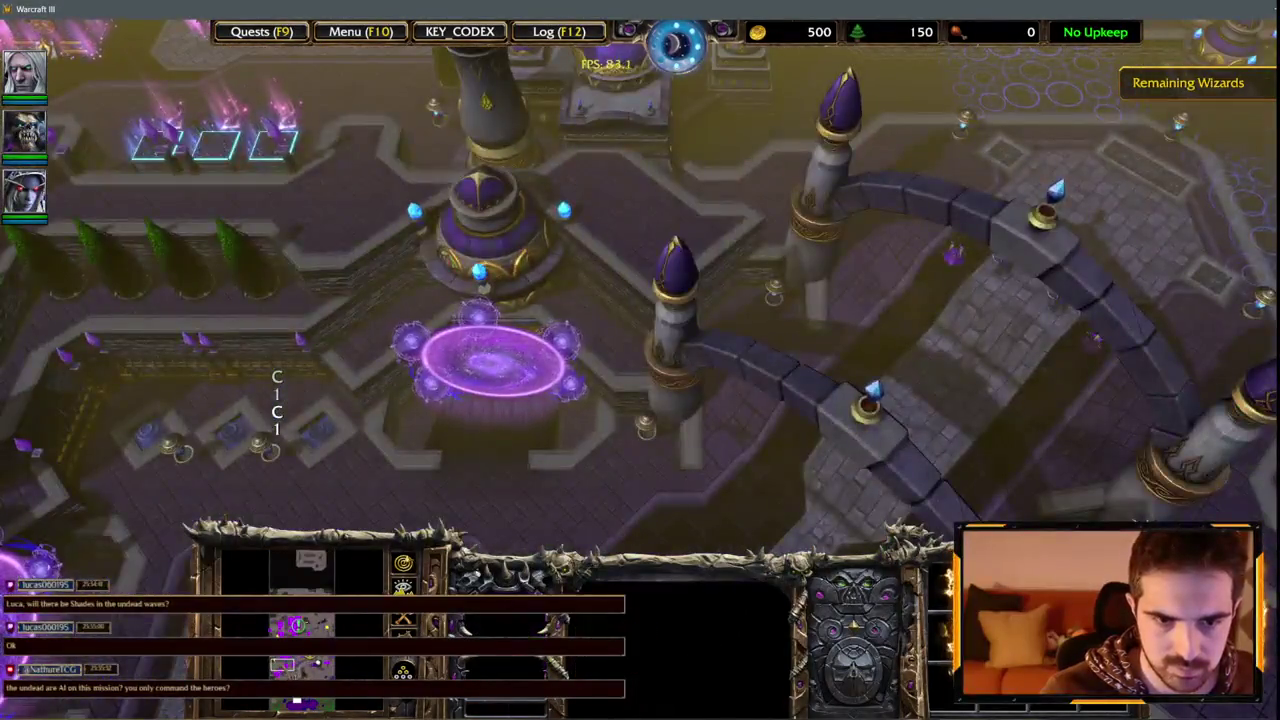
key(Left)
key(Down)
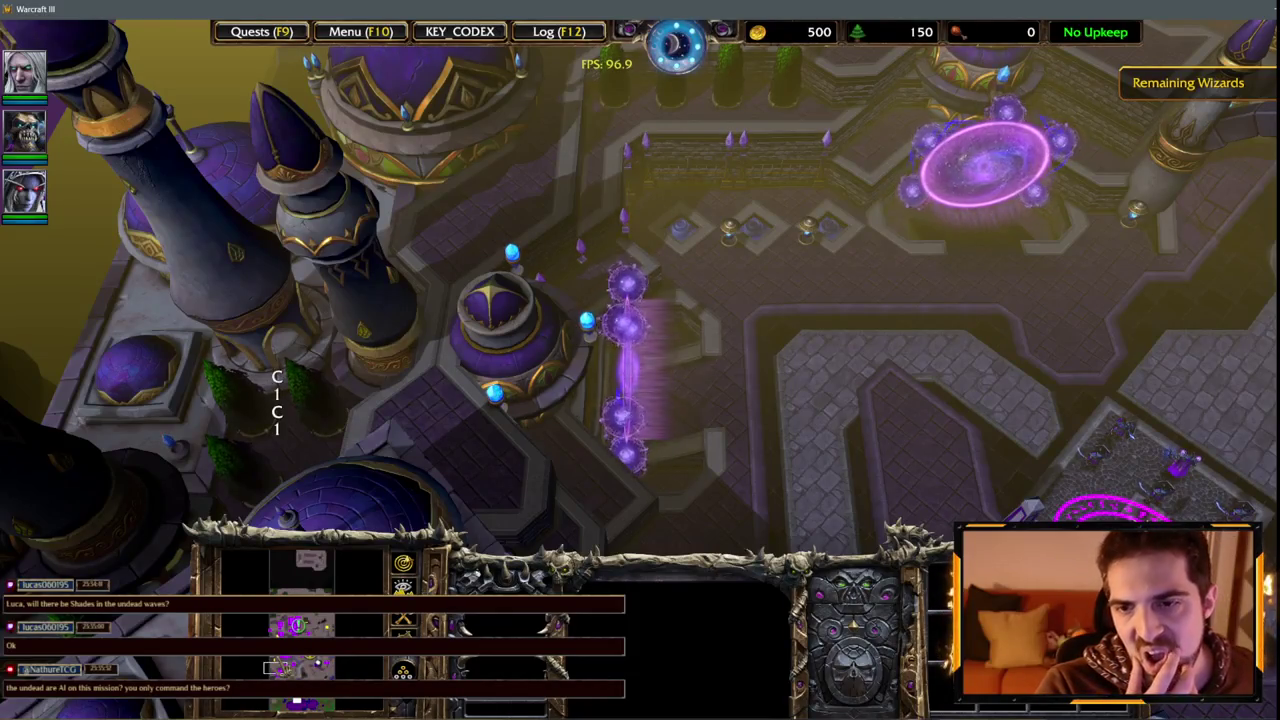
key(Right)
key(Down)
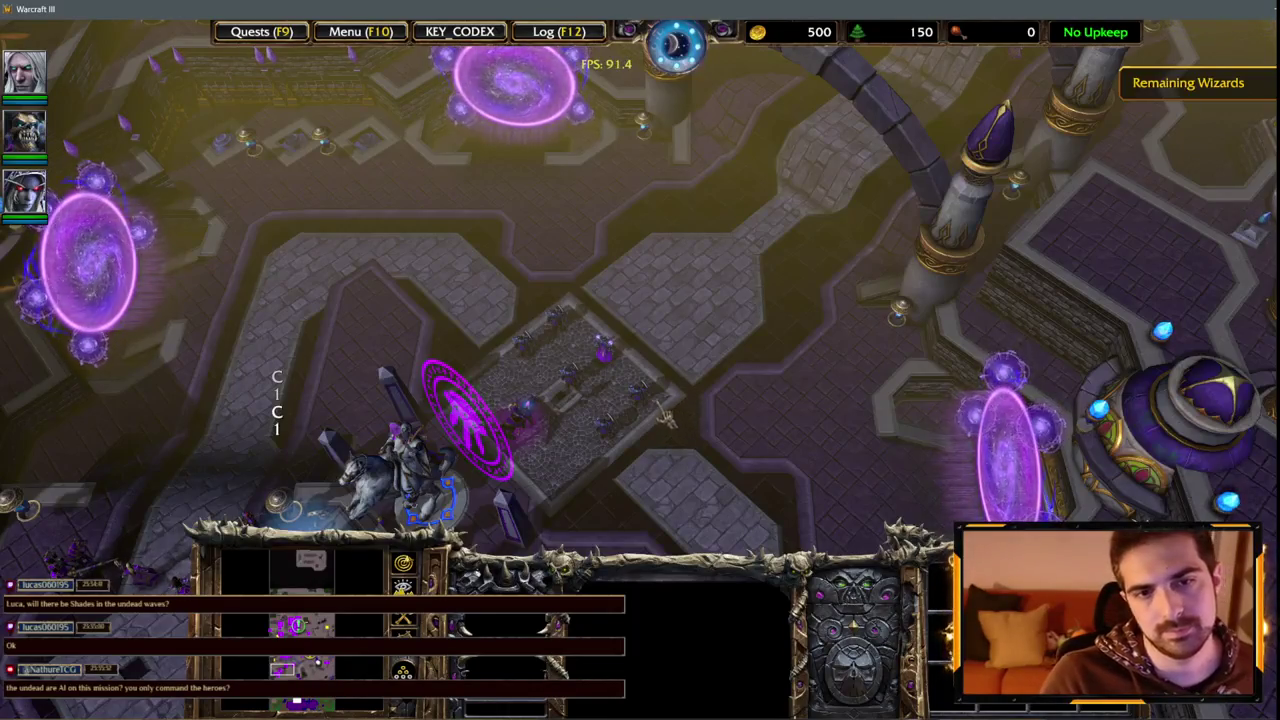
key(Down)
key(Up)
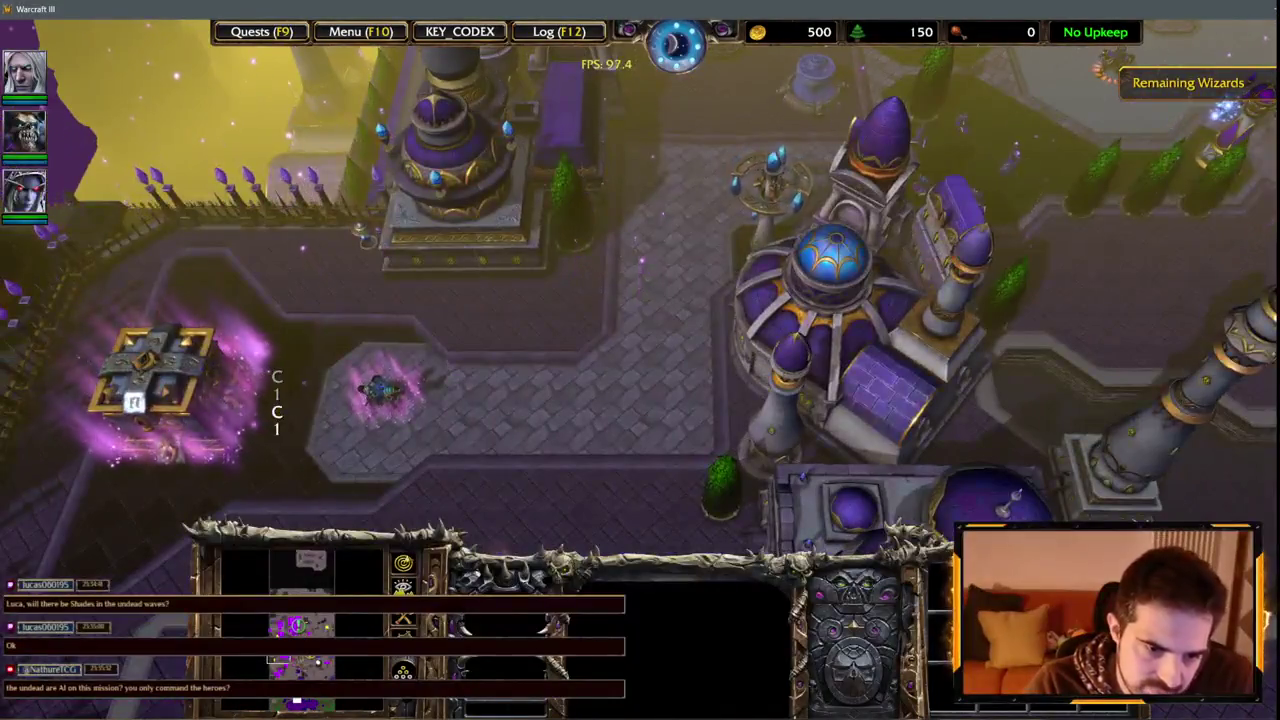
key(Right)
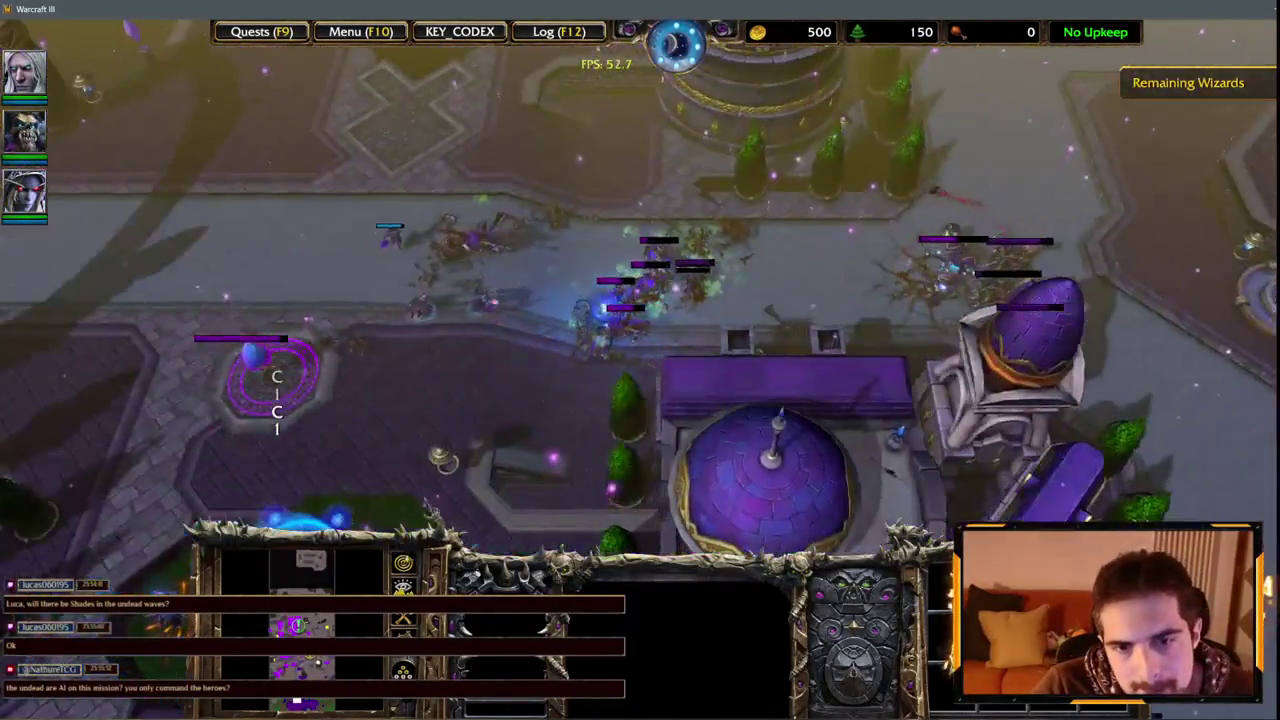
Select the road fighters, then inspect the courtyard priests, troops and Barracks.
drag(669, 283, 578, 234)
key(Up)
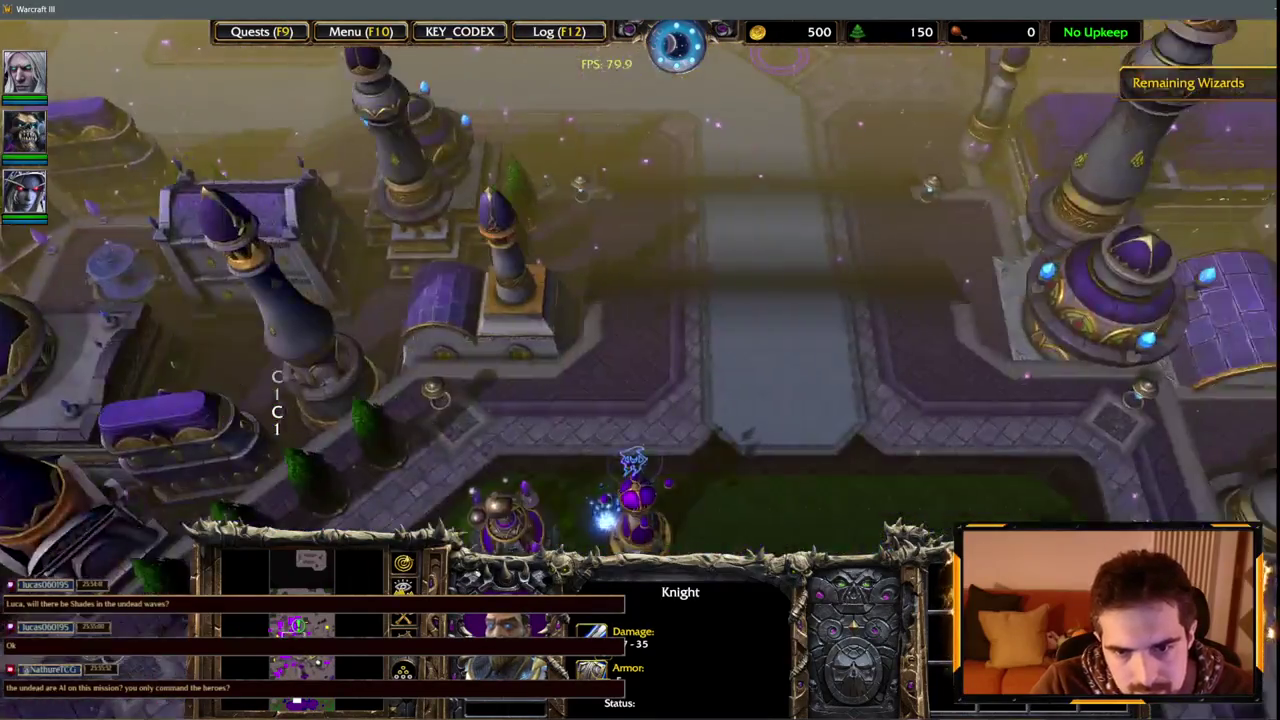
key(Down)
click(660, 428)
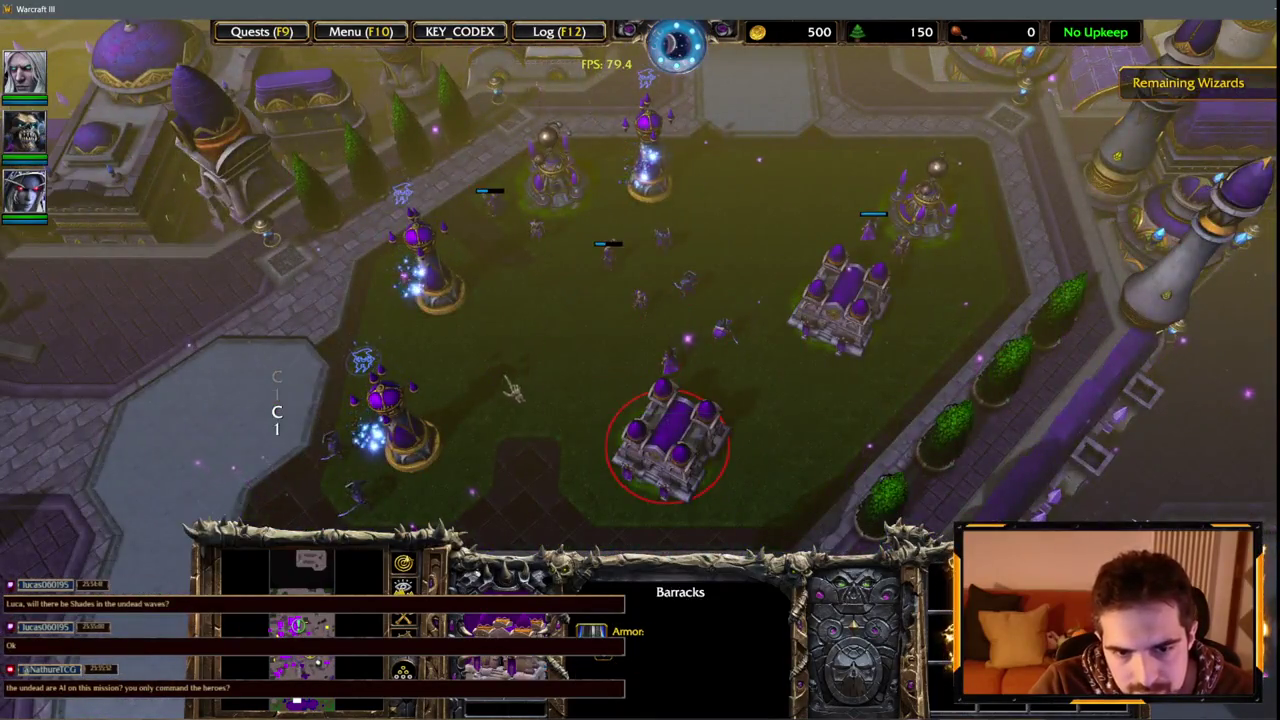
drag(557, 226, 726, 285)
click(668, 440)
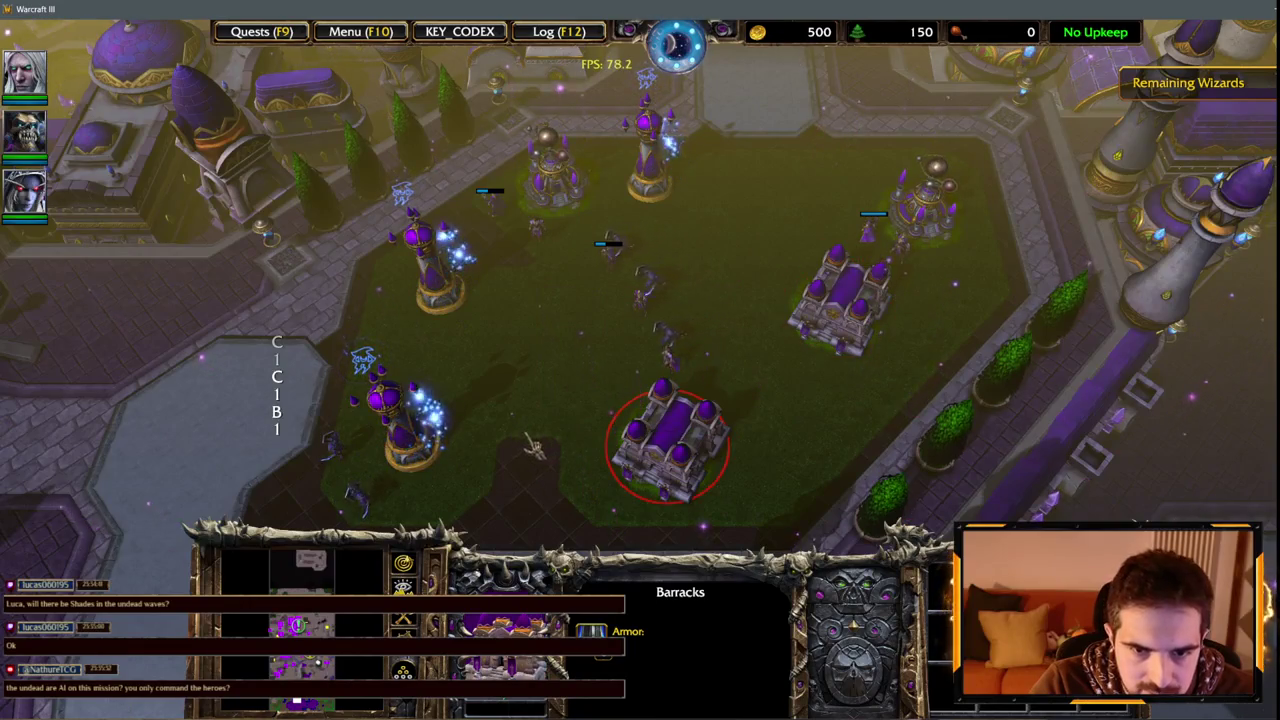
drag(608, 252, 677, 296)
click(838, 300)
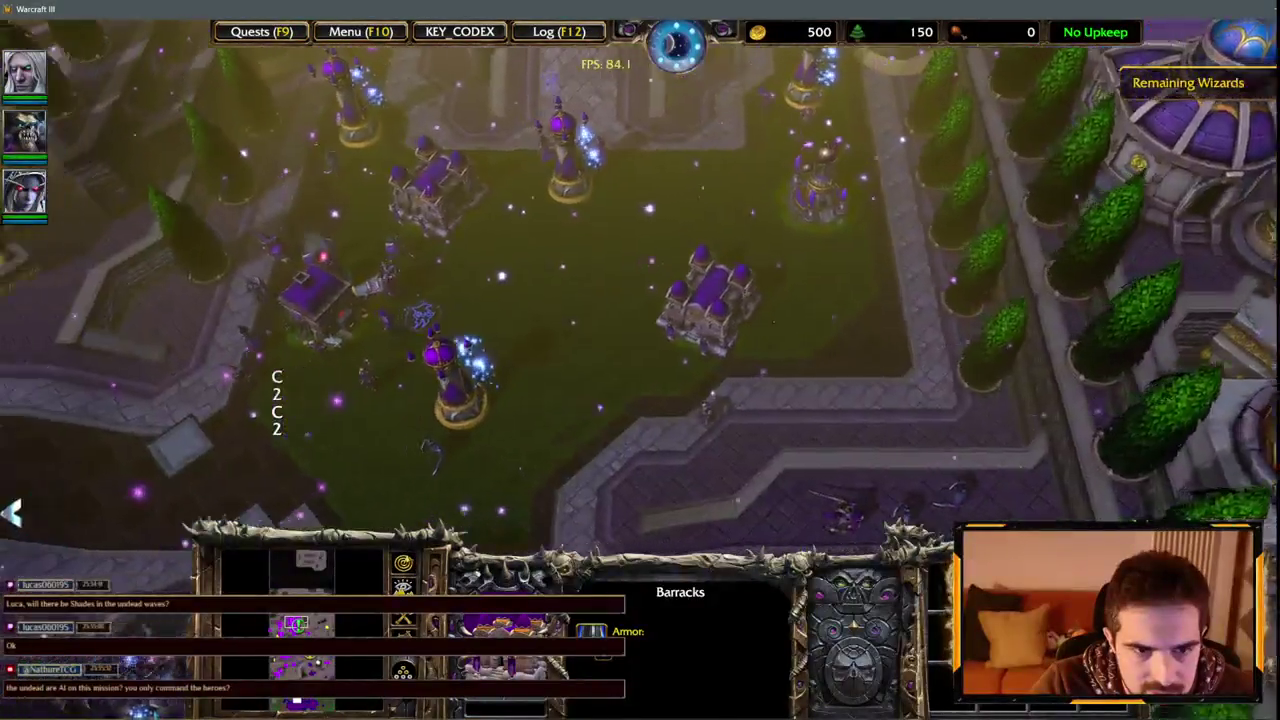
Inspect a Sorceress, a Footman, a Knight and the Pyromancer among the courtyard troops.
click(313, 348)
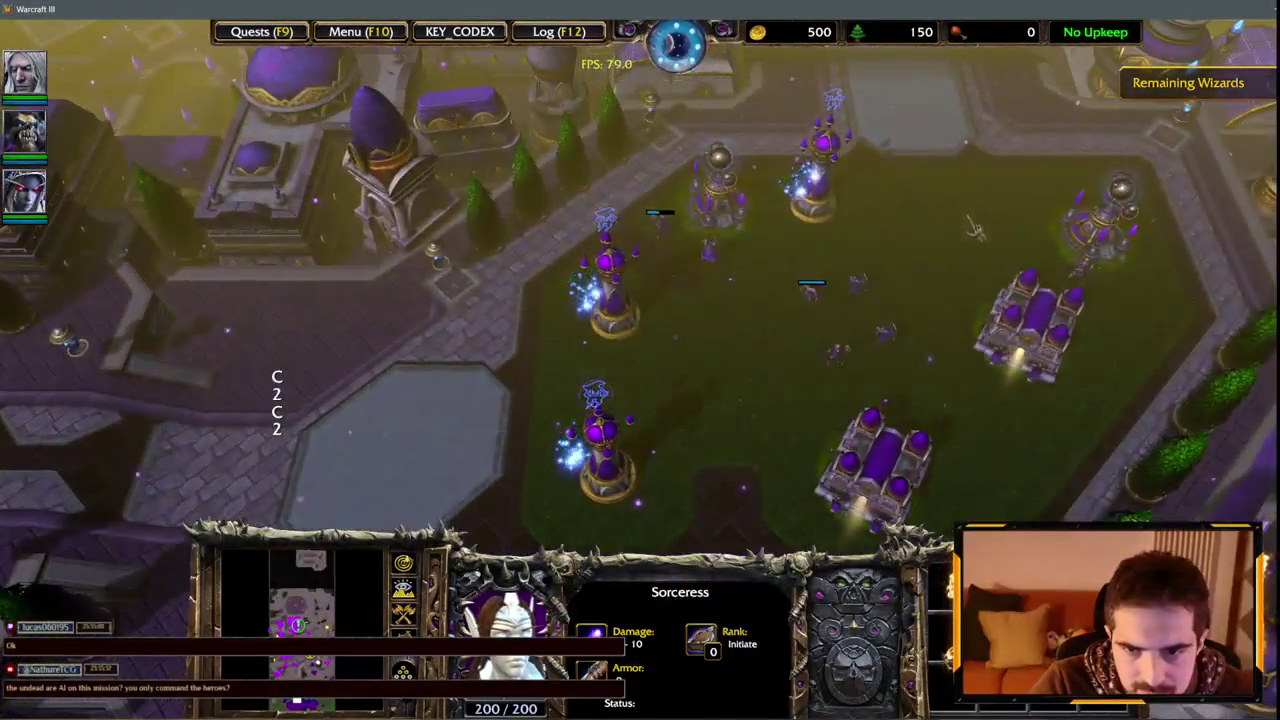
click(853, 293)
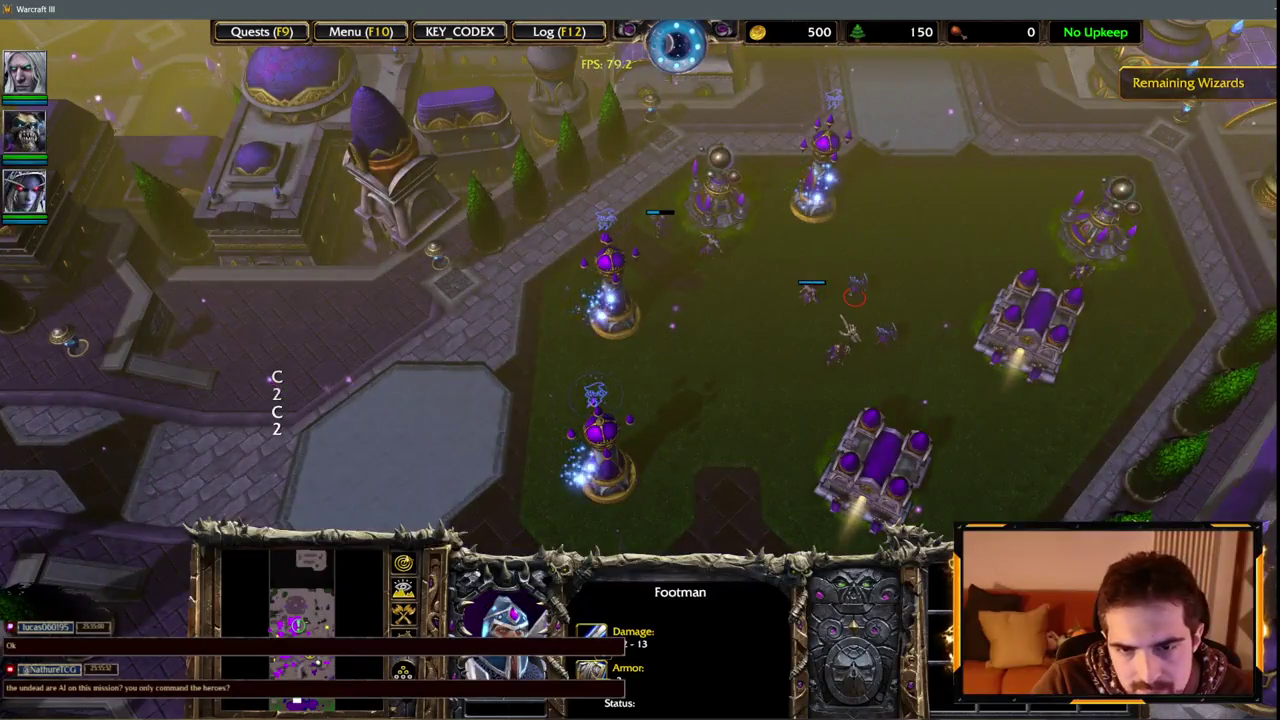
key(space)
drag(277, 191, 434, 314)
click(371, 305)
click(390, 330)
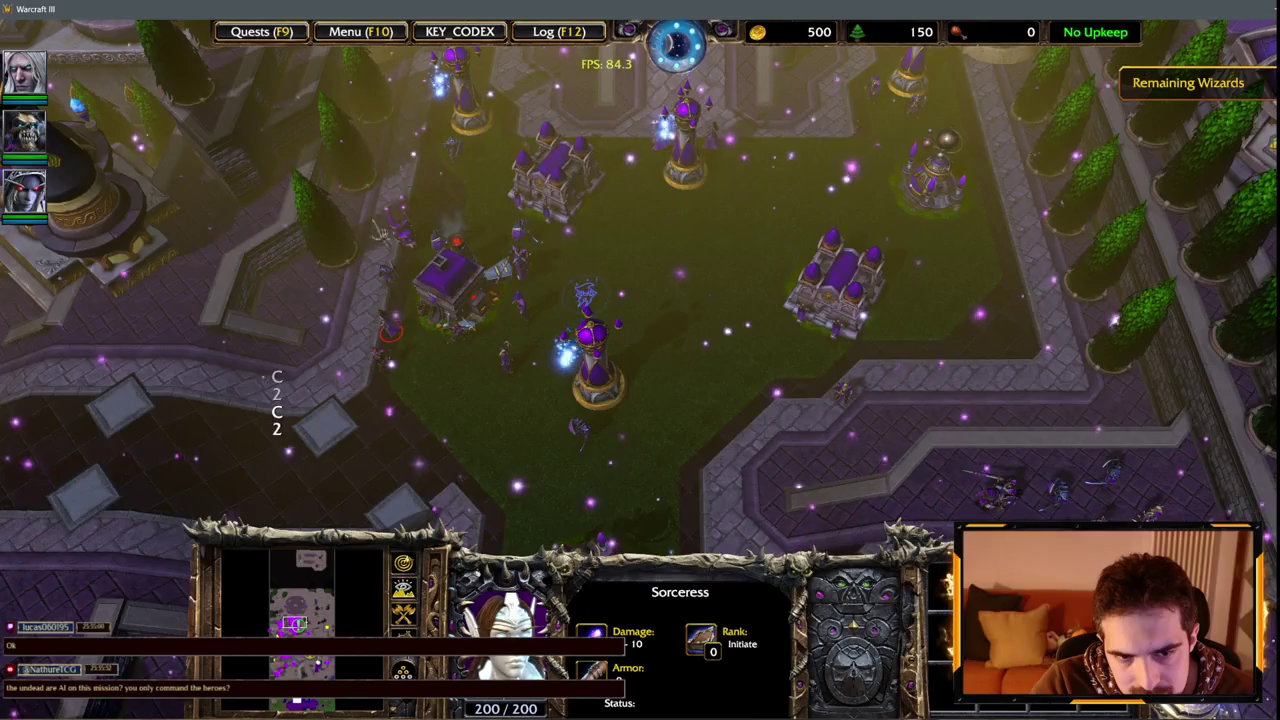
click(440, 222)
click(523, 312)
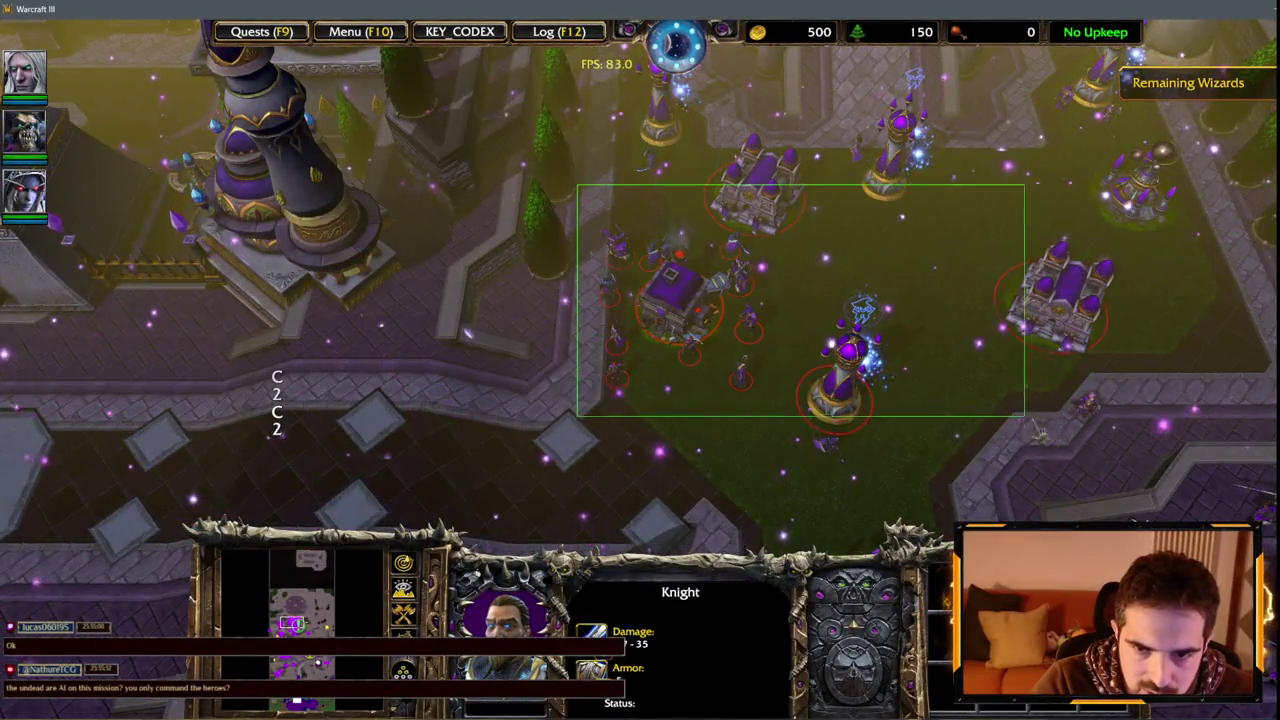
drag(1017, 413, 1017, 413)
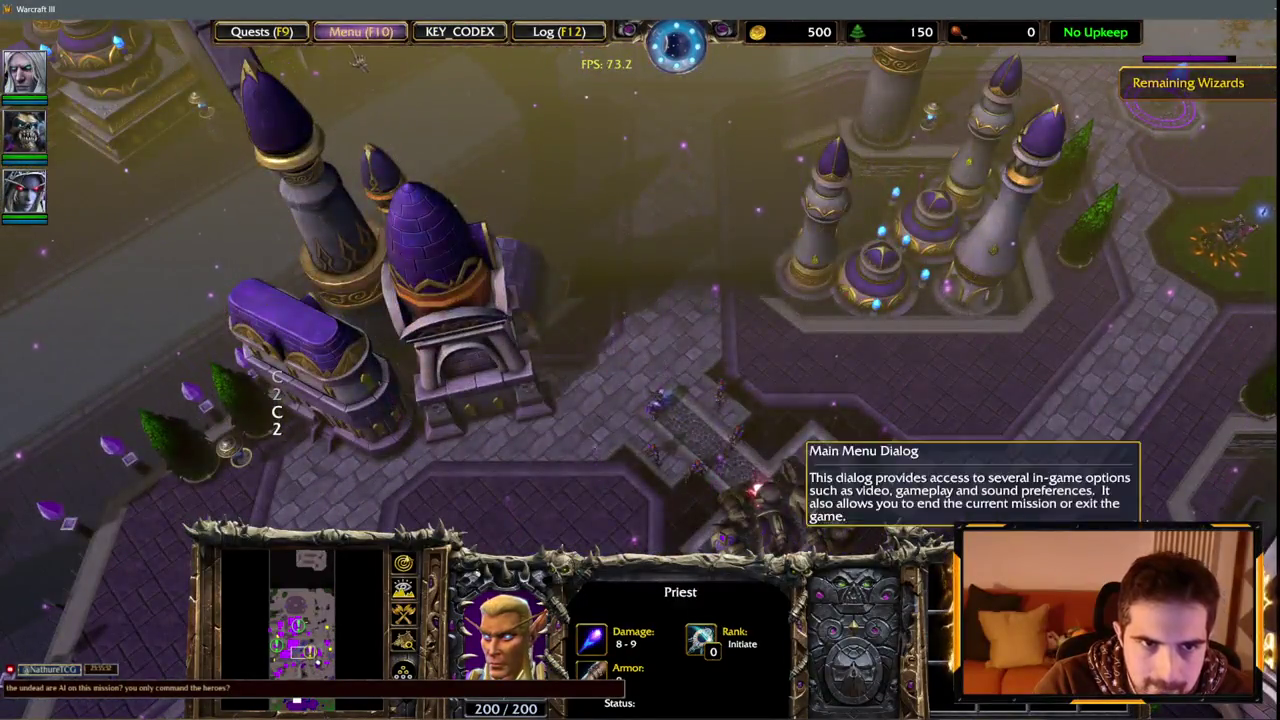
Choose Menu > End Game > Exit to bring up the Confirm Exit prompt.
click(360, 31)
click(674, 389)
click(674, 260)
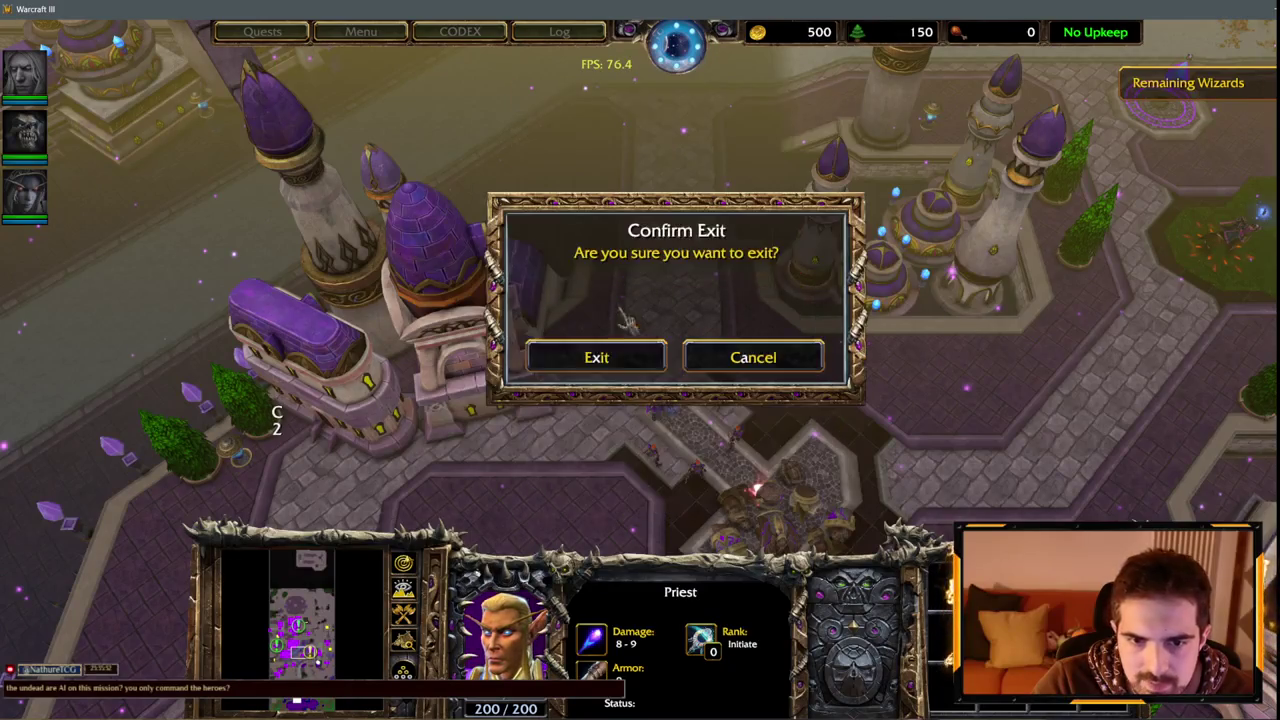
Leave the test game and, in the Trigger Editor, collapse Scourge Path and expand Kirin Tor AI.
click(603, 360)
mouse_move(120, 716)
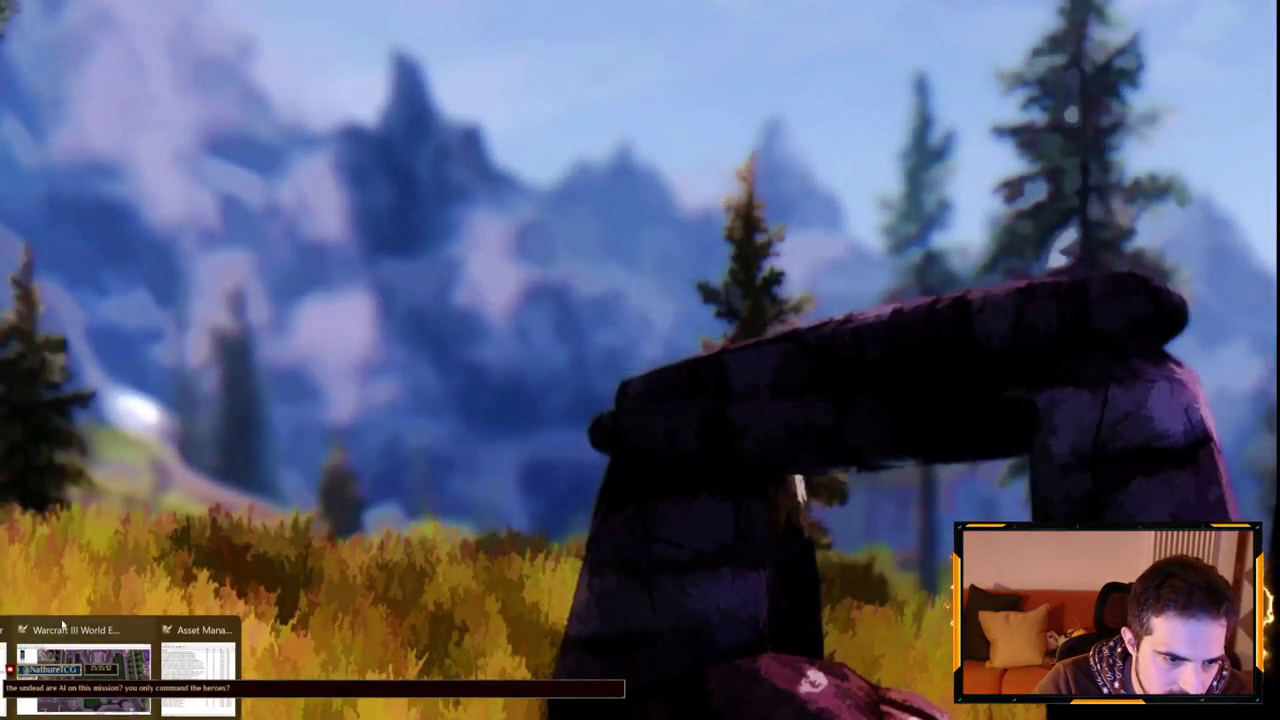
click(83, 670)
scroll(99, 487, down, 10)
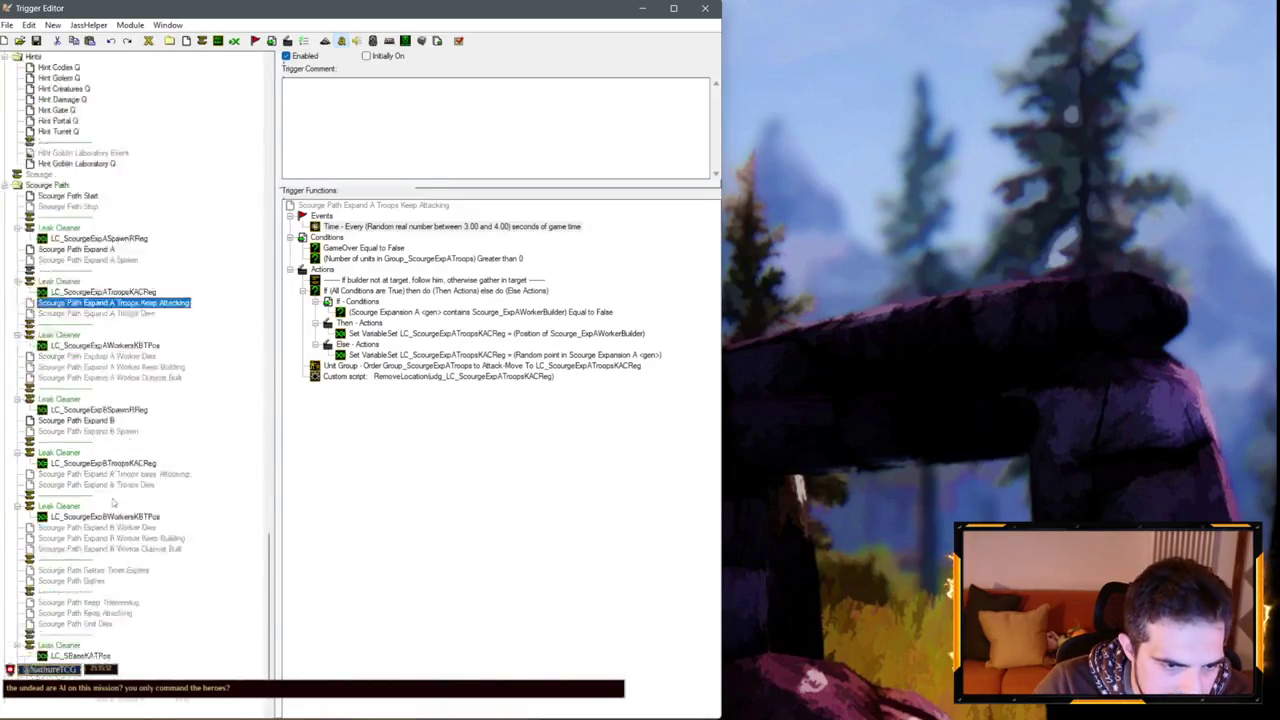
scroll(45, 296, up, 4)
click(17, 185)
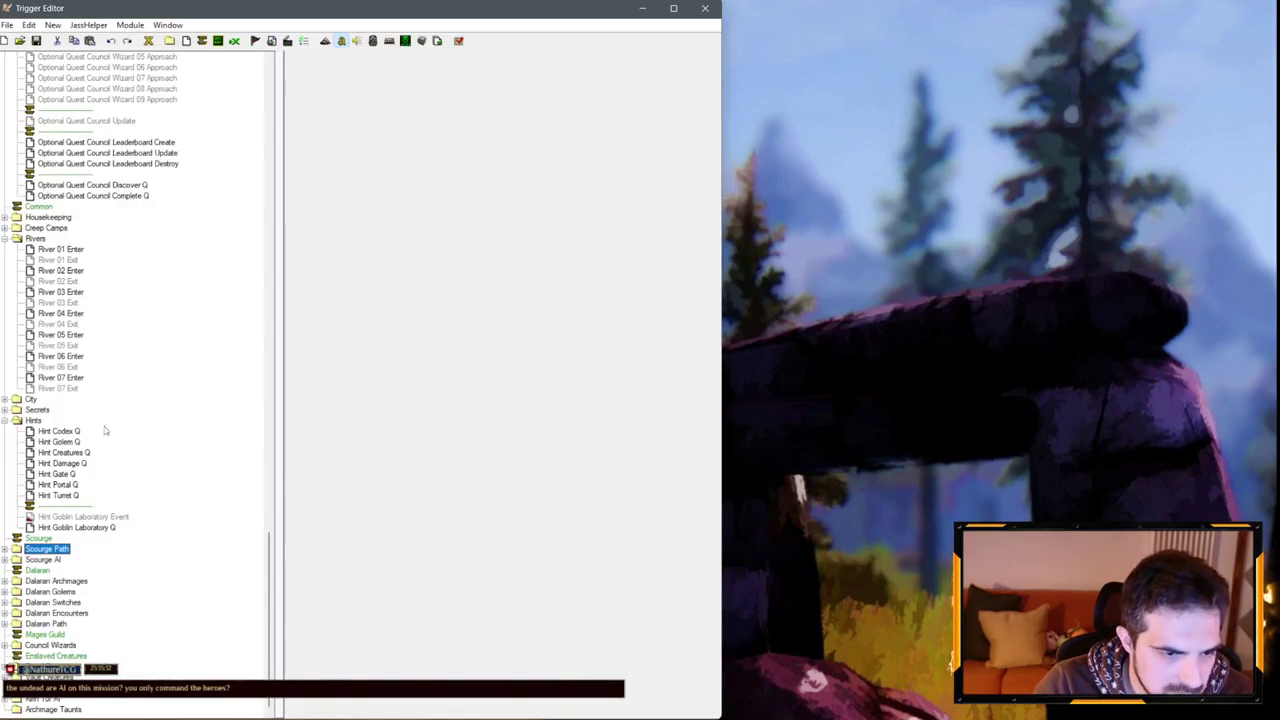
double_click(18, 700)
scroll(117, 476, up, 4)
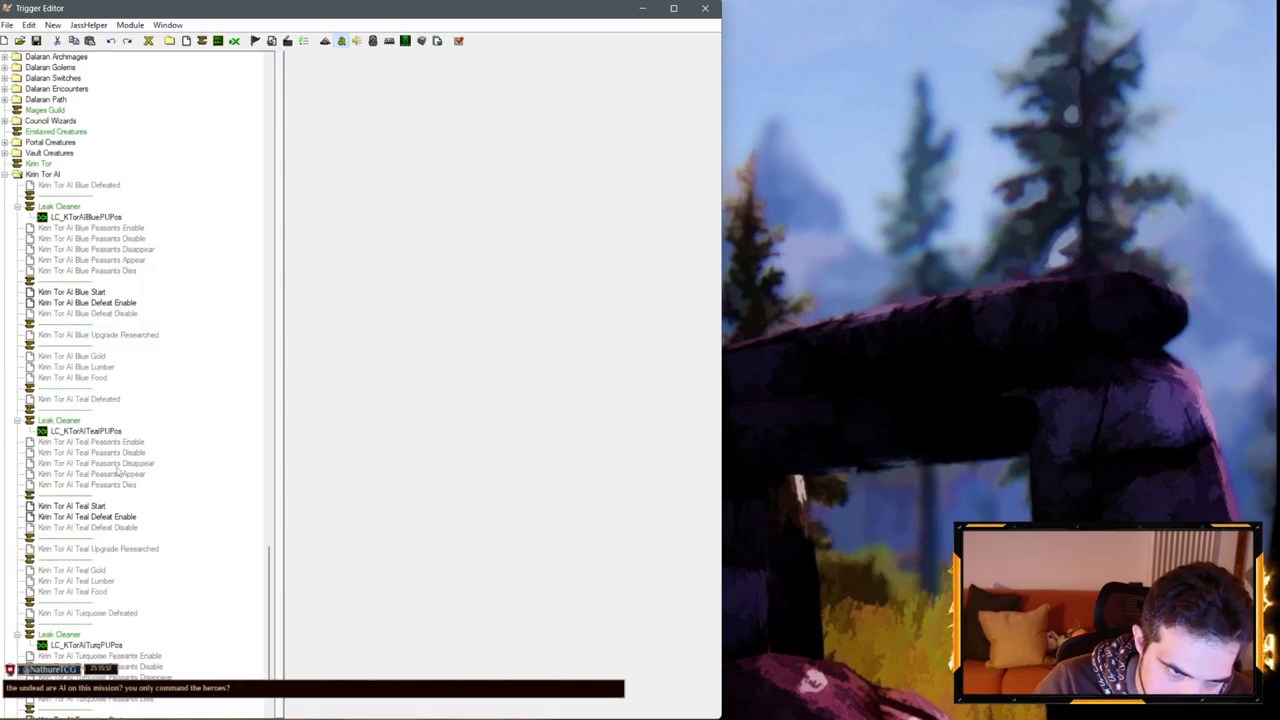
Check the AI script file path in Kirin Tor AI Teal Start without changing it.
click(108, 507)
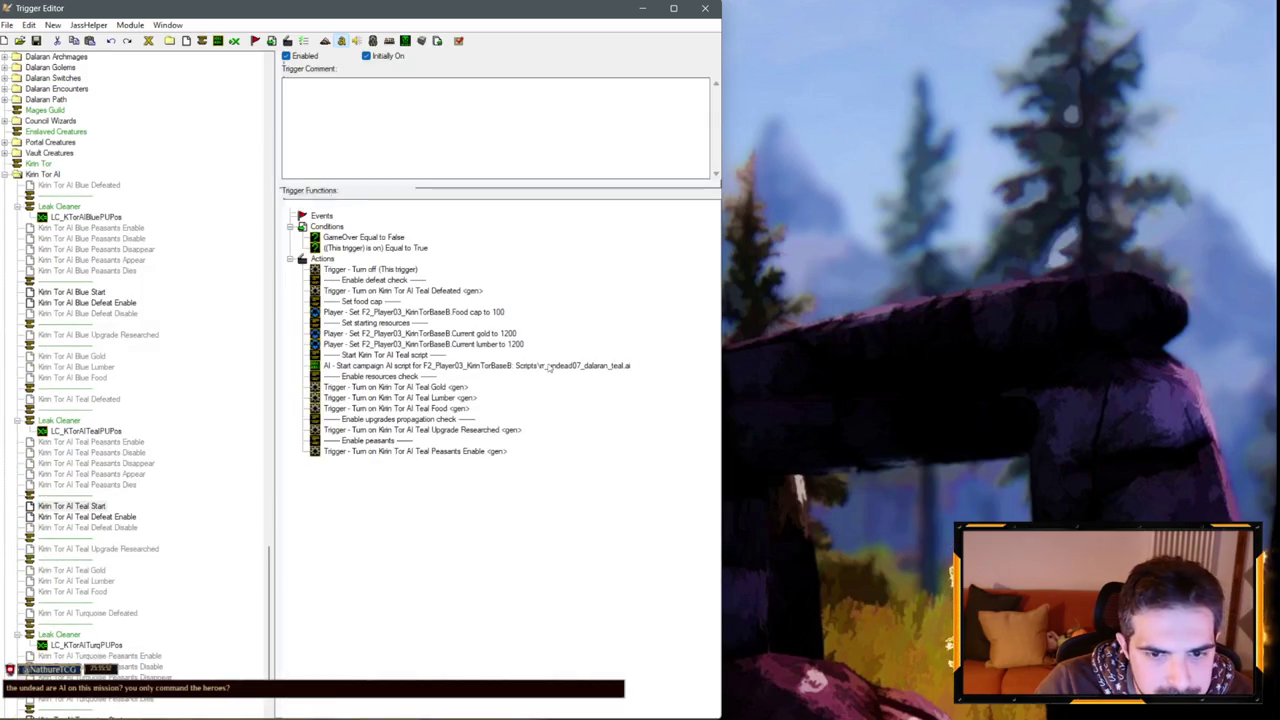
double_click(549, 367)
click(416, 373)
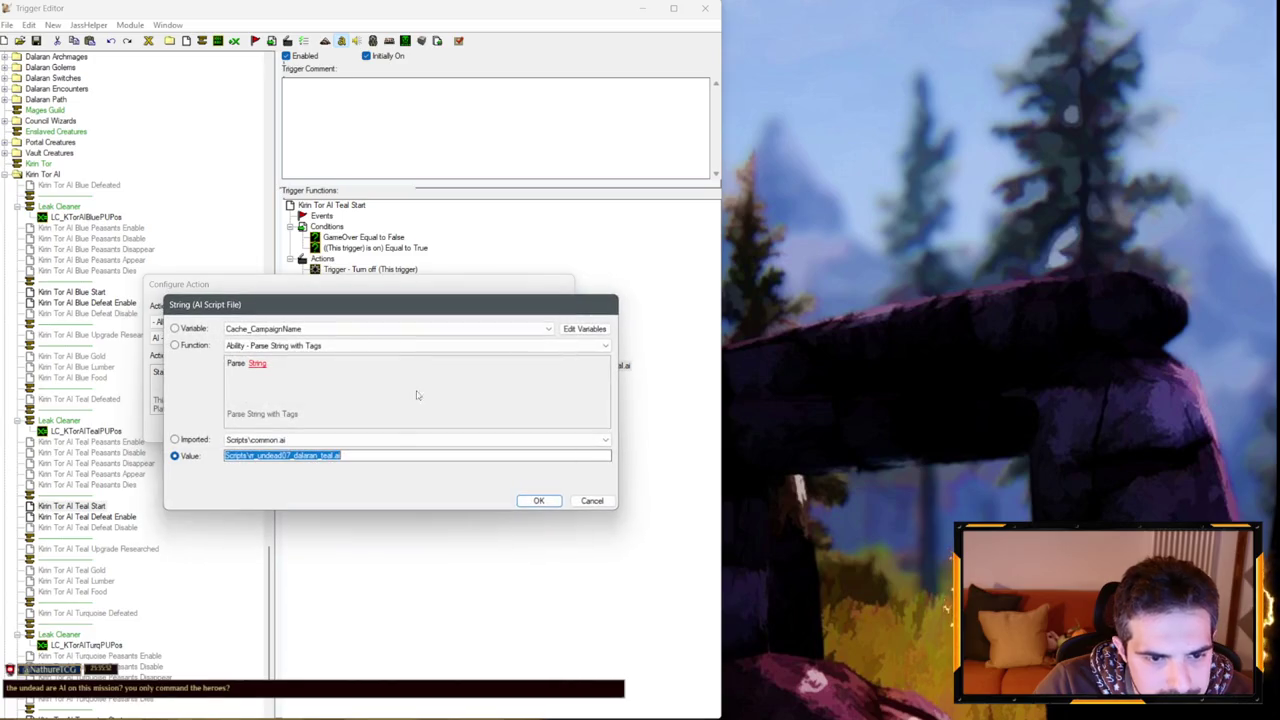
click(377, 457)
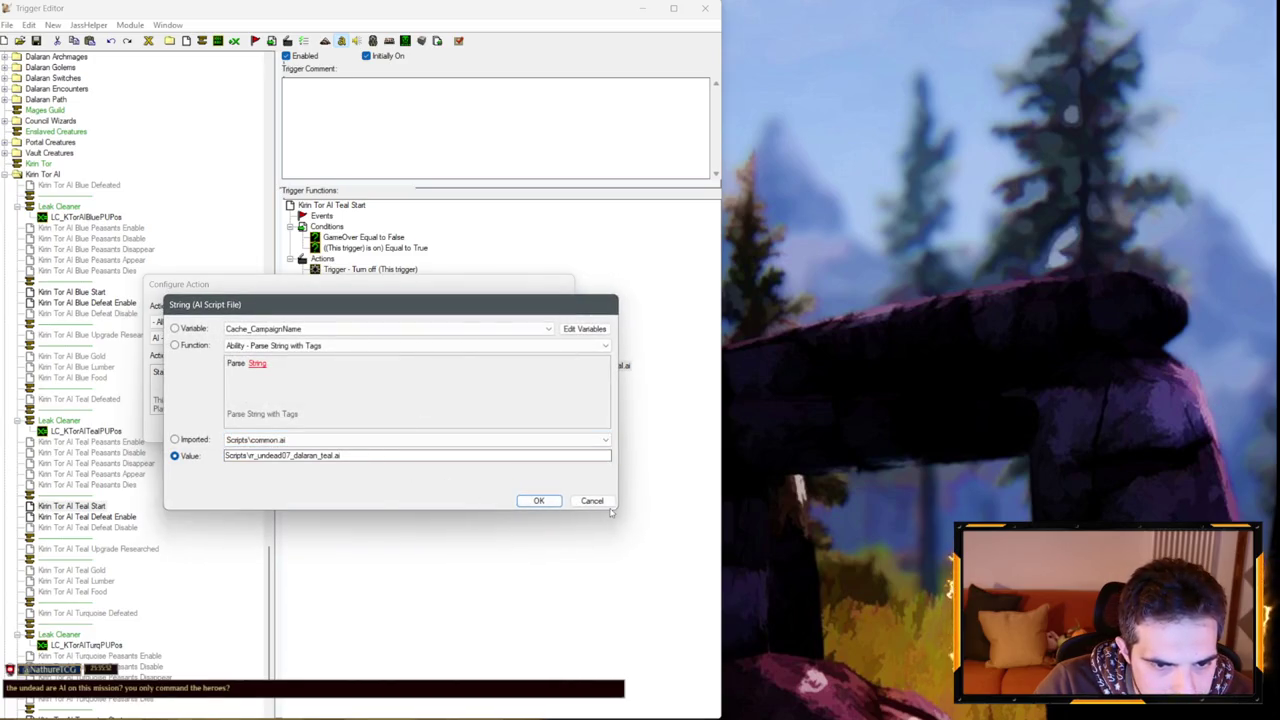
click(585, 504)
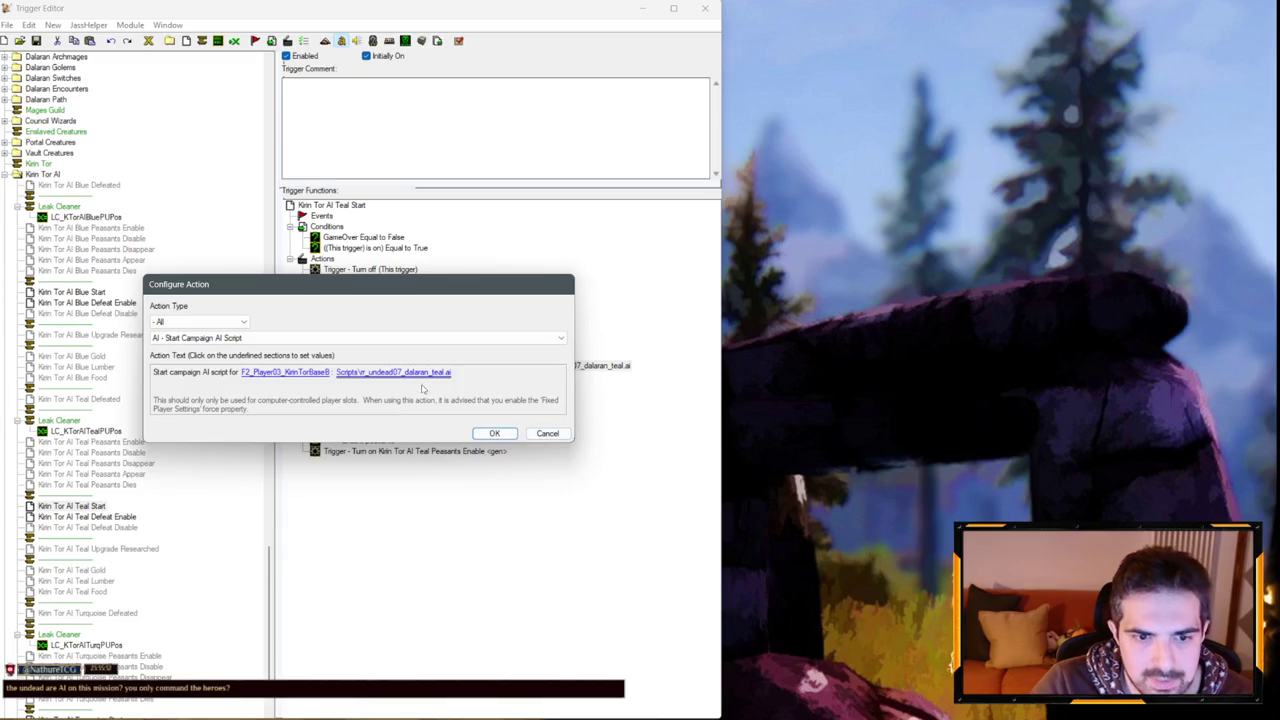
click(547, 432)
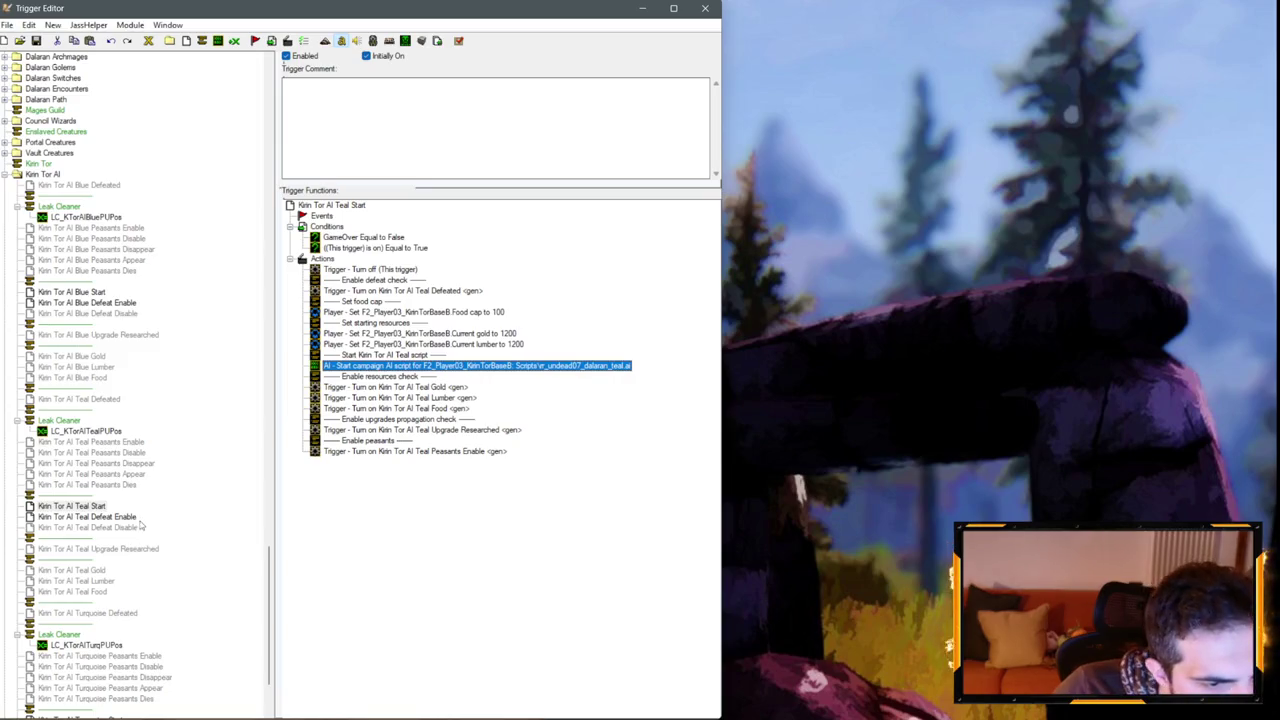
Review the Kirin Tor AI Turquoise Start trigger actions, then return to the map view.
scroll(143, 523, down, 3)
click(98, 613)
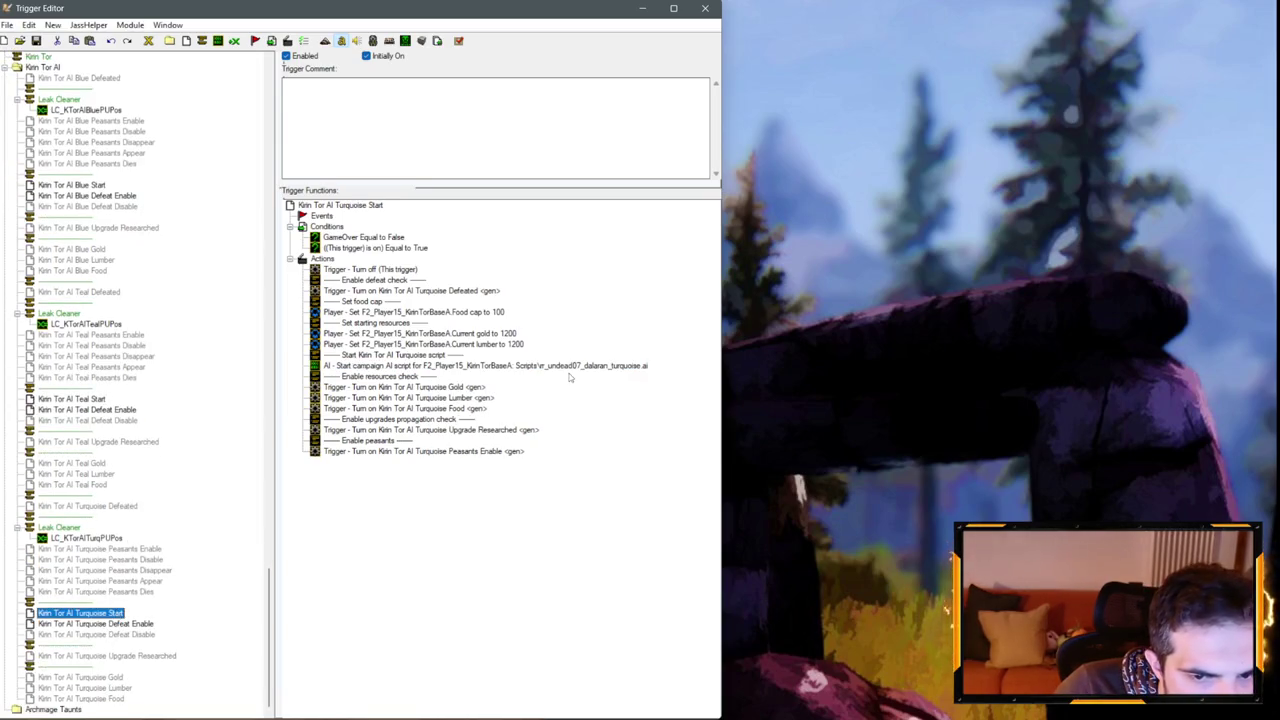
scroll(165, 290, up, 2)
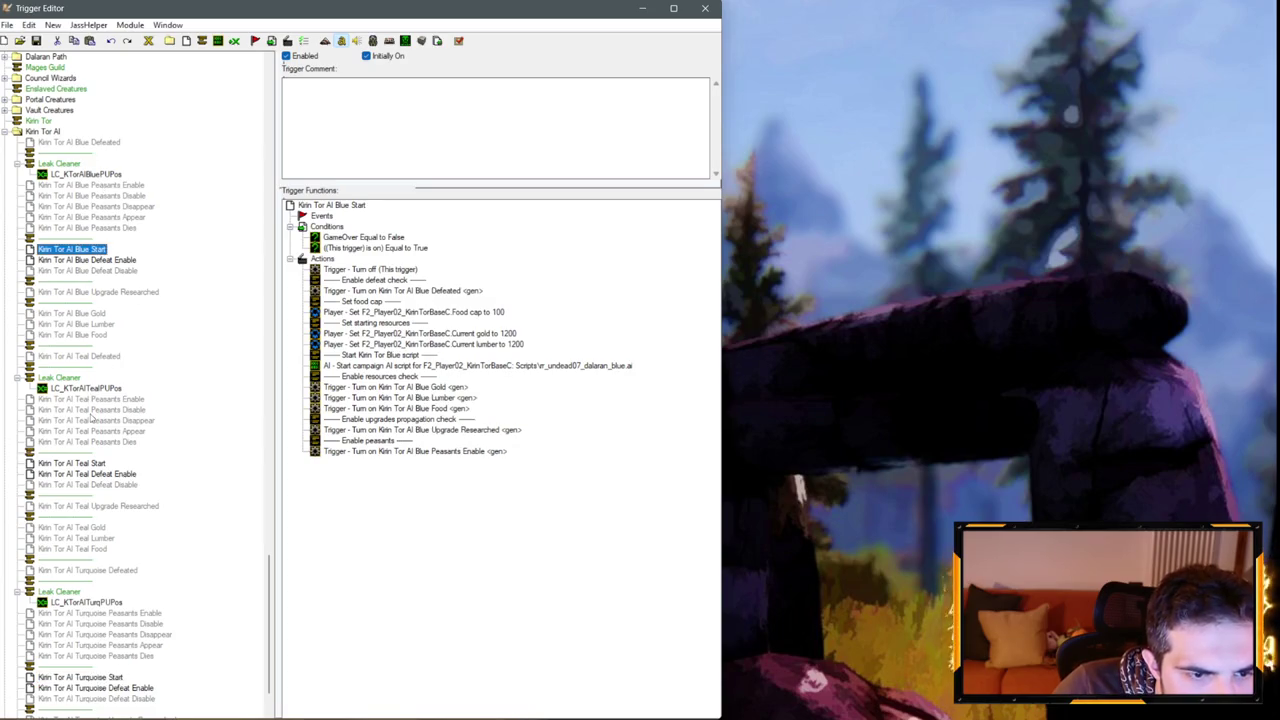
scroll(189, 418, down, 2)
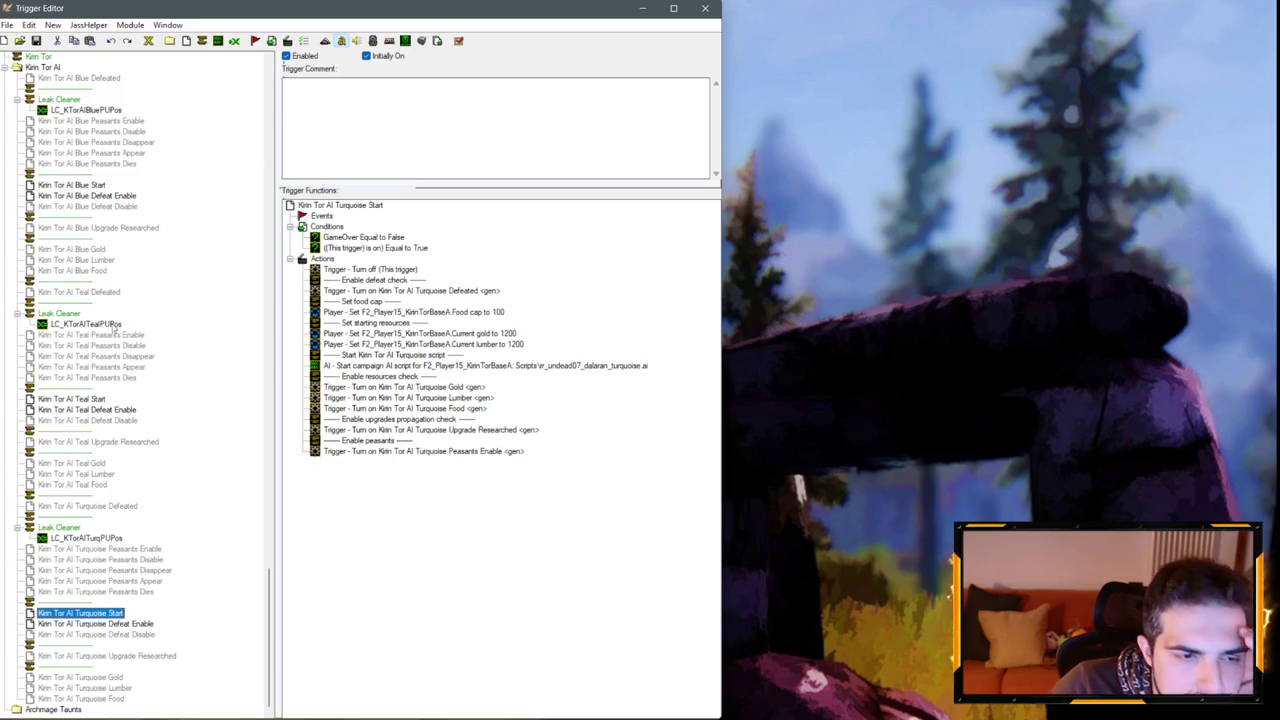
click(70, 680)
Check the Turquoise base on the map, then bring back the Trigger Editor with F4.
scroll(592, 314, up, 3)
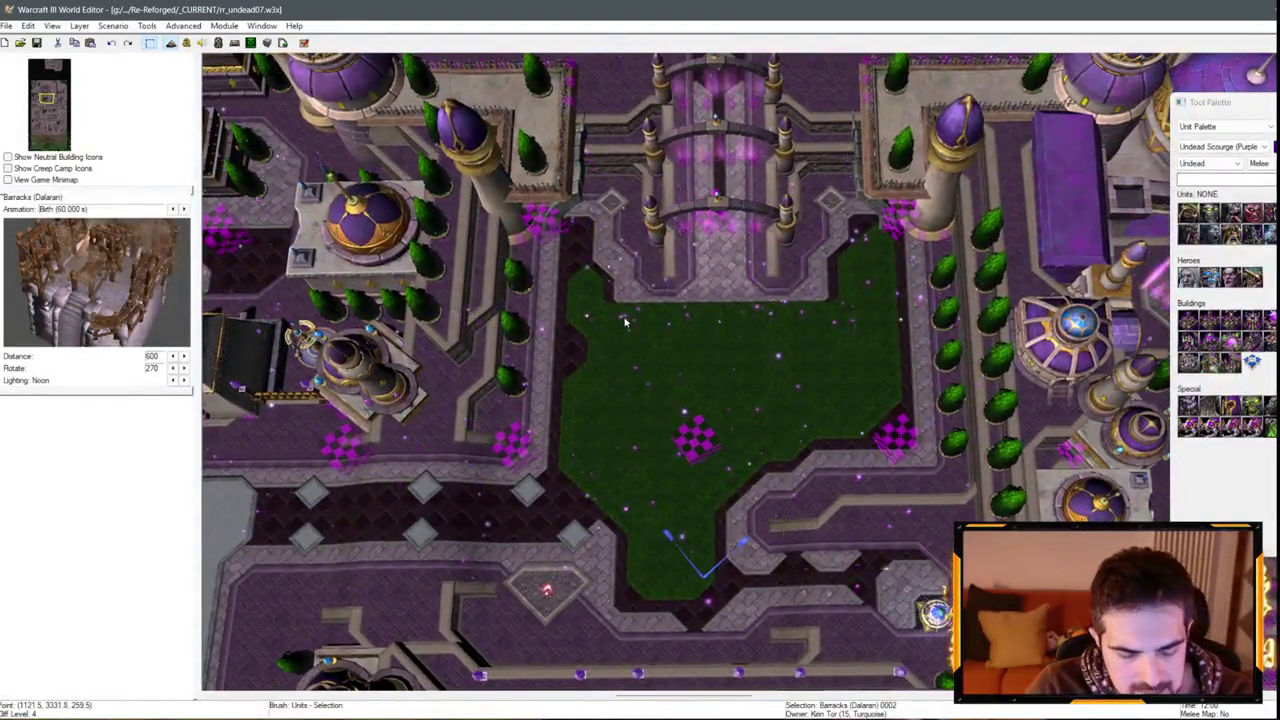
scroll(592, 314, up, 2)
scroll(558, 225, down, 2)
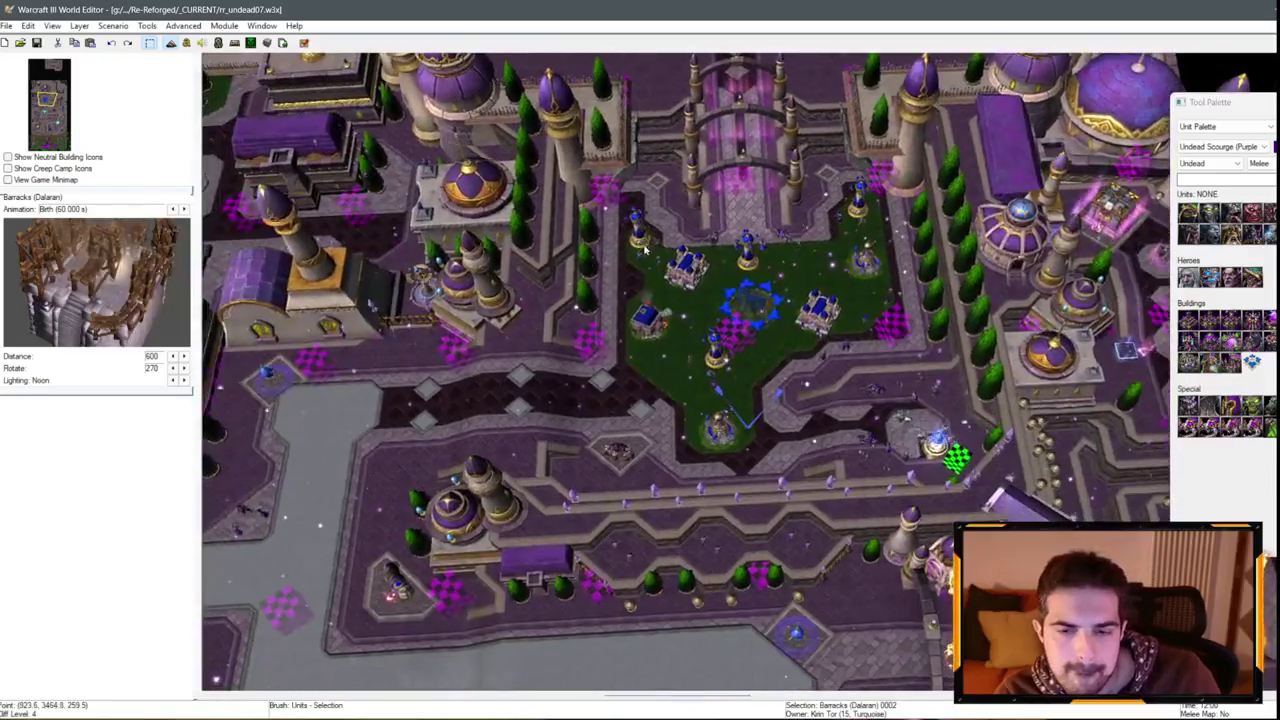
scroll(558, 225, up, 2)
scroll(558, 225, up, 2)
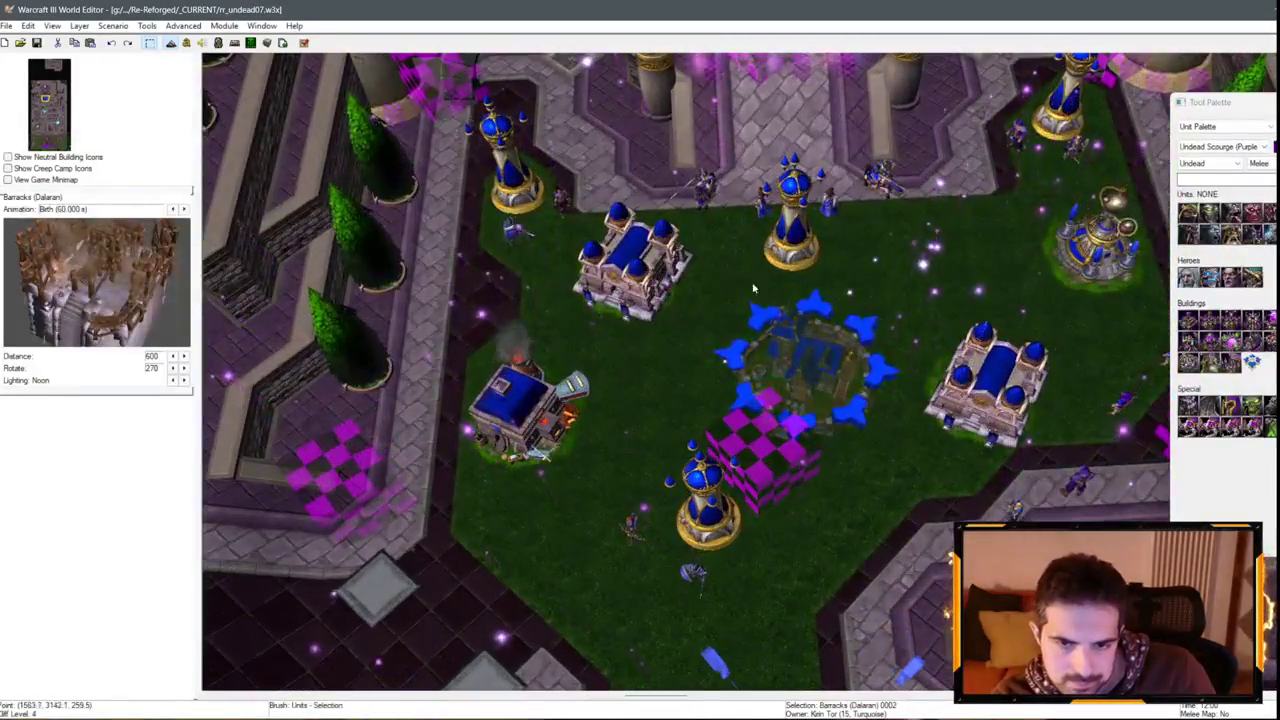
scroll(558, 225, up, 1)
key(F4)
scroll(120, 420, up, 15)
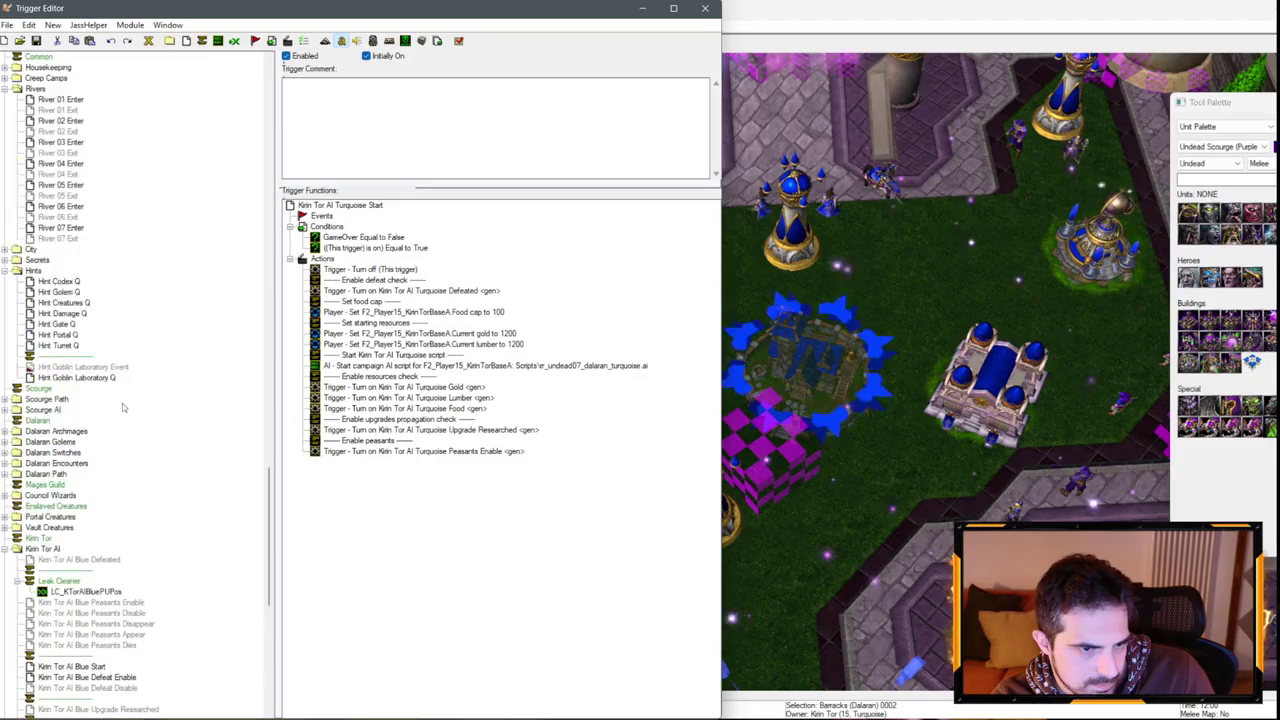
scroll(87, 335, up, 20)
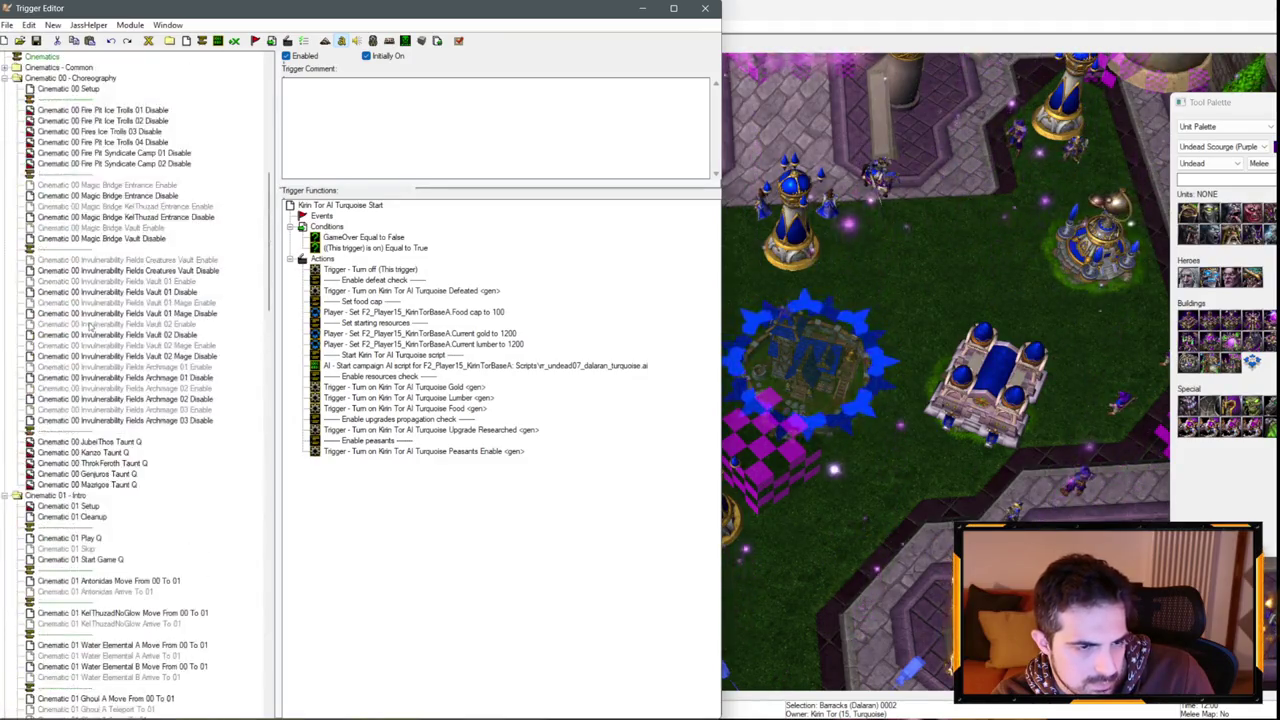
Browse the Initialization and Cinematic 00 Setup triggers, then open Cinematic 01 Setup.
click(56, 142)
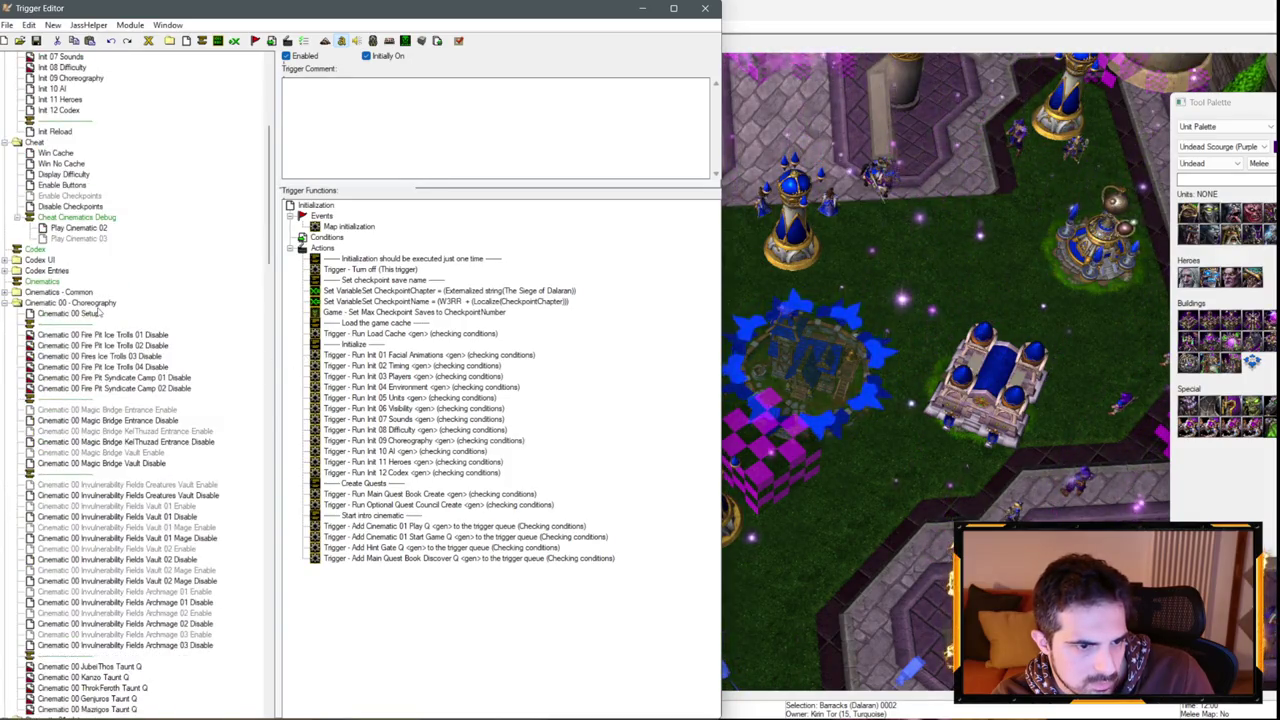
click(68, 474)
scroll(113, 318, down, 15)
scroll(105, 308, down, 4)
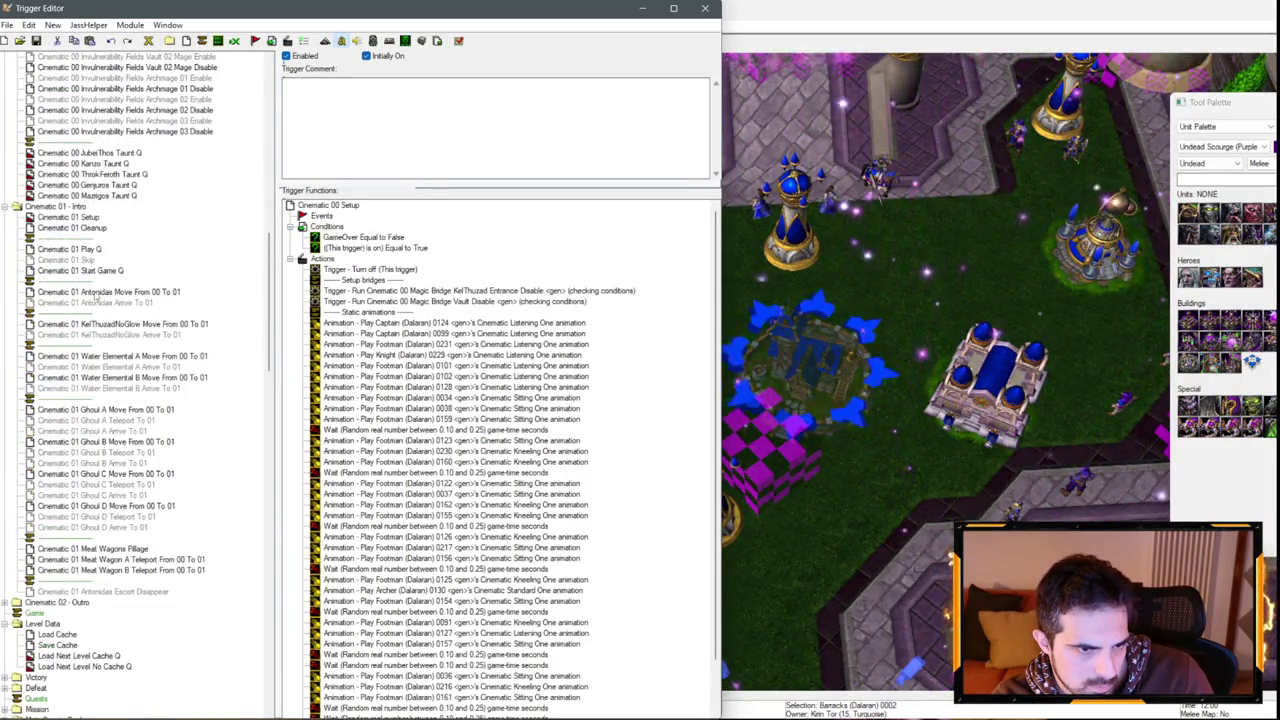
click(90, 218)
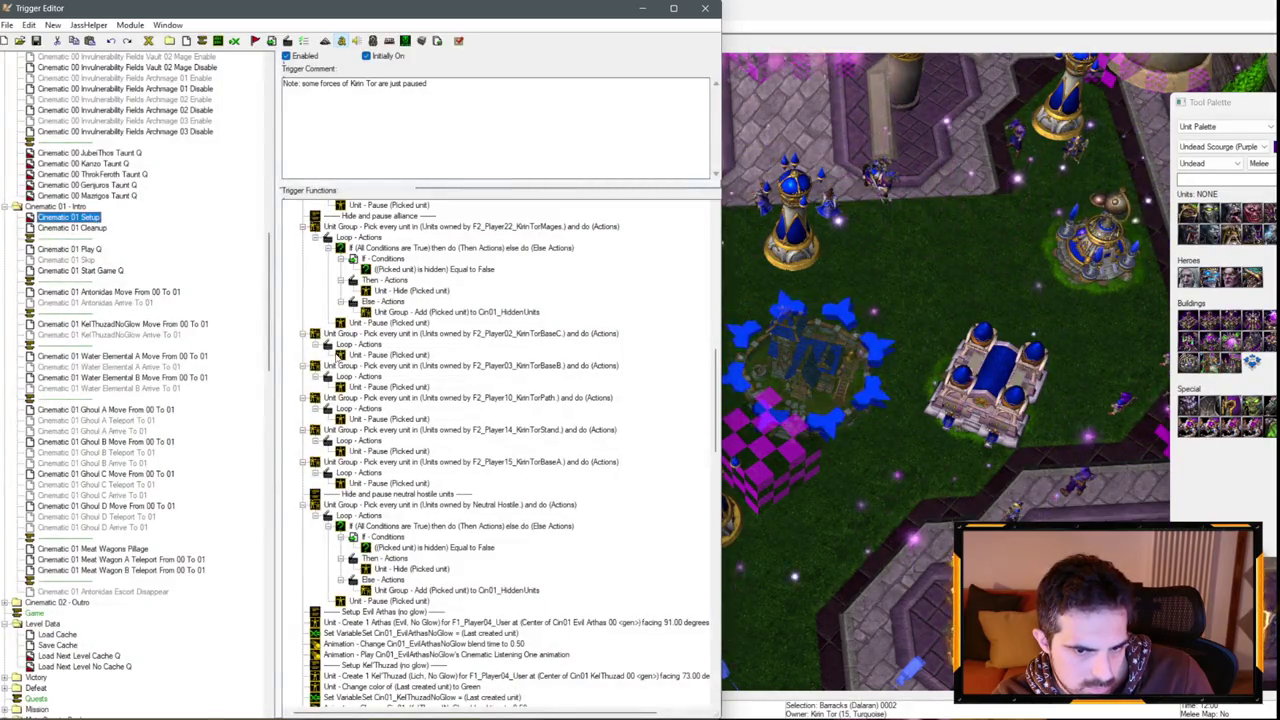
Delete the F2_Player02, Player03 and Player15 pause blocks from Cinematic 01 Setup.
click(533, 338)
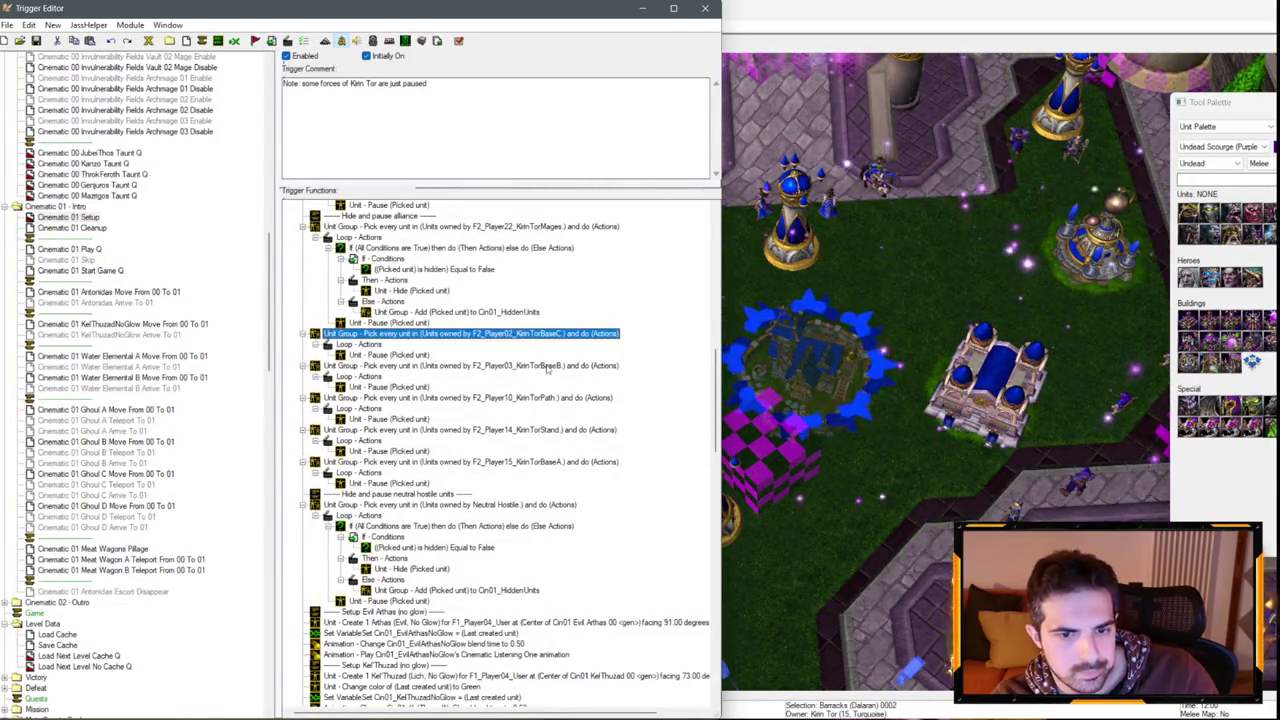
click(470, 462)
click(510, 339)
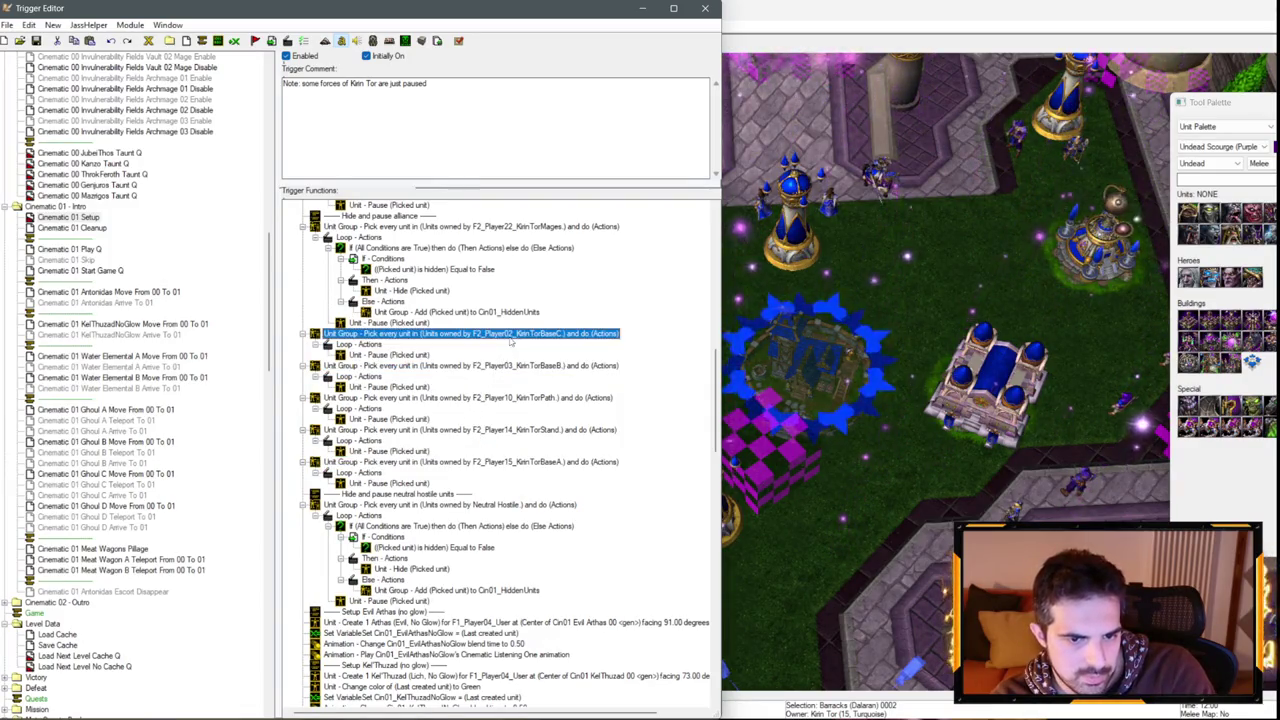
key(Delete)
key(Delete)
click(515, 397)
key(Delete)
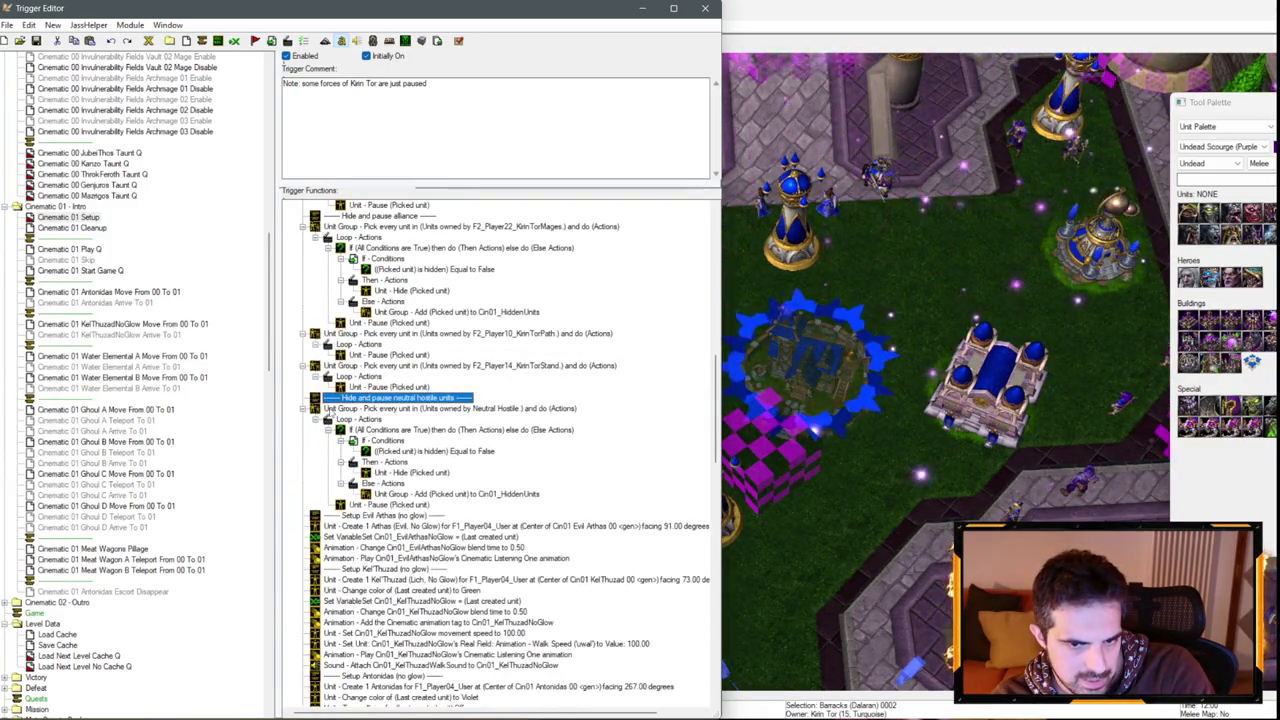
Delete the matching Kirin Tor unpause blocks from Cinematic 01 Cleanup and return to the map.
click(70, 227)
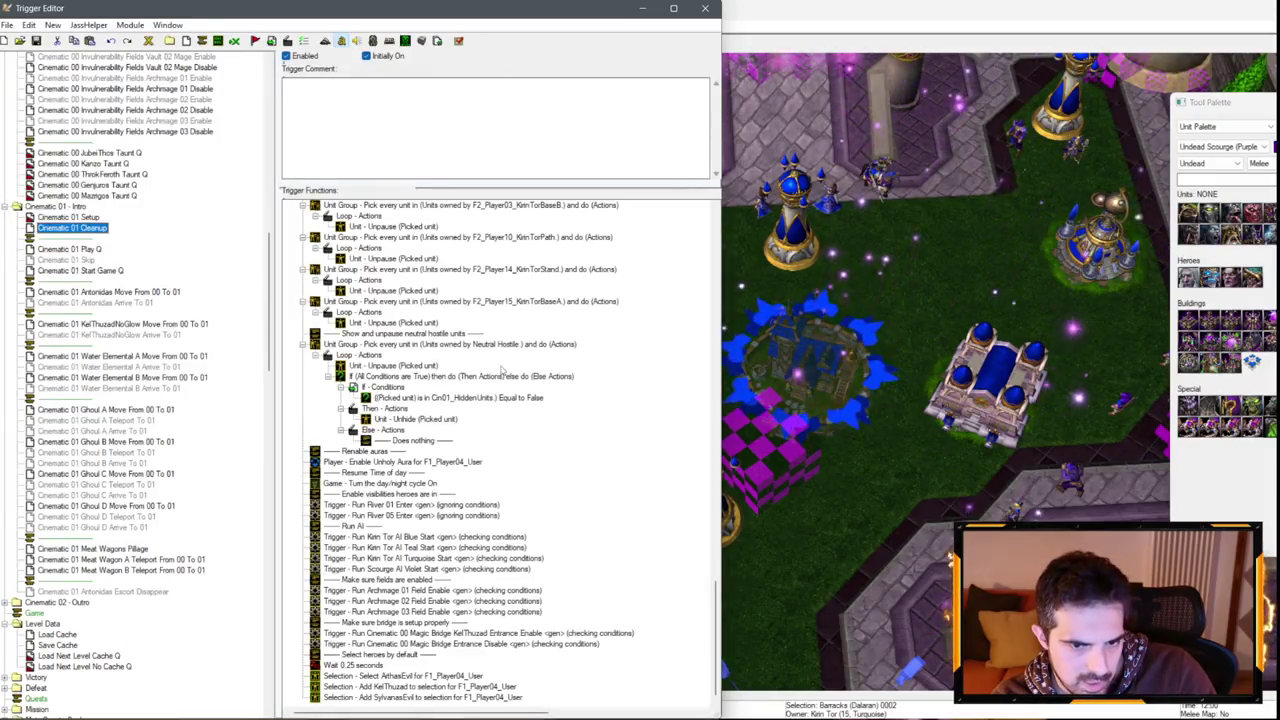
scroll(500, 450, up, 3)
click(530, 366)
key(Delete)
key(Delete)
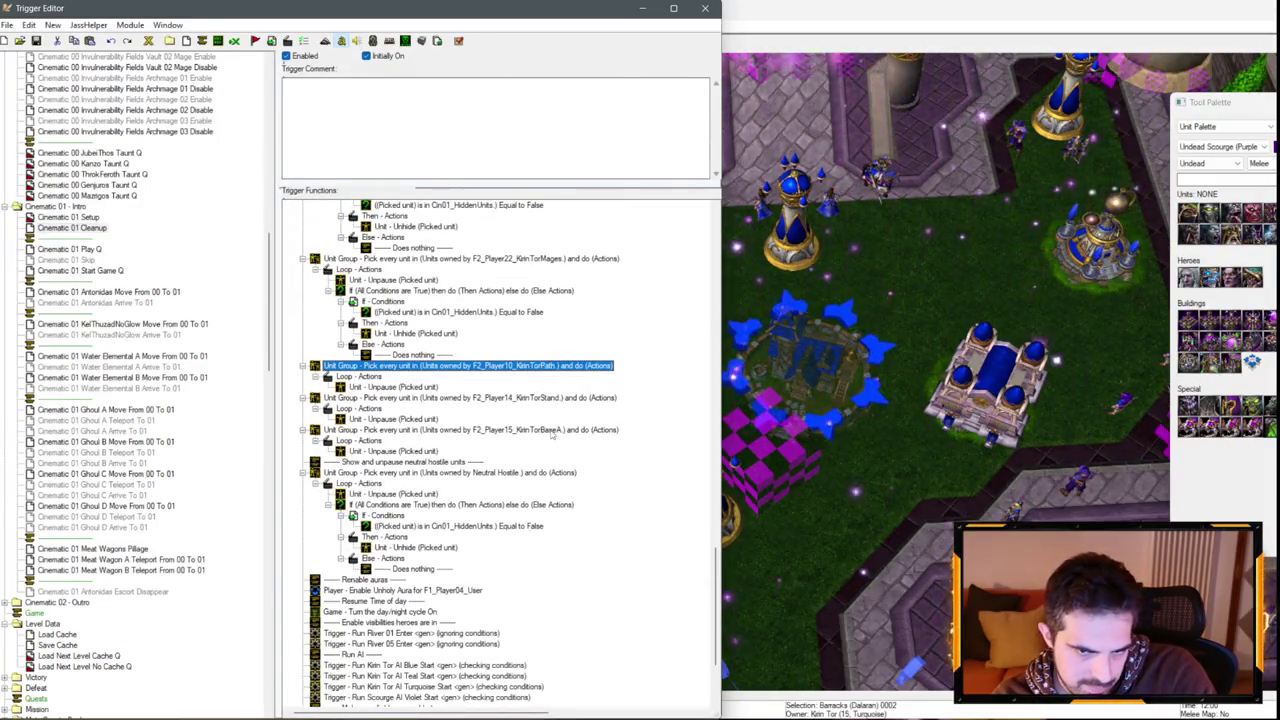
click(555, 430)
key(Delete)
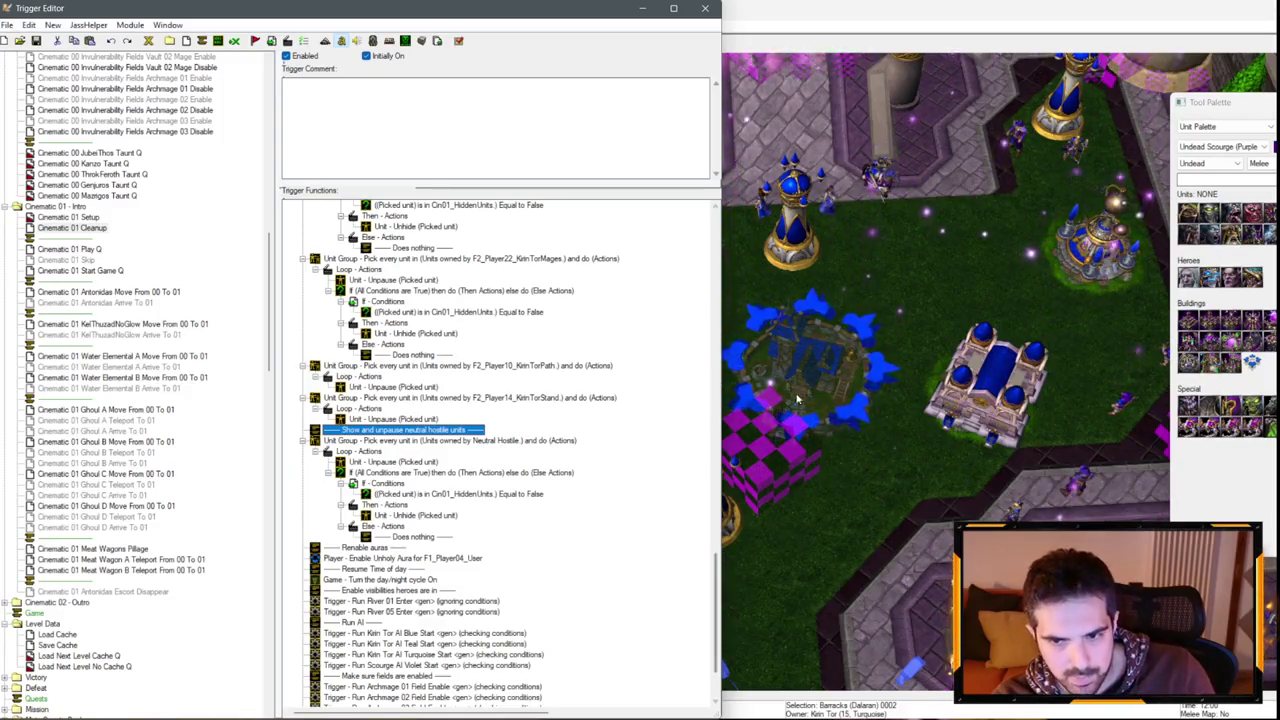
click(828, 452)
scroll(560, 343, down, 2)
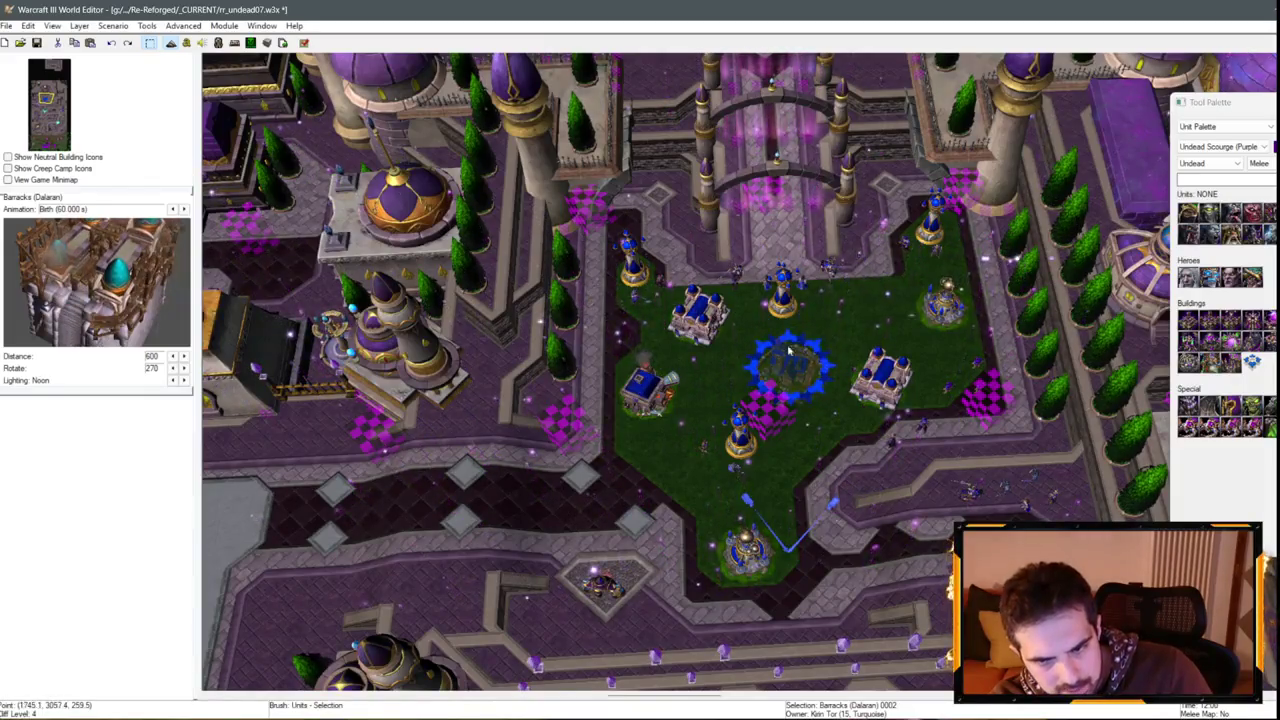
Select the Dalaran Blacksmith on the plaza, recentre the map, and open the Object Editor (F6).
scroll(790, 350, up, 2)
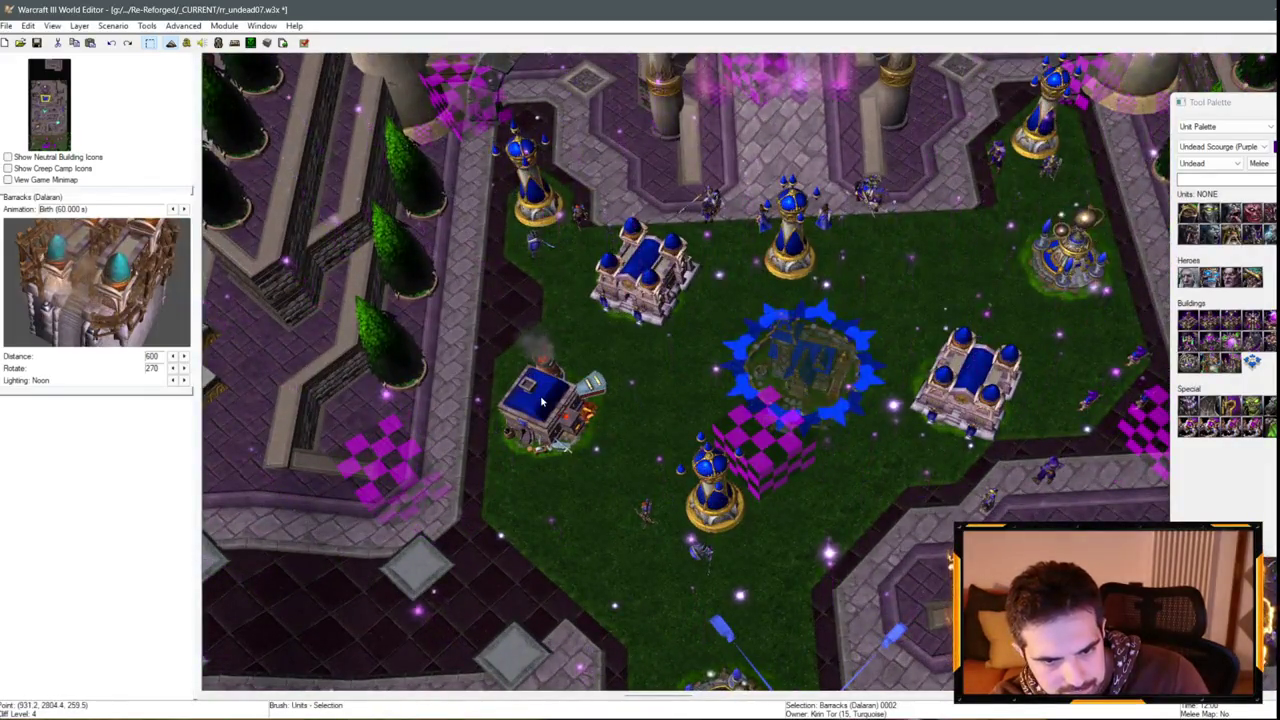
click(573, 441)
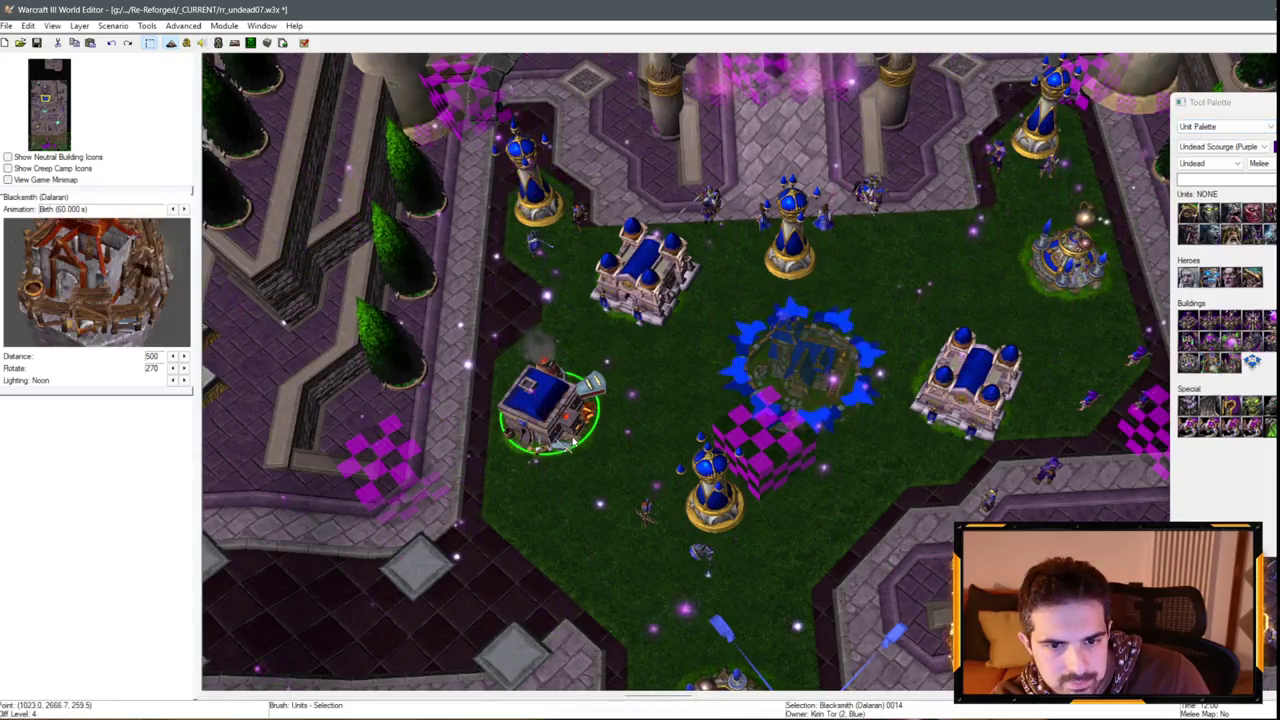
key(Down)
key(Right)
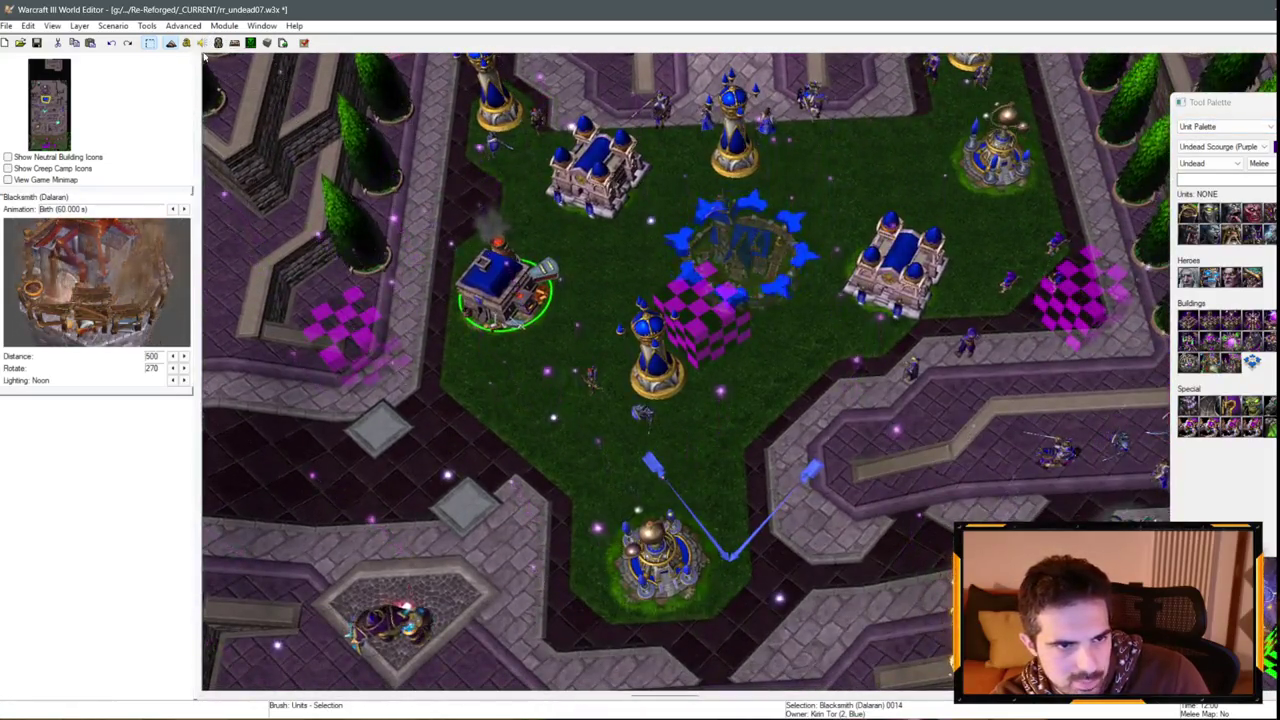
key(F6)
scroll(103, 280, down, 6)
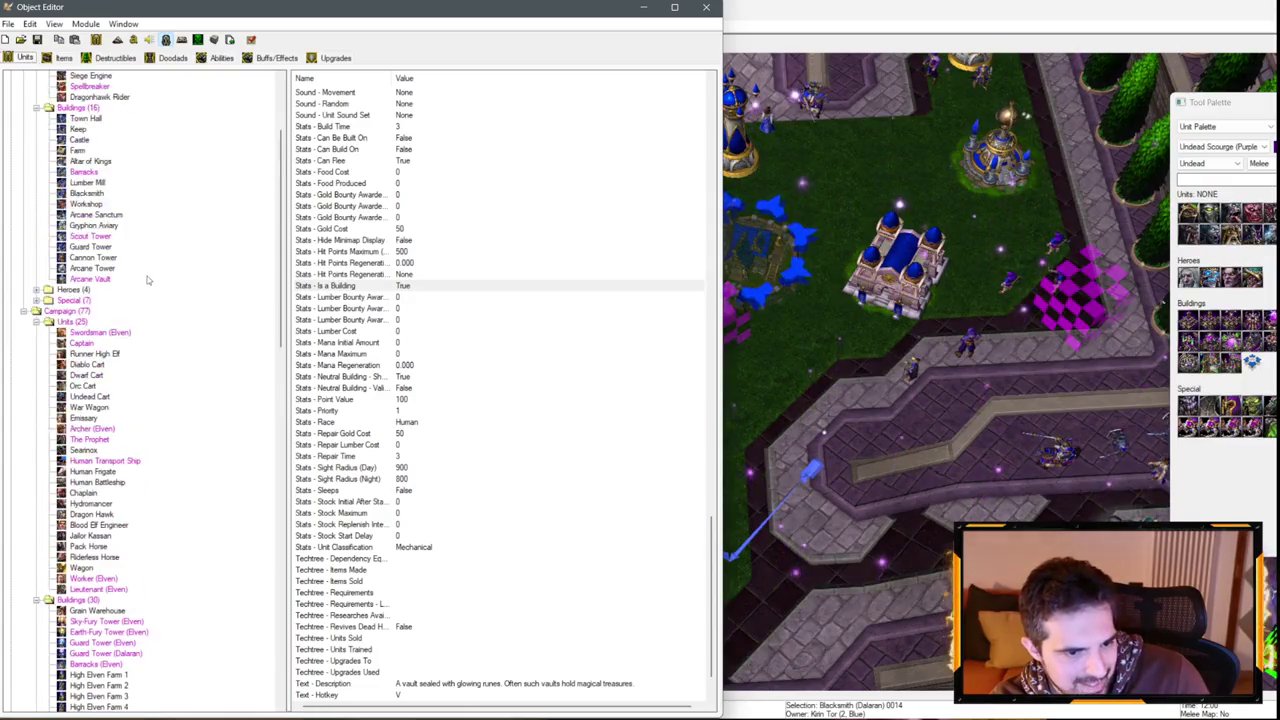
Check Barracks and Blacksmith (Dalaran) data, leaving its Town Hall tech requirement unchanged.
scroll(103, 280, up, 15)
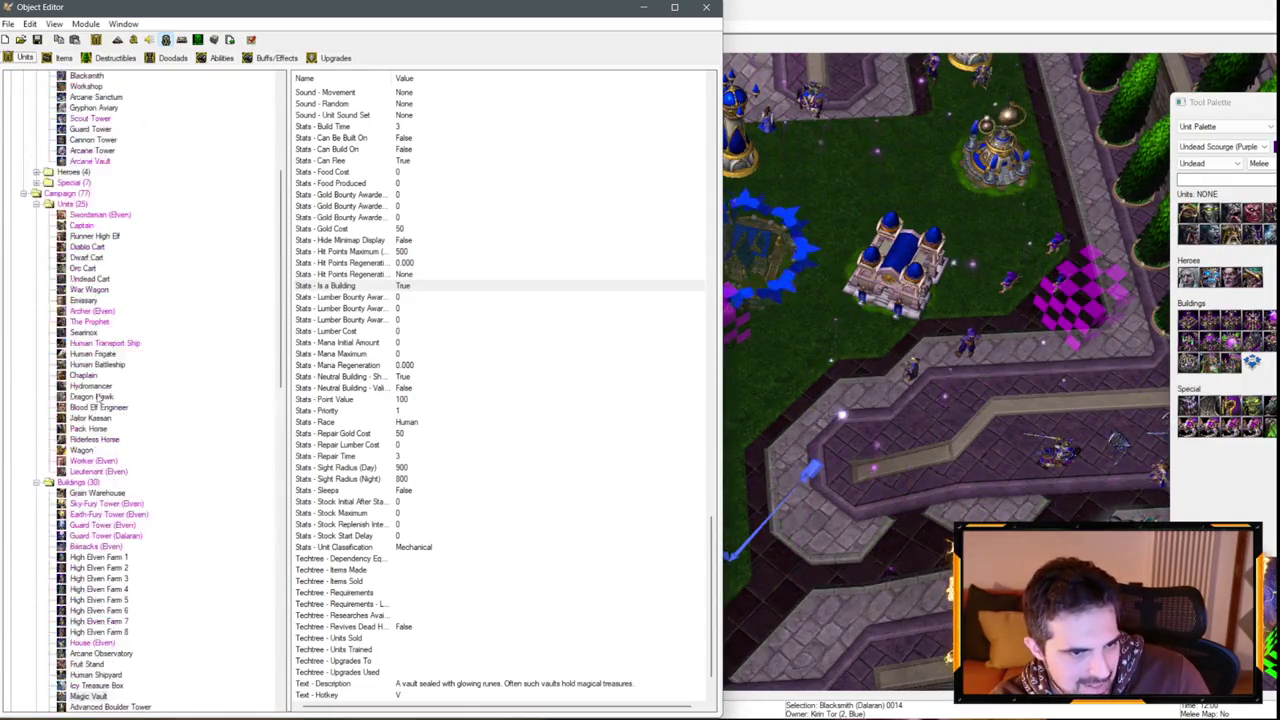
click(80, 311)
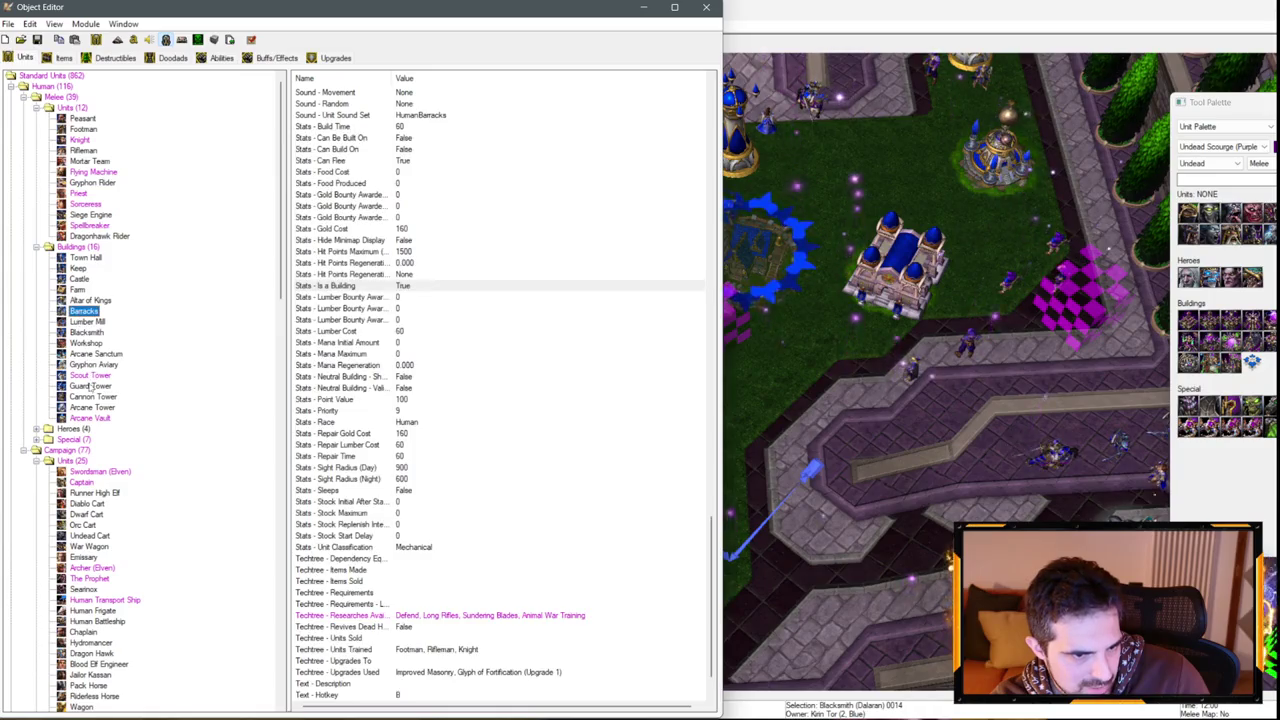
scroll(101, 342, down, 20)
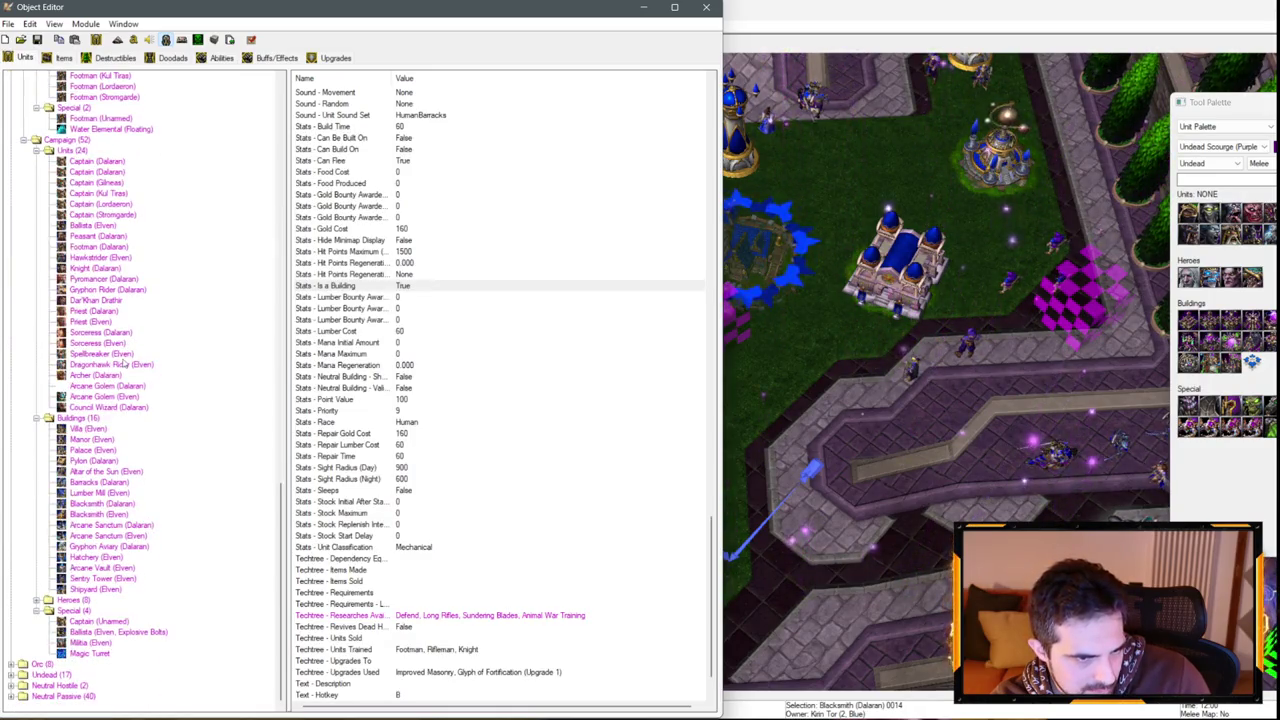
click(115, 505)
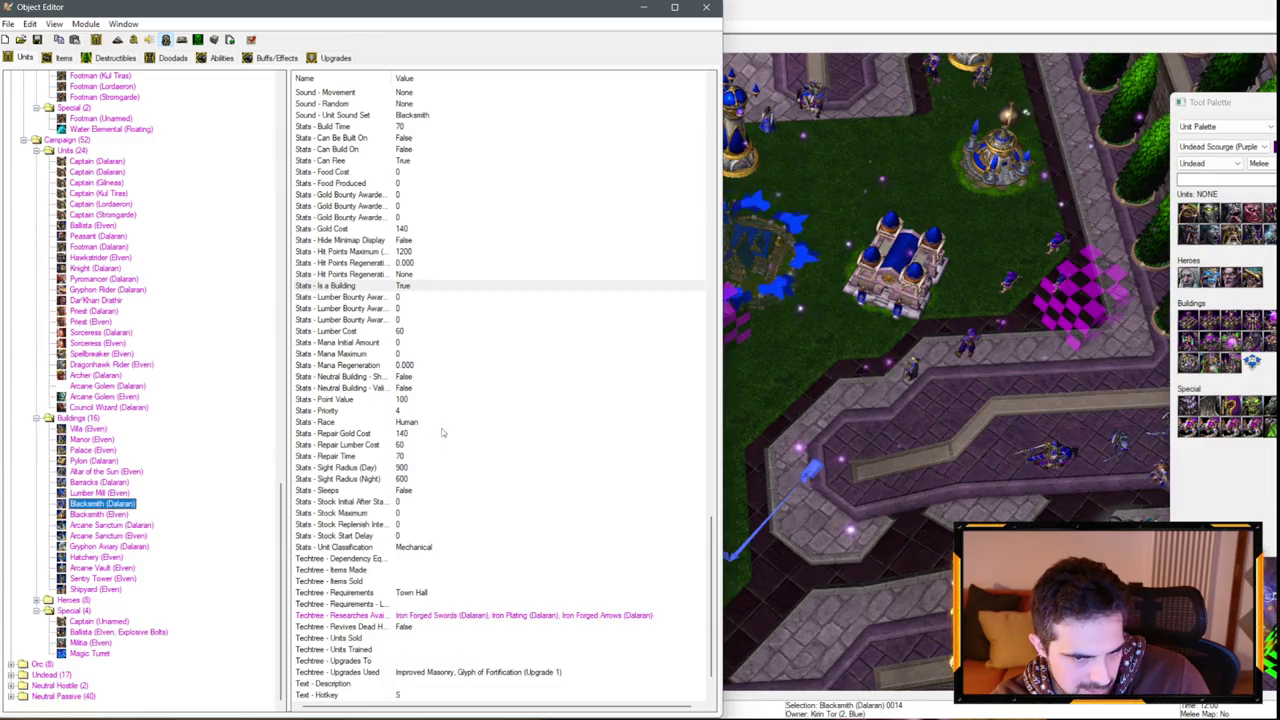
click(410, 547)
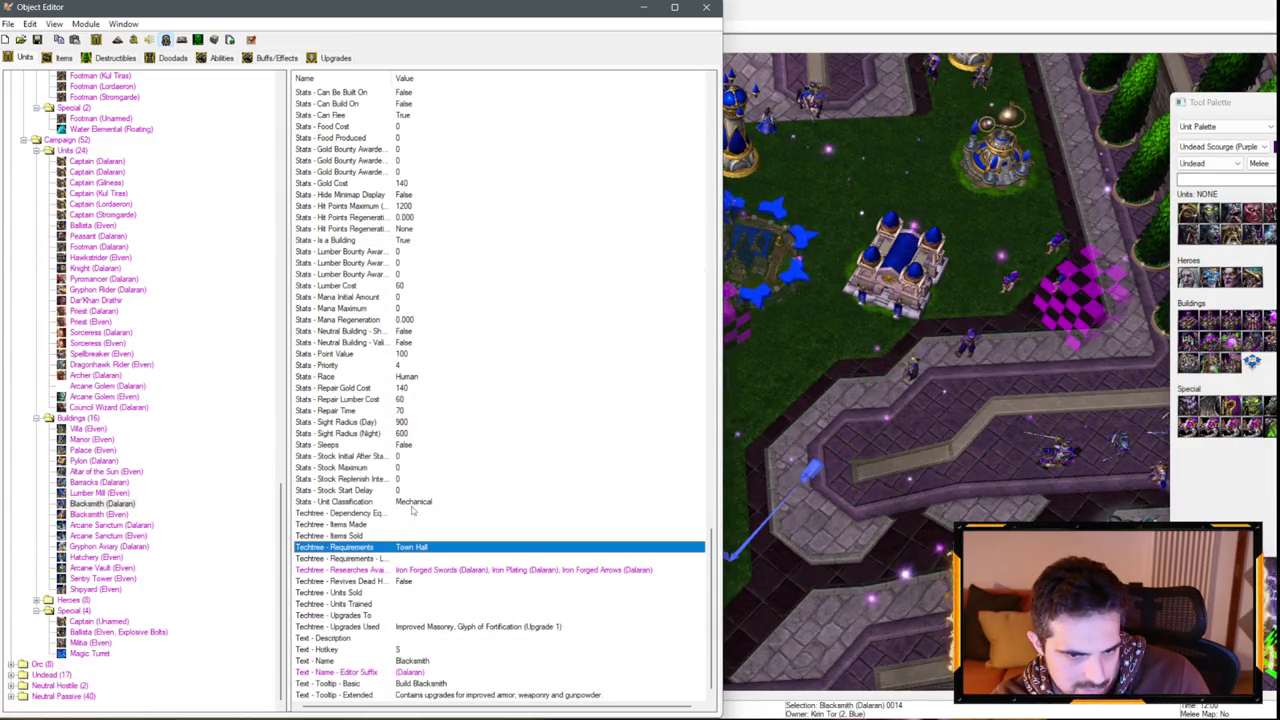
double_click(410, 549)
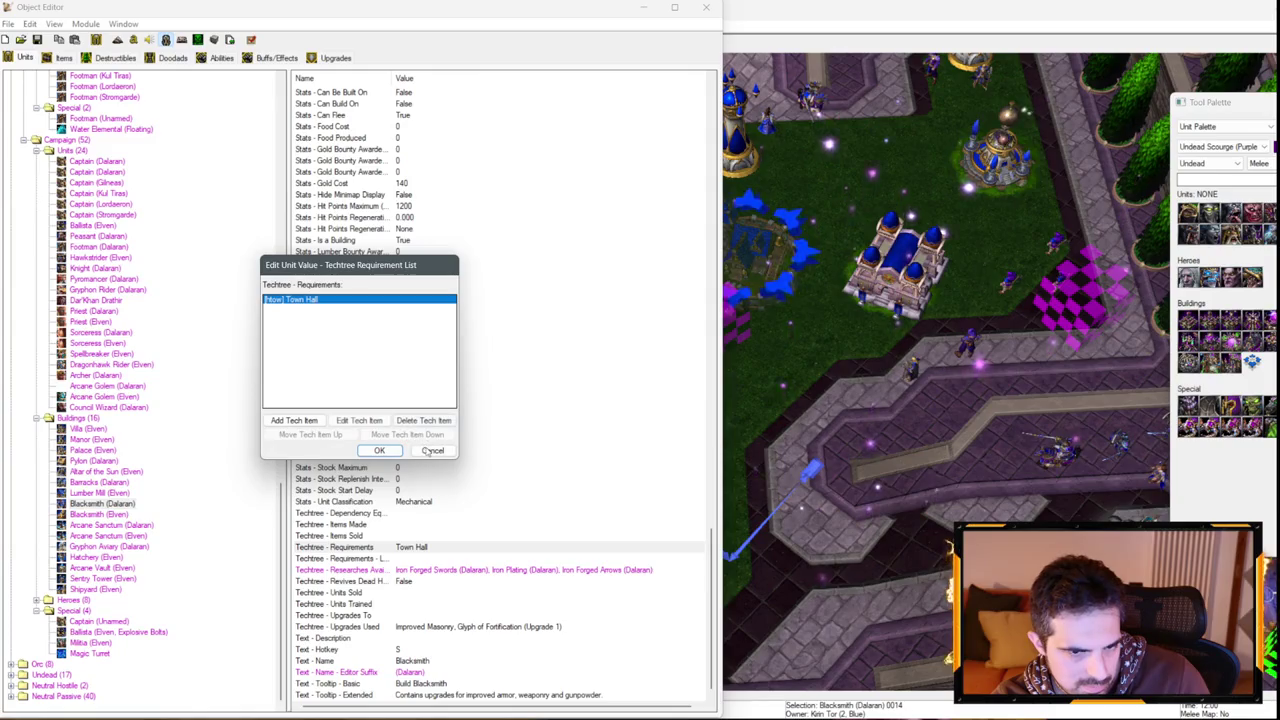
click(432, 454)
click(418, 502)
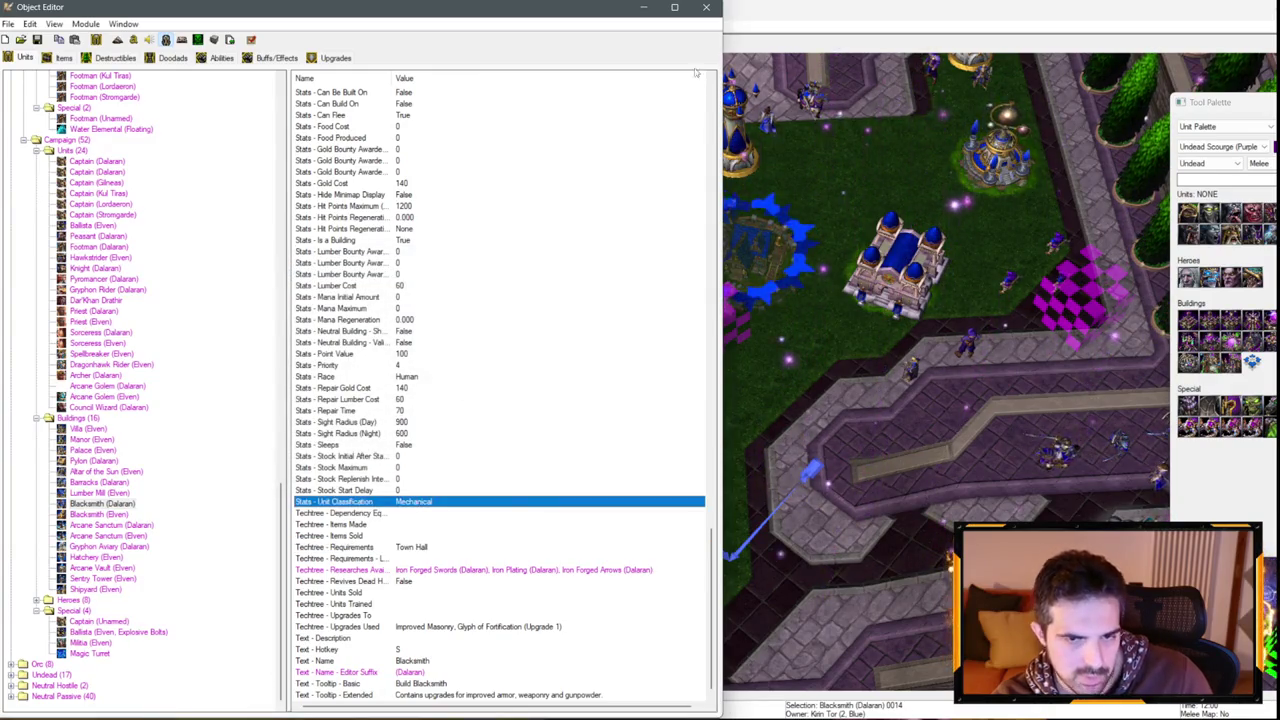
Put the Object Editor away and pan the map across the Kirin Tor base.
click(706, 7)
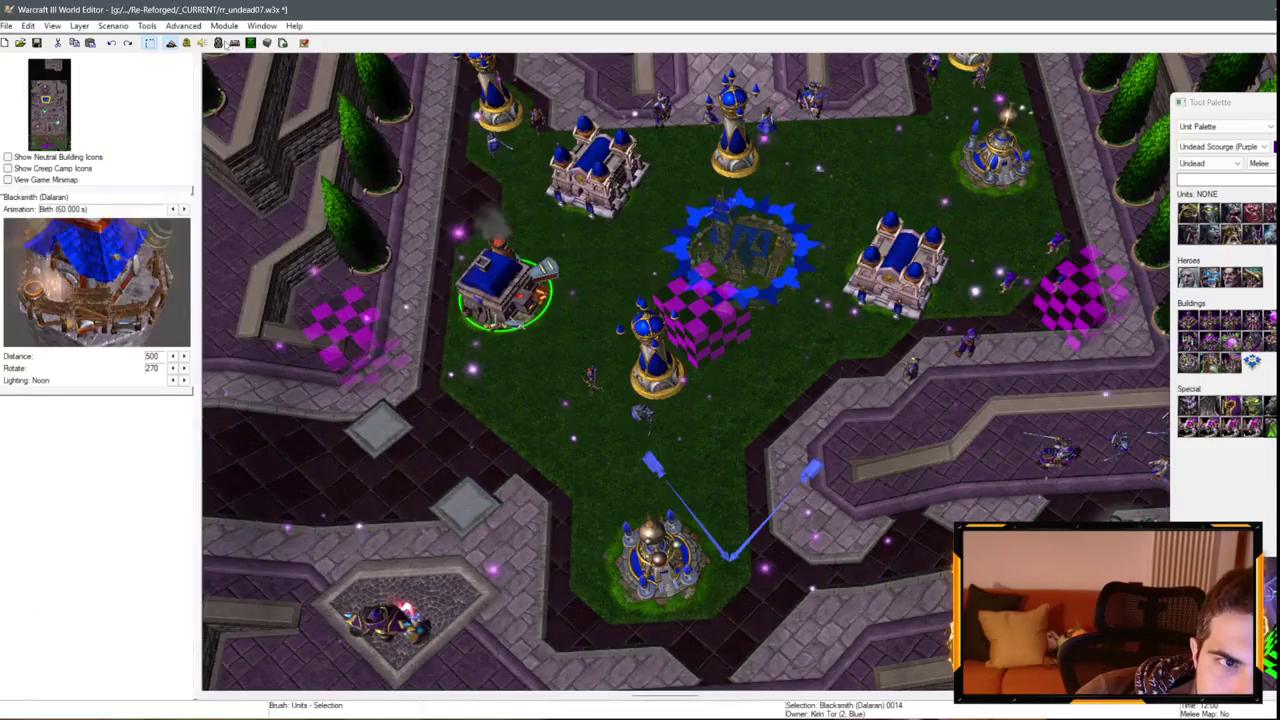
click(229, 45)
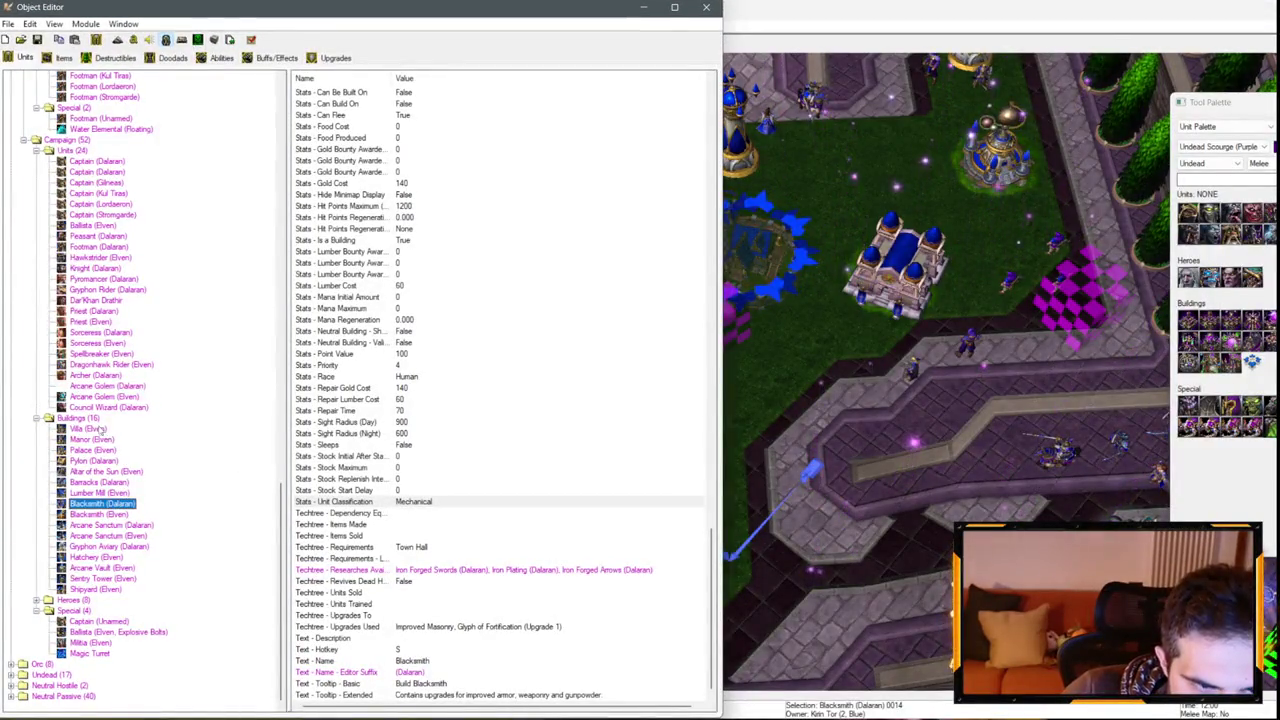
click(643, 8)
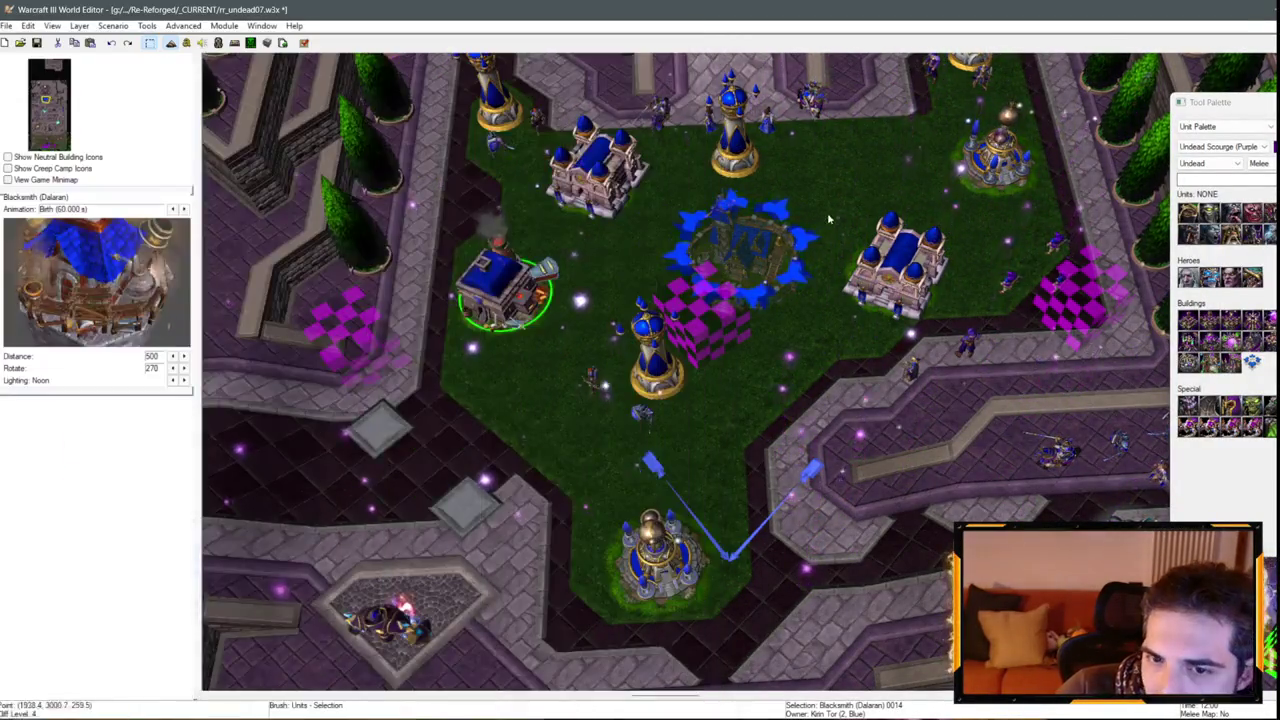
scroll(822, 305, up, 5)
click(822, 305)
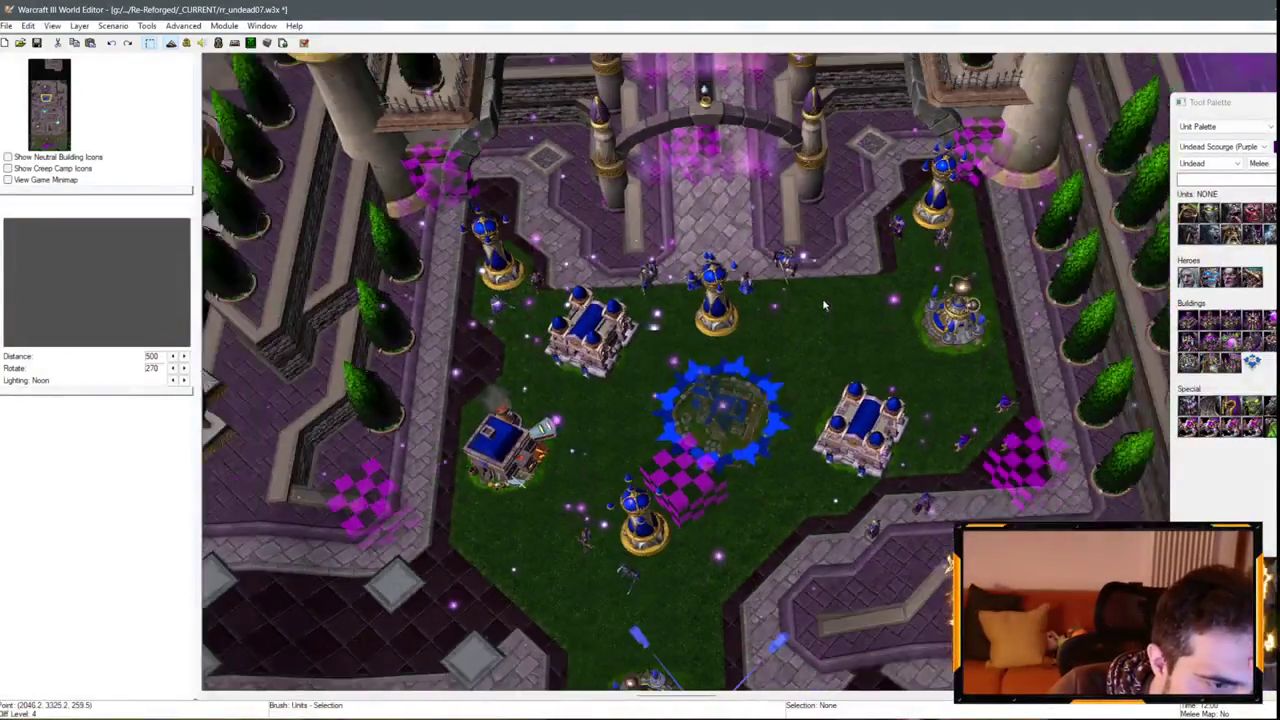
key(Up)
key(Right)
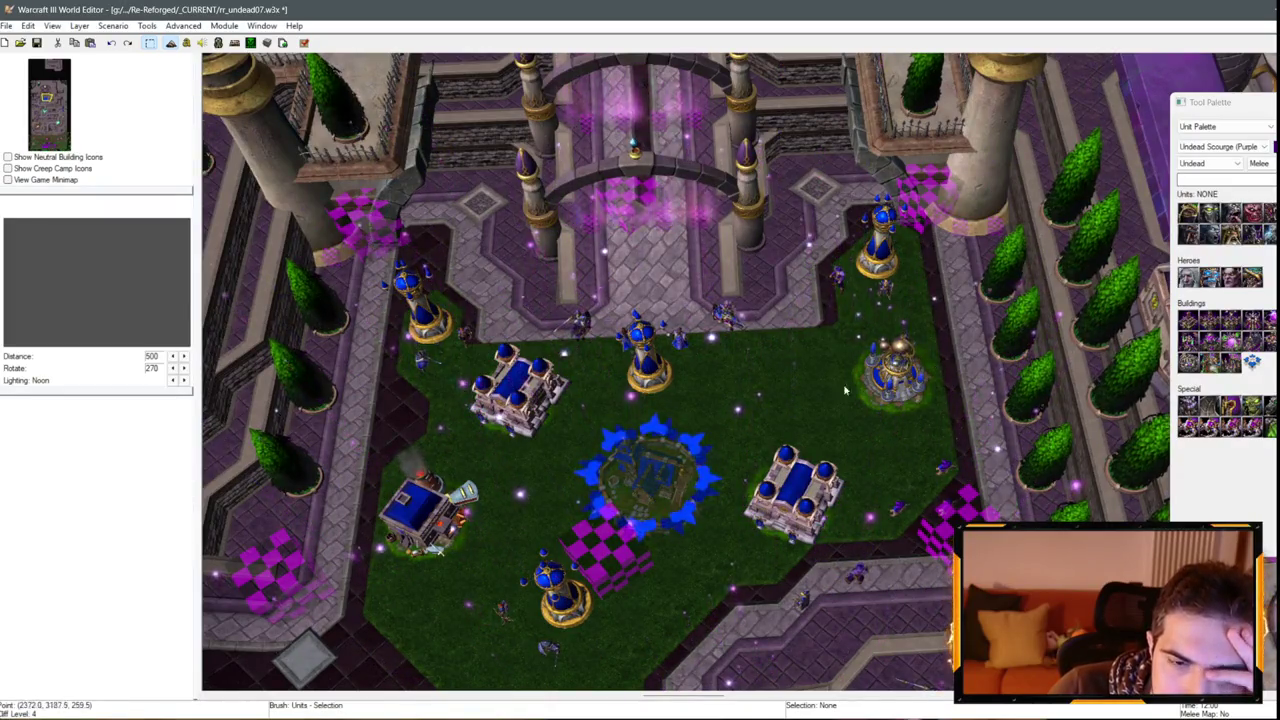
key(Down)
key(Left)
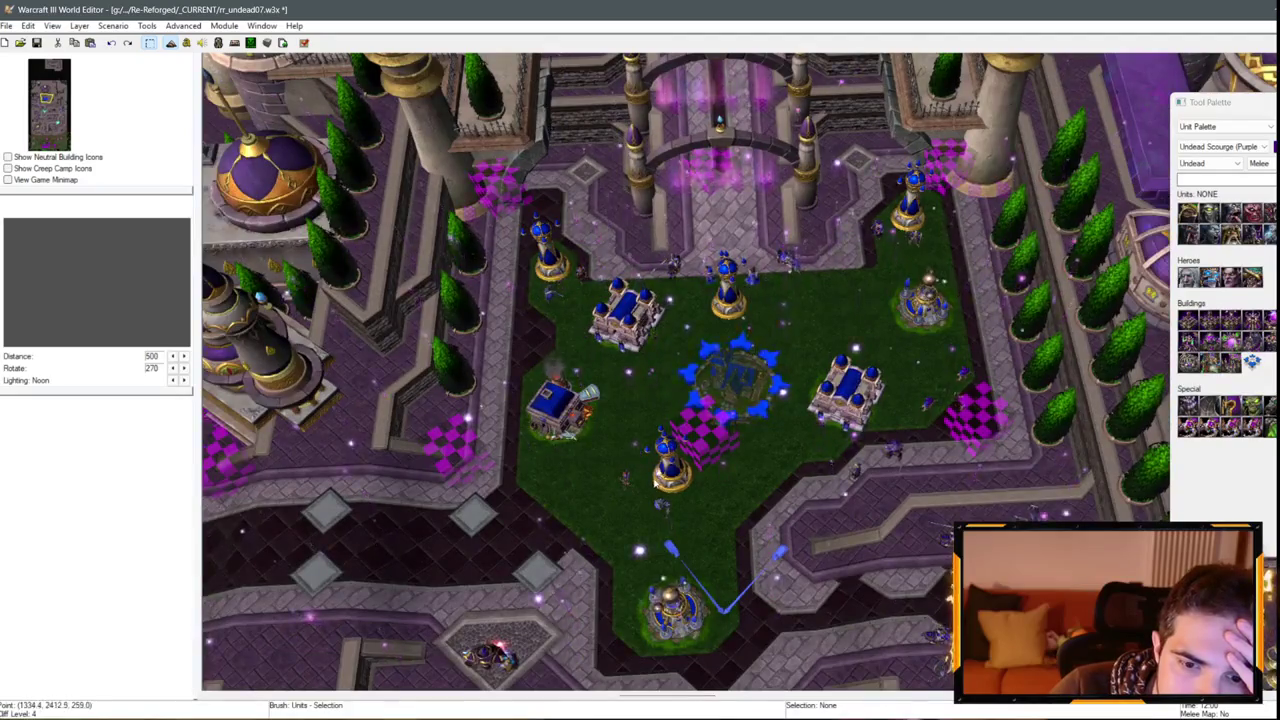
scroll(636, 453, down, 3)
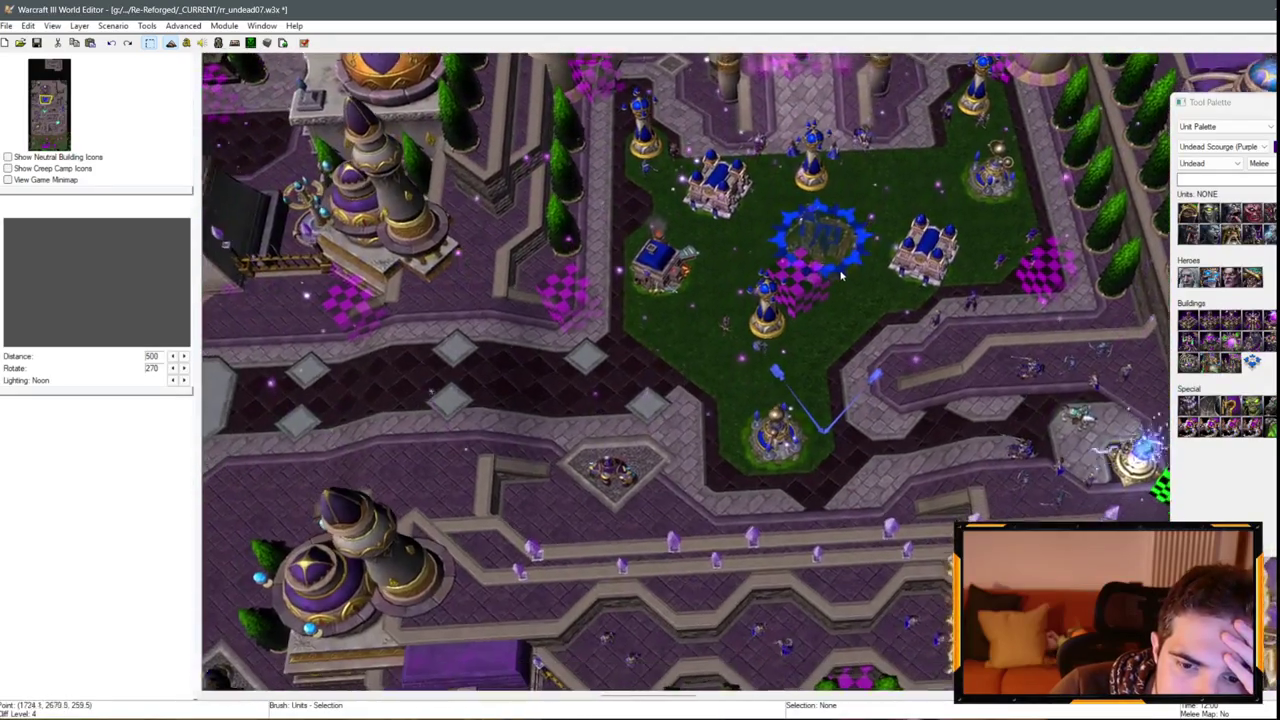
scroll(636, 453, up, 3)
scroll(636, 453, down, 3)
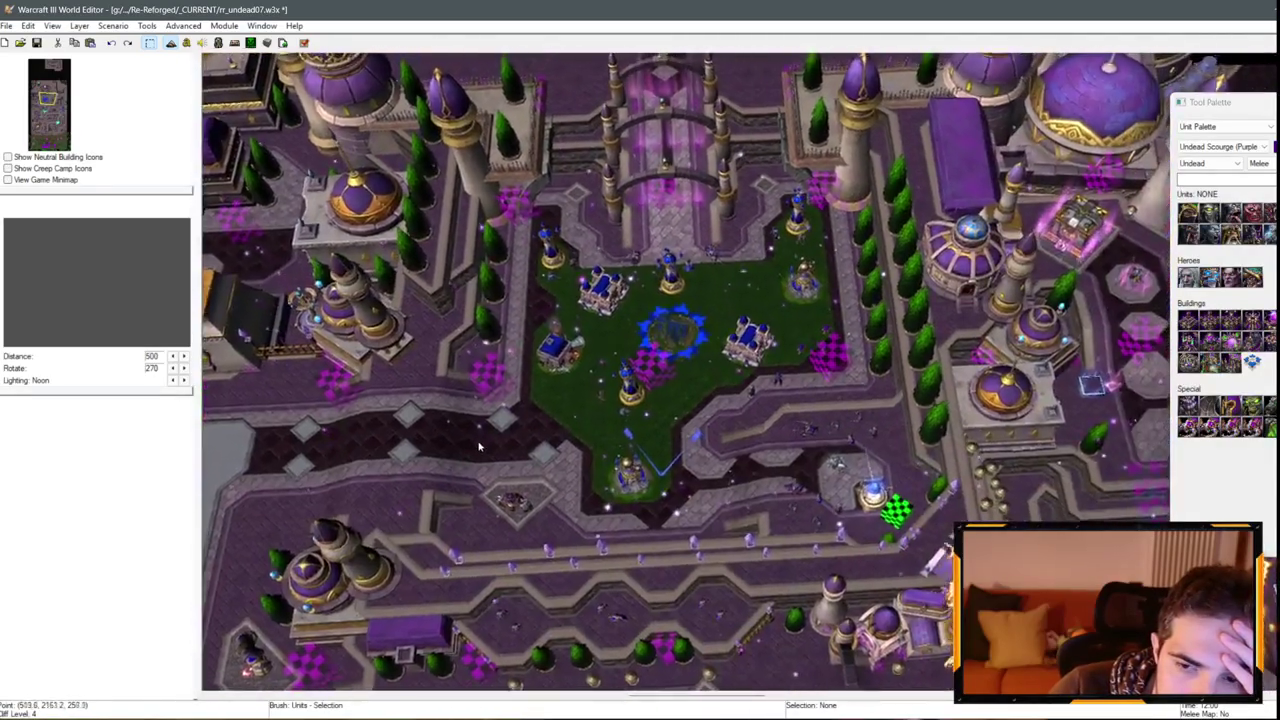
scroll(806, 410, up, 4)
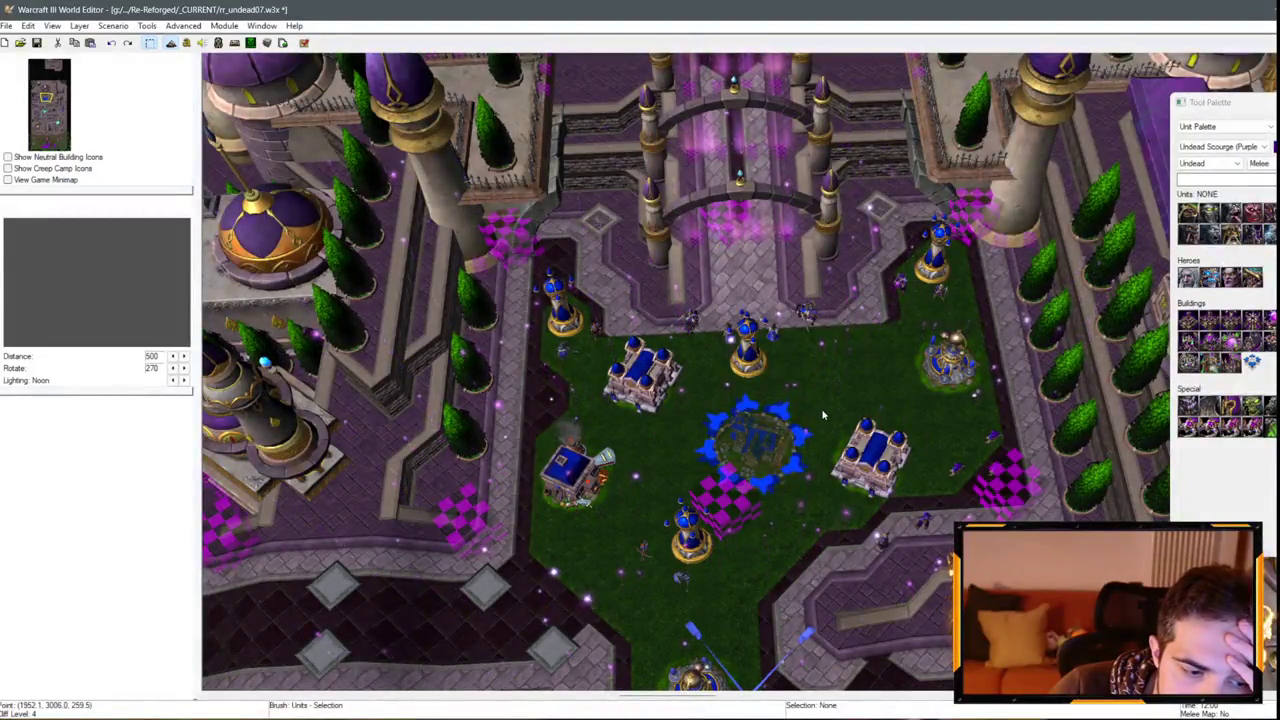
key(alt+Tab)
Review rr_undead07_dalaran_blue.ai, including AdvSetDefeated on line 53 and the AdvSetDebug call.
scroll(261, 395, down, 17)
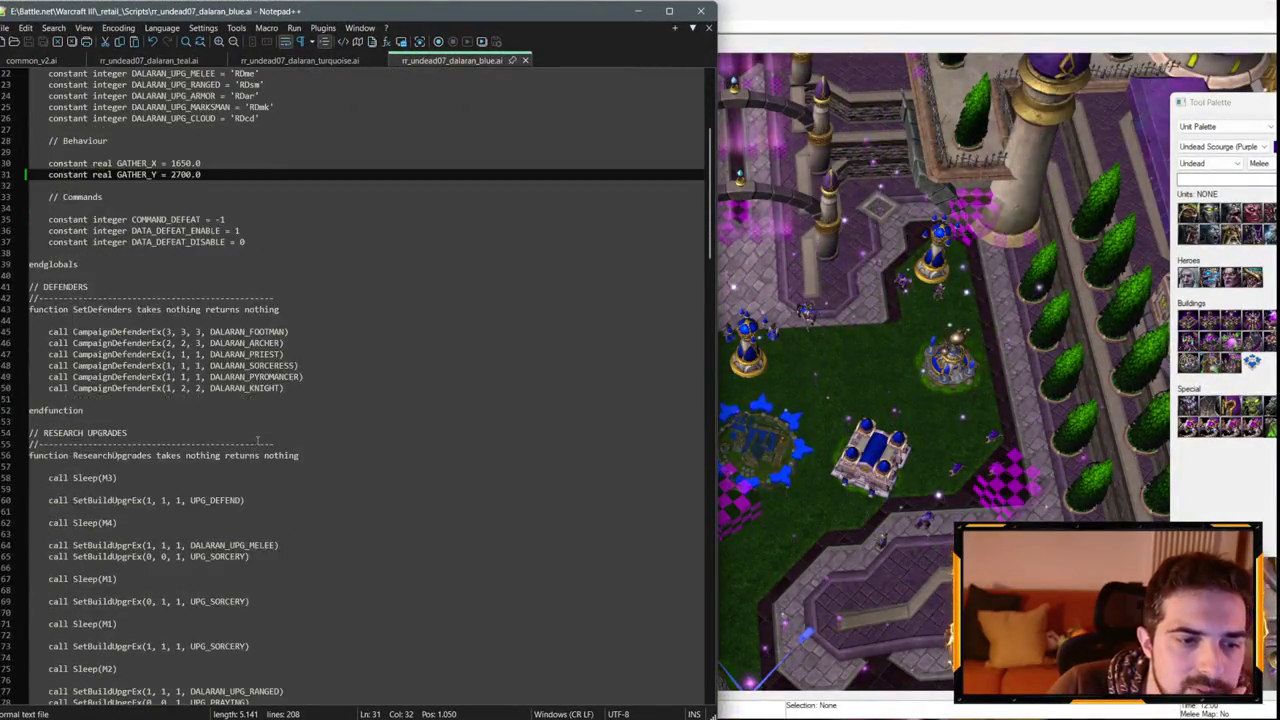
scroll(264, 392, up, 6)
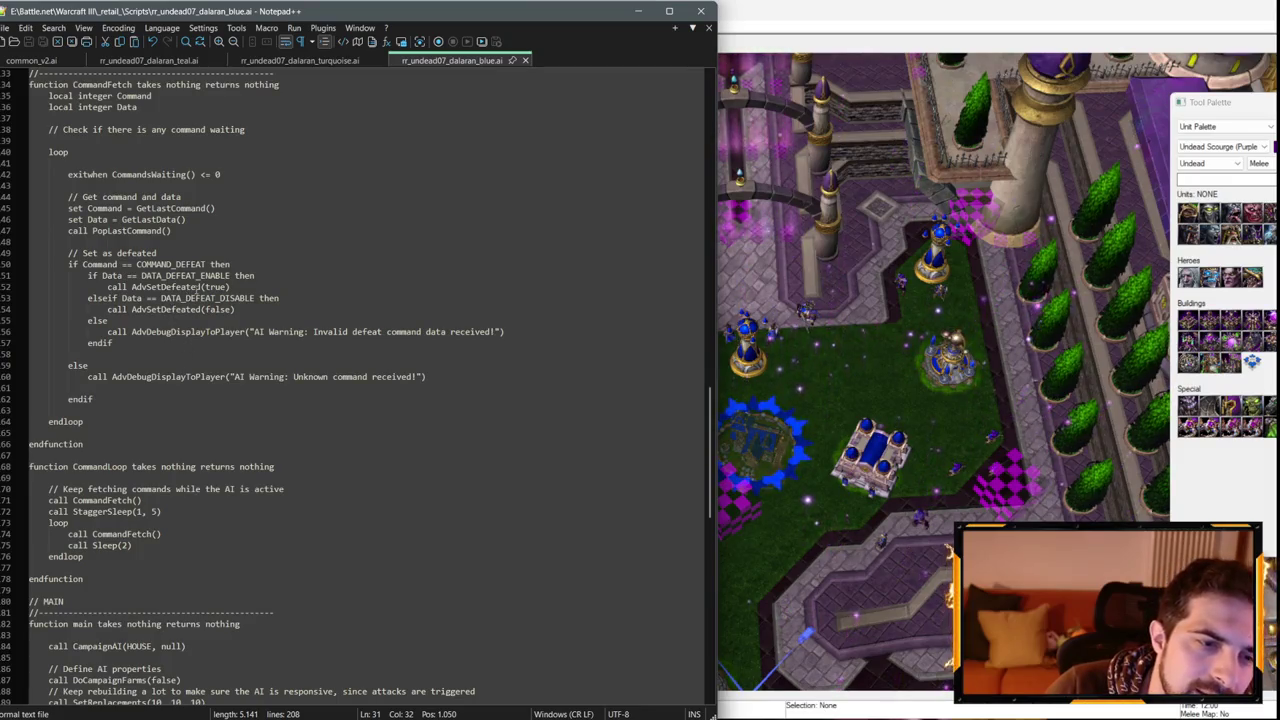
scroll(224, 287, down, 12)
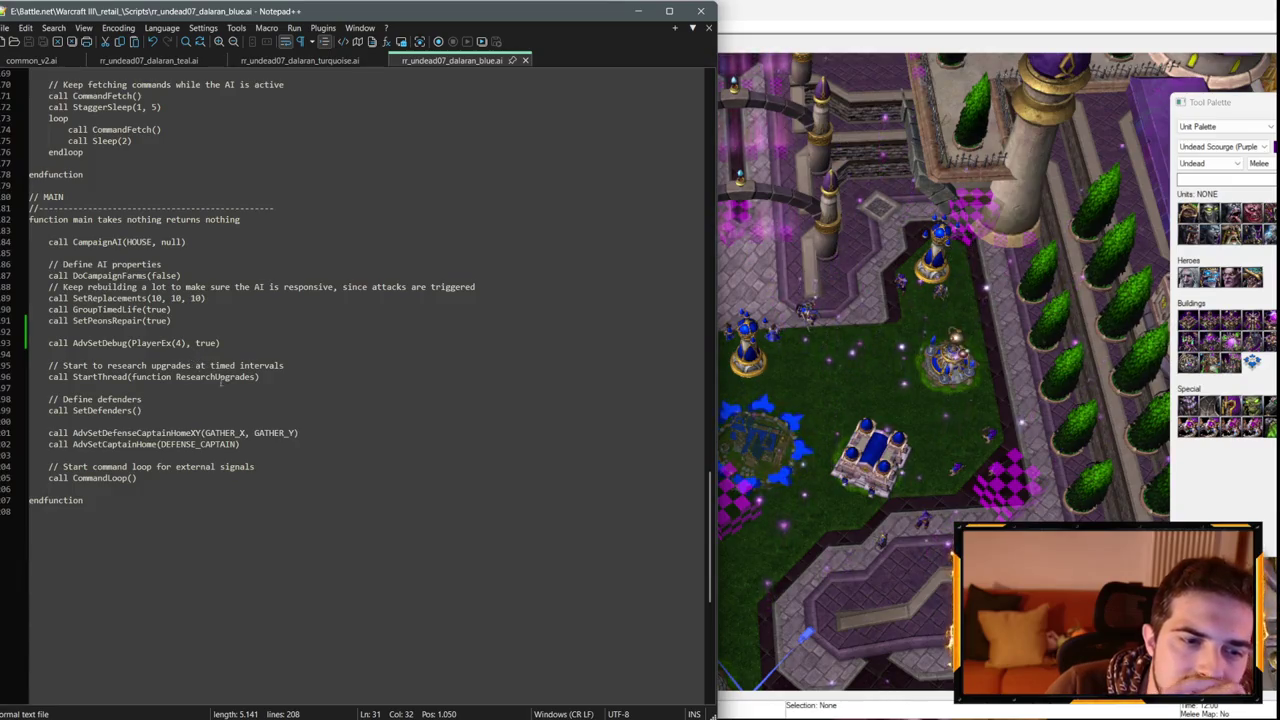
scroll(228, 397, up, 12)
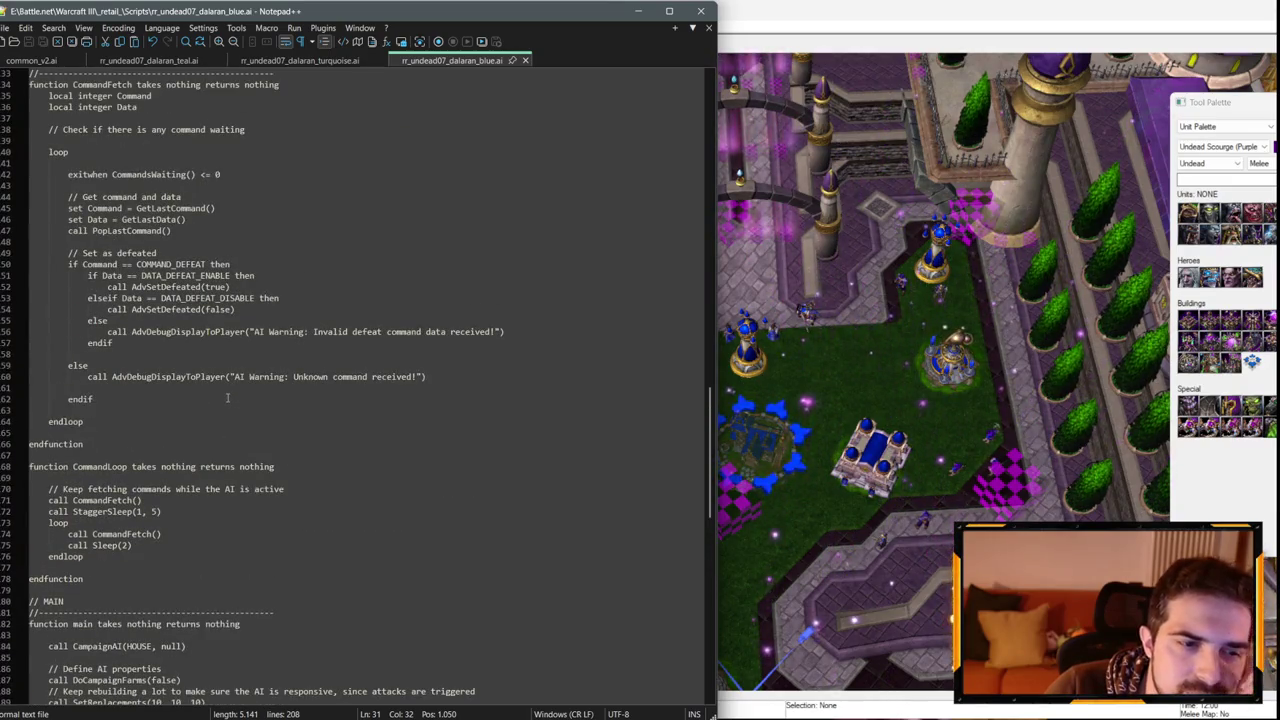
double_click(170, 287)
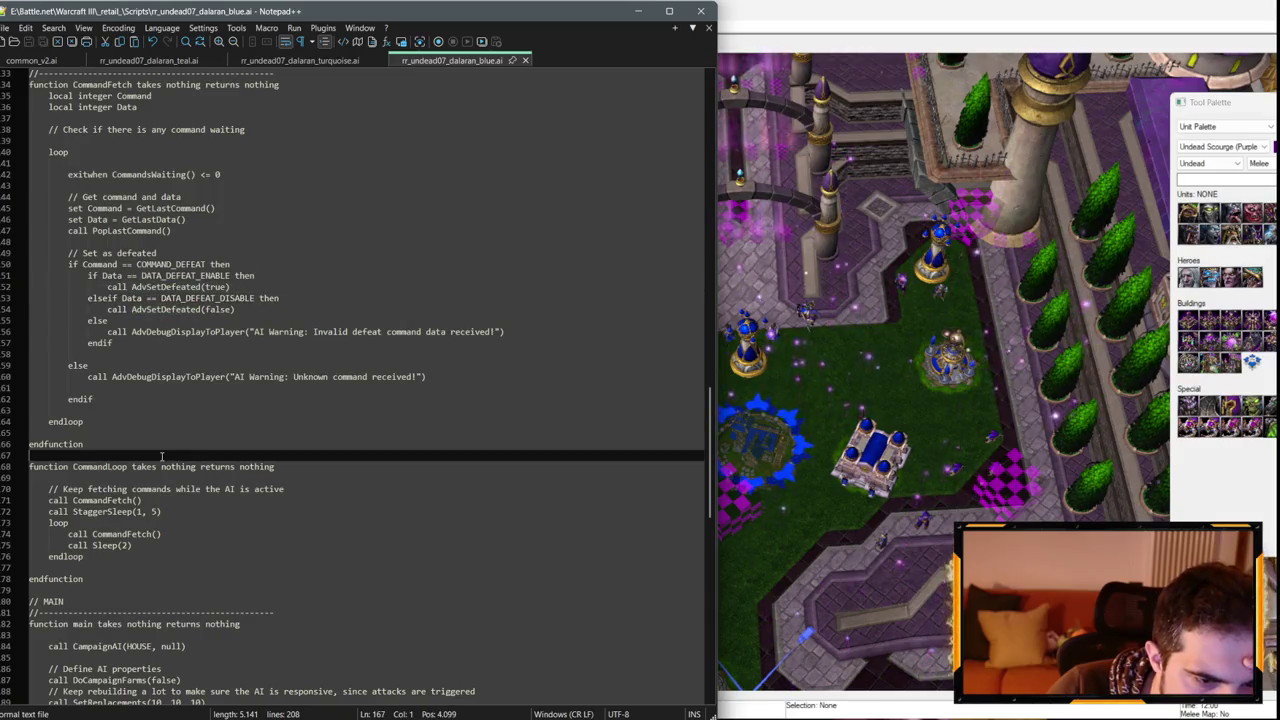
click(210, 452)
scroll(210, 452, down, 6)
scroll(210, 452, down, 4)
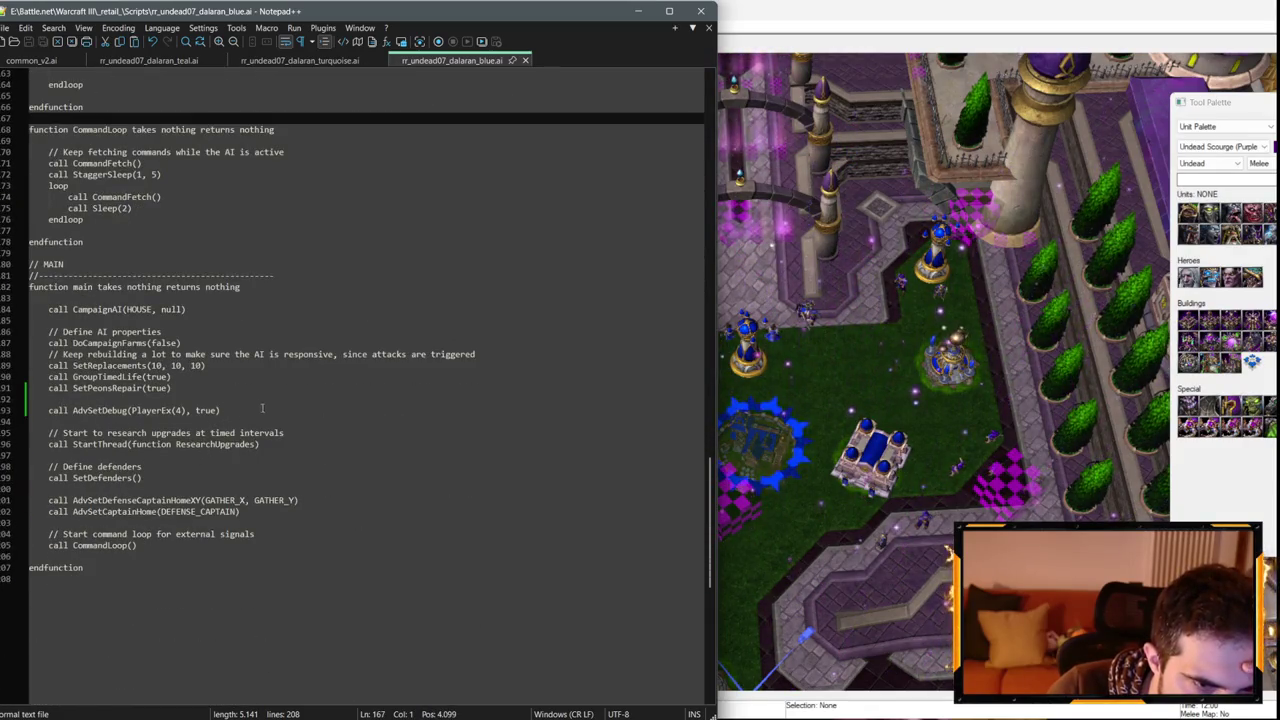
click(330, 402)
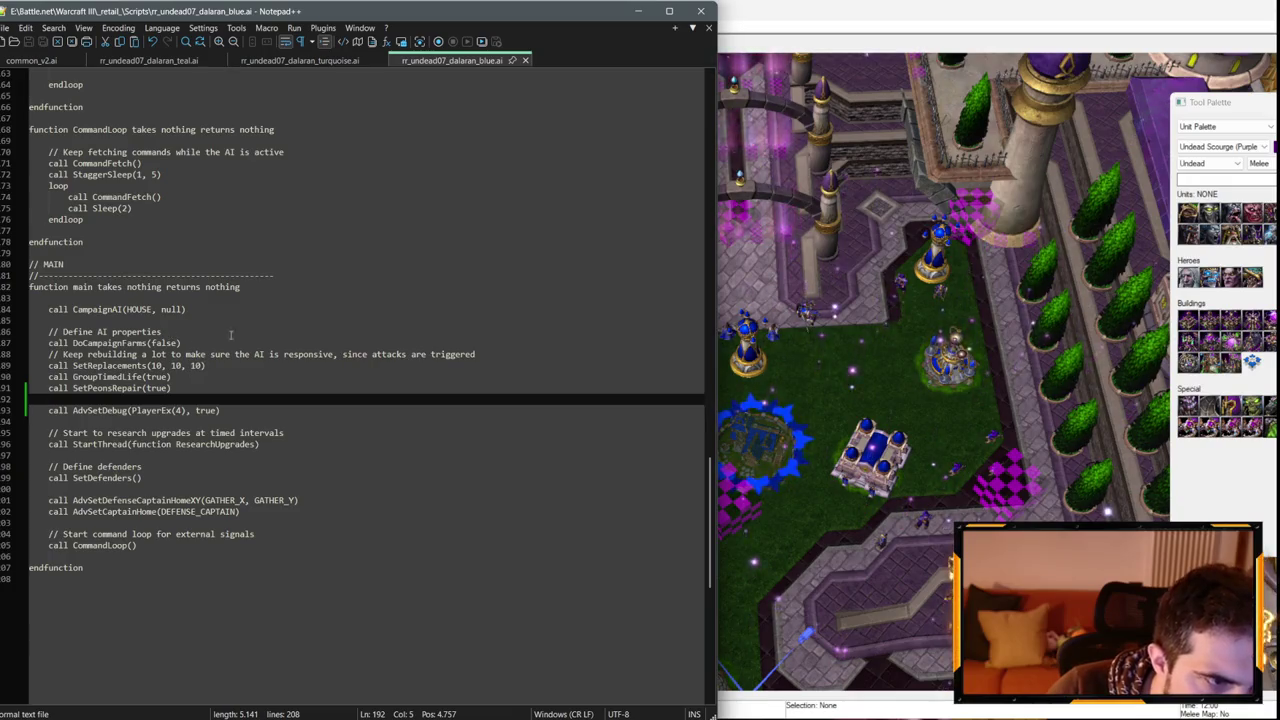
scroll(343, 266, up, 14)
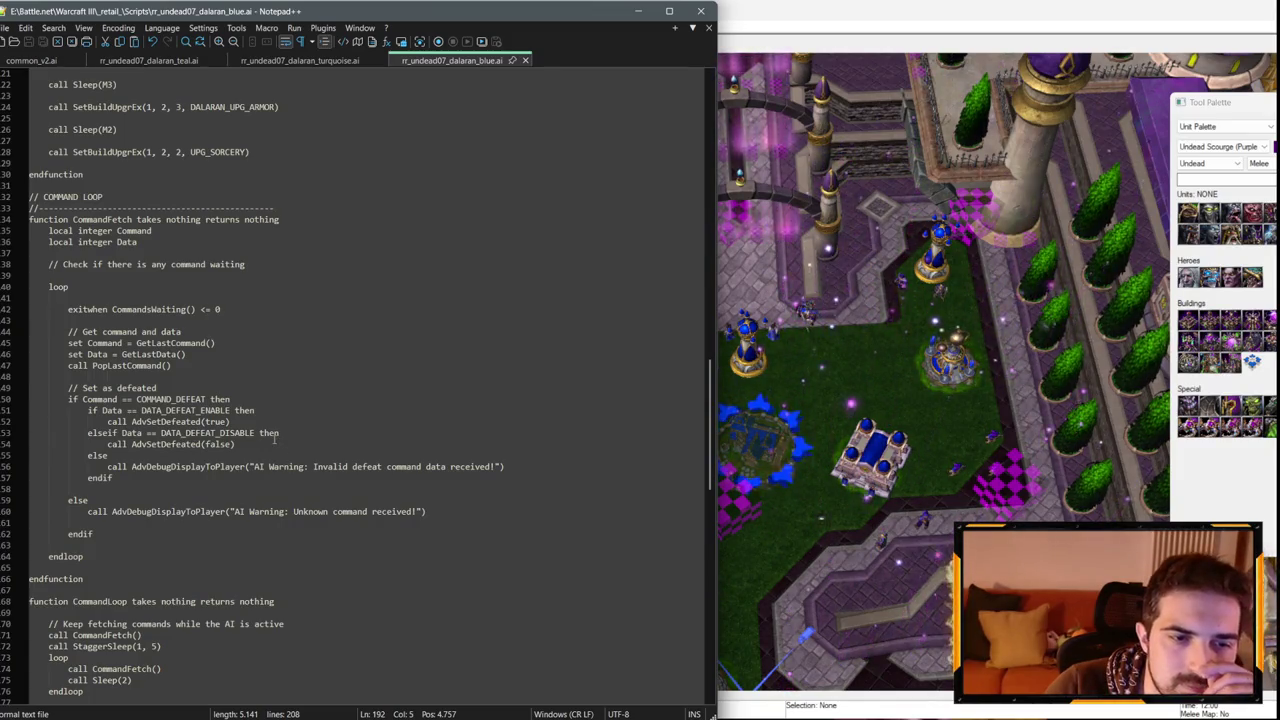
Look over the rr_undead07_dalaran_teal.ai script, then minimize Notepad++ to reveal the map.
click(175, 62)
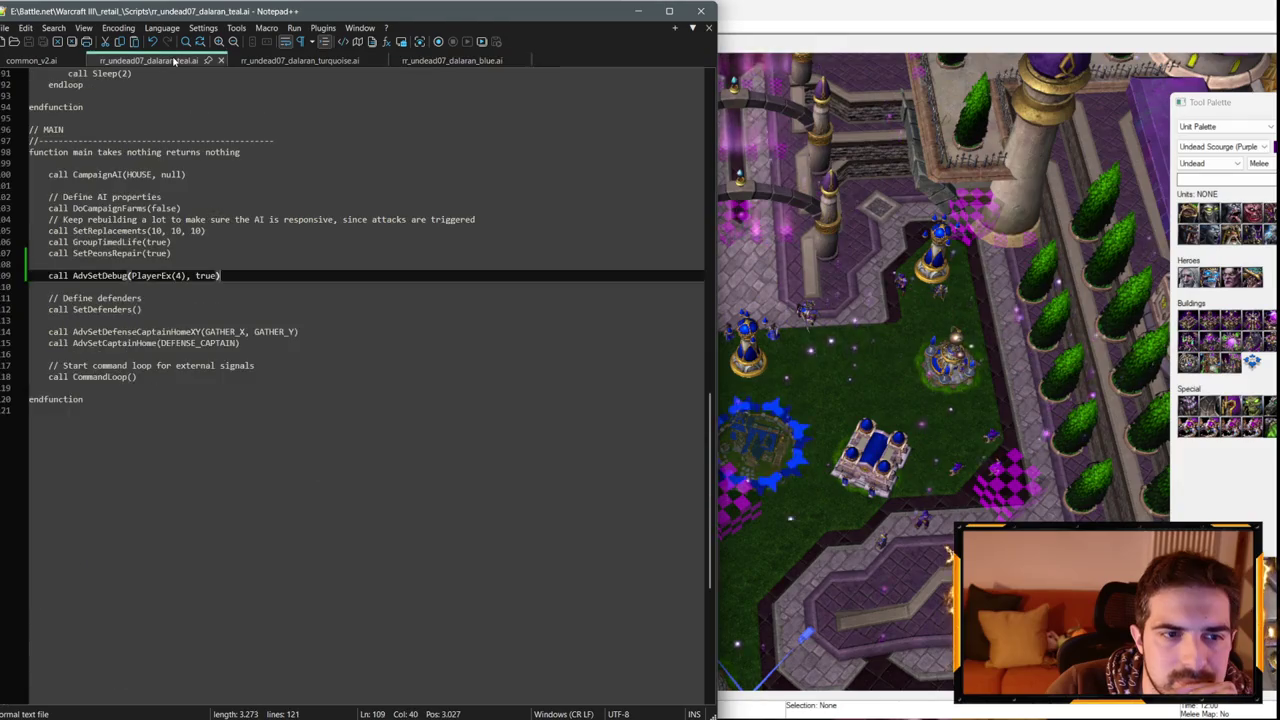
scroll(311, 153, up, 6)
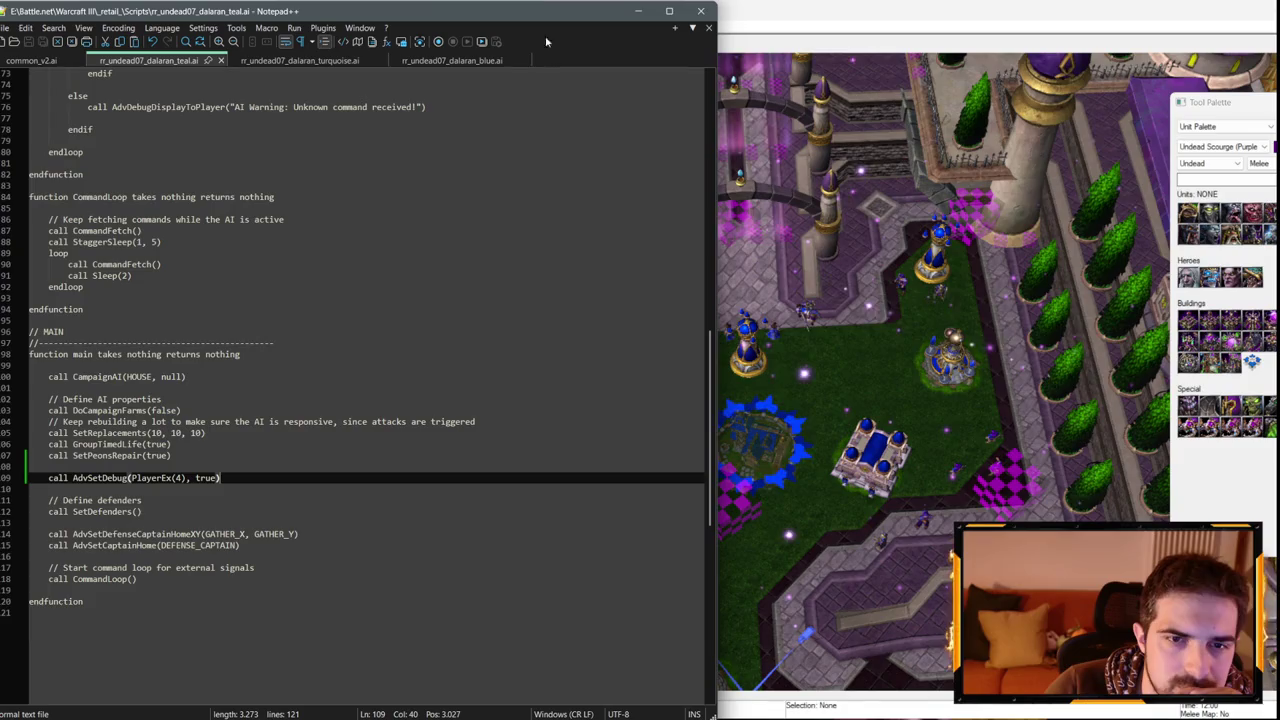
click(645, 12)
Open Player Properties and review the Techtree and Forces tabs for Undead Scourge and Magocracy of Dalaran.
click(118, 26)
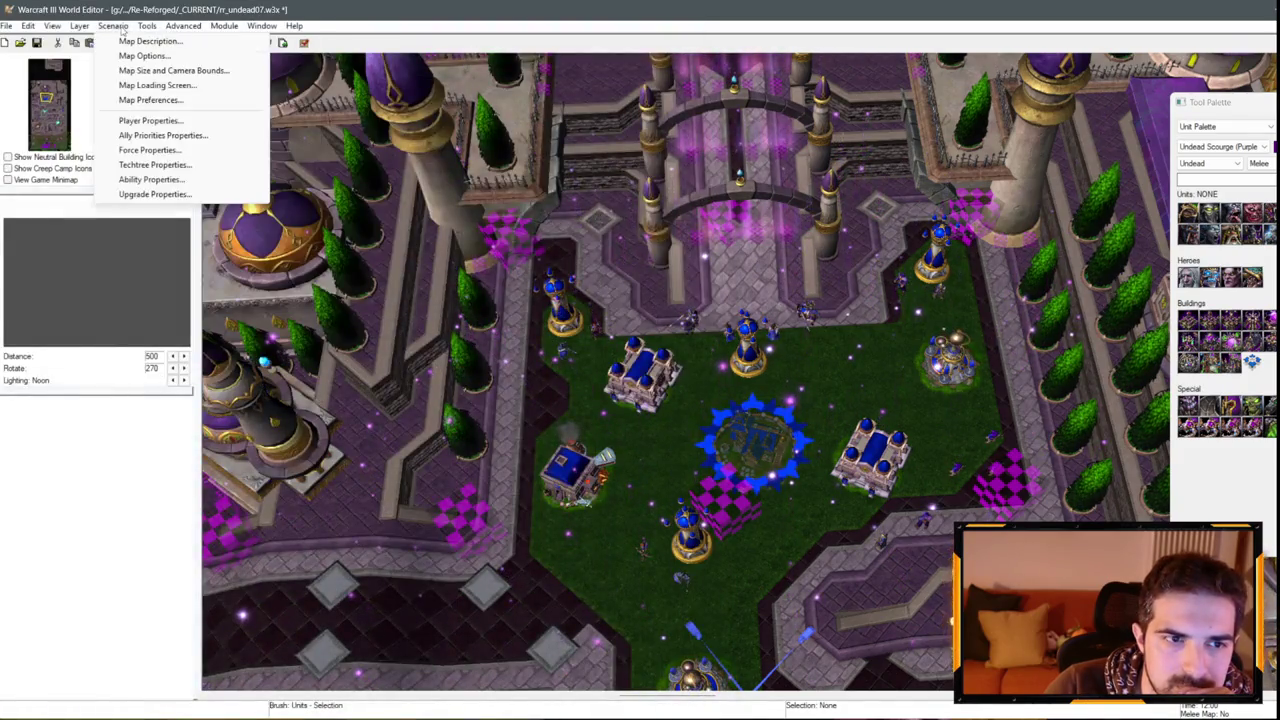
click(165, 120)
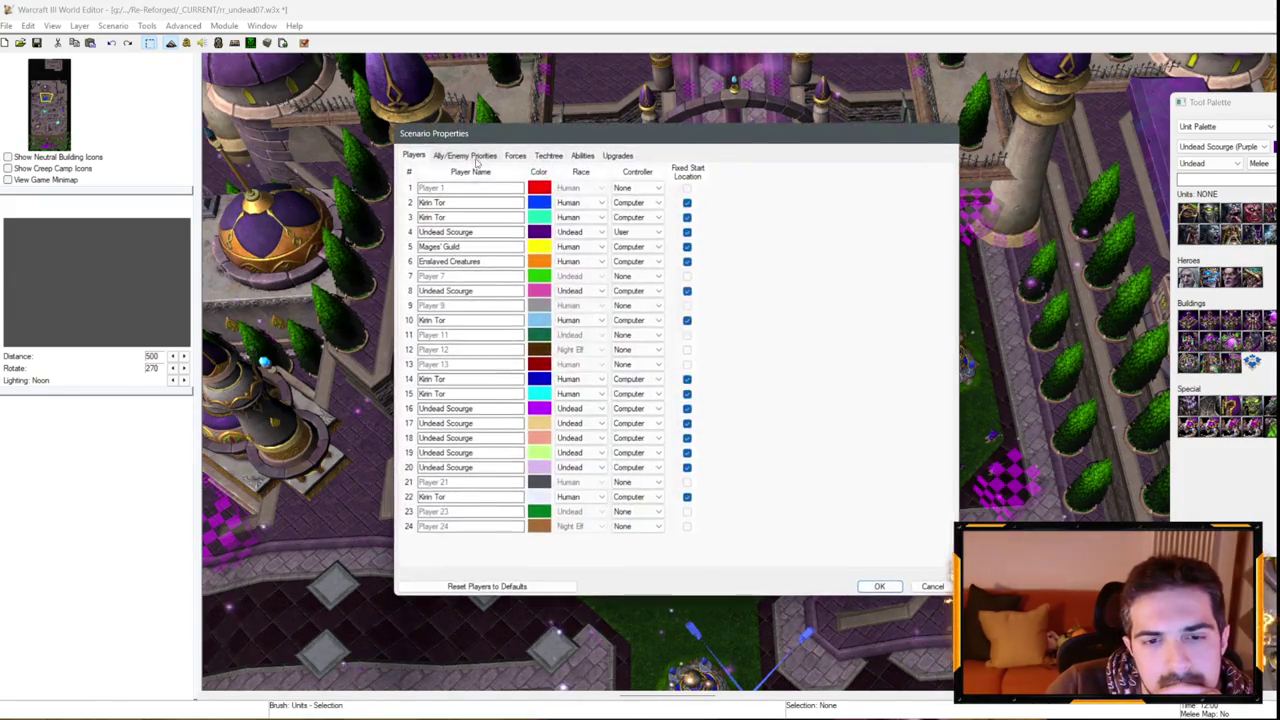
click(545, 156)
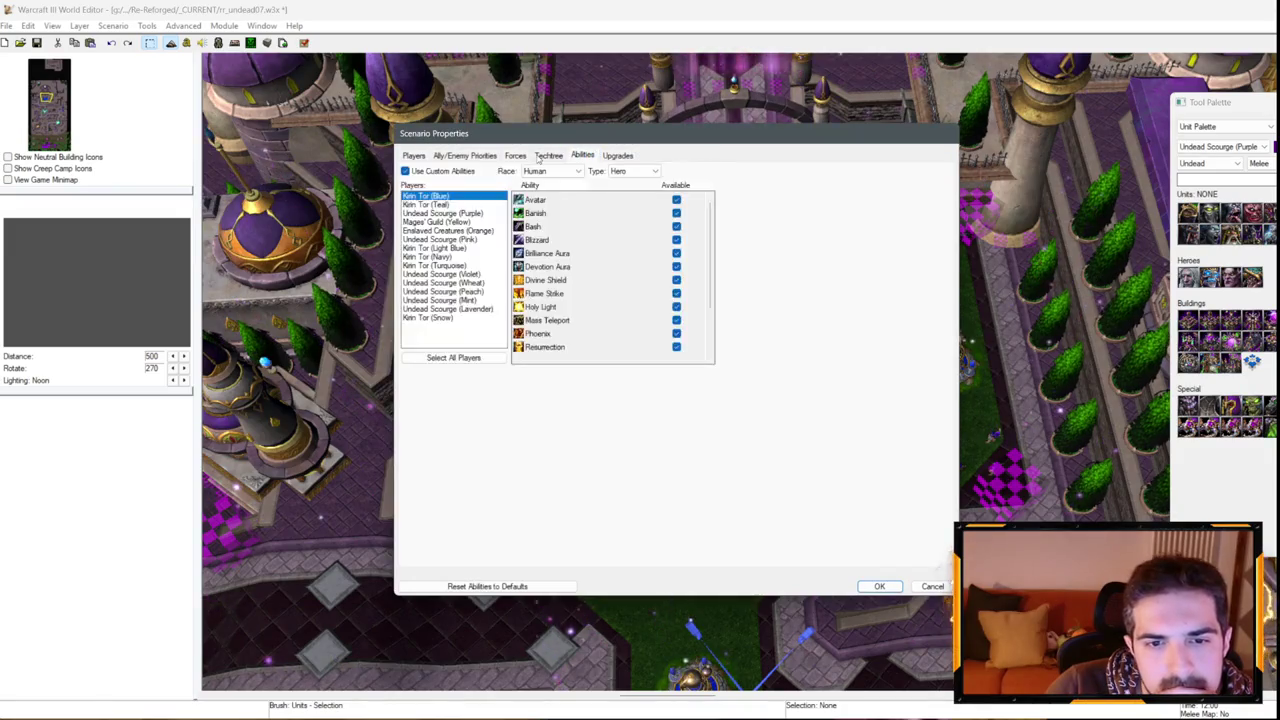
click(515, 156)
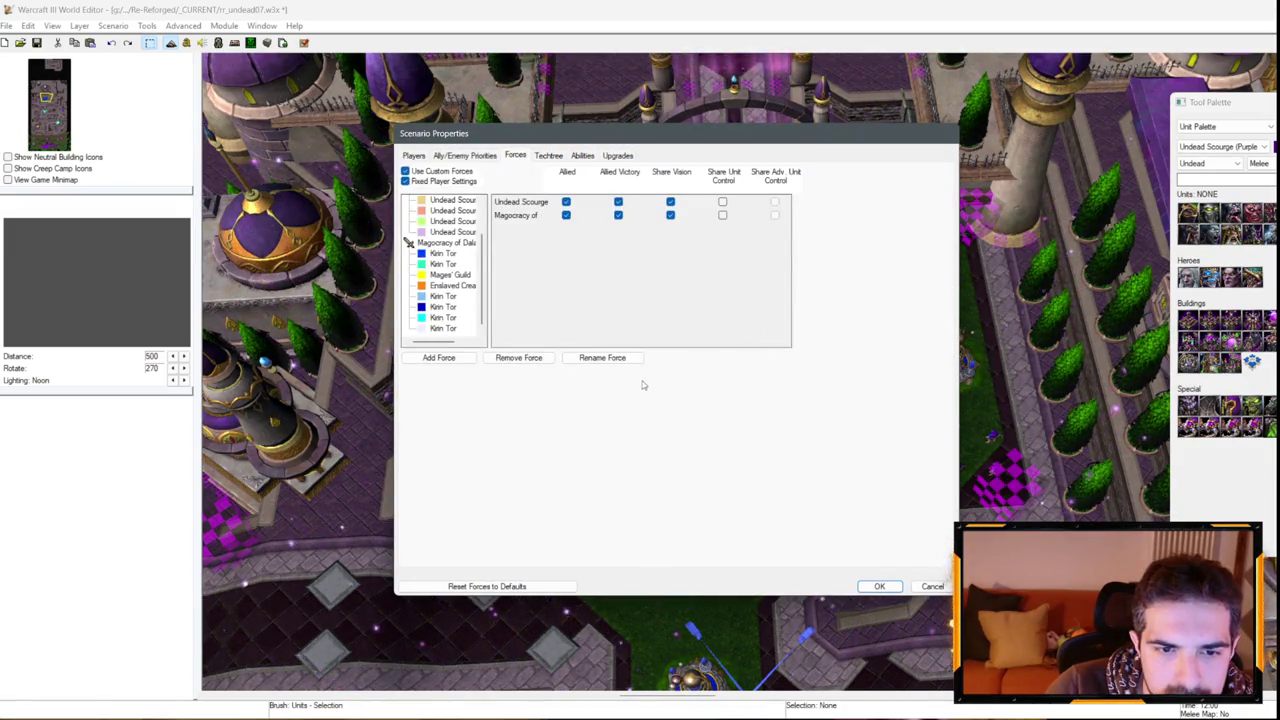
Close Scenario Properties and check pathing around the Kirin Tor start location at the fountain.
key(Return)
scroll(577, 408, down, 3)
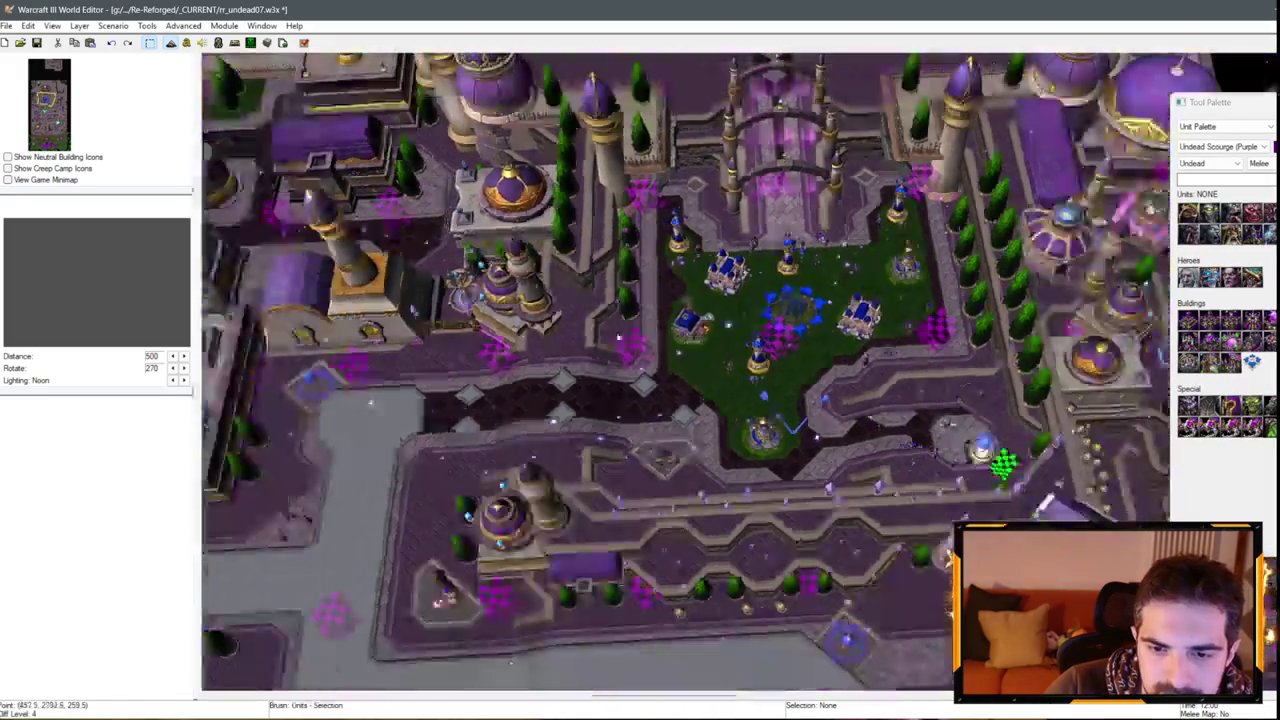
scroll(779, 367, up, 3)
click(779, 367)
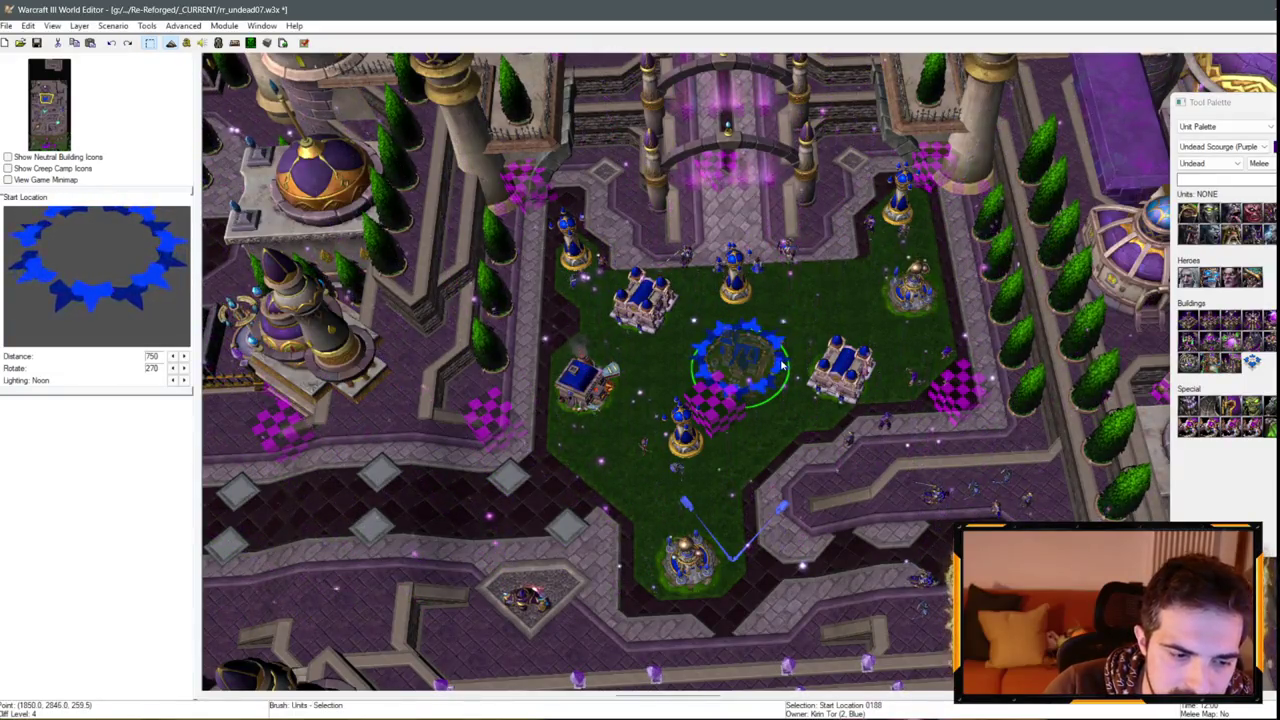
key(p)
key(Left)
key(Left)
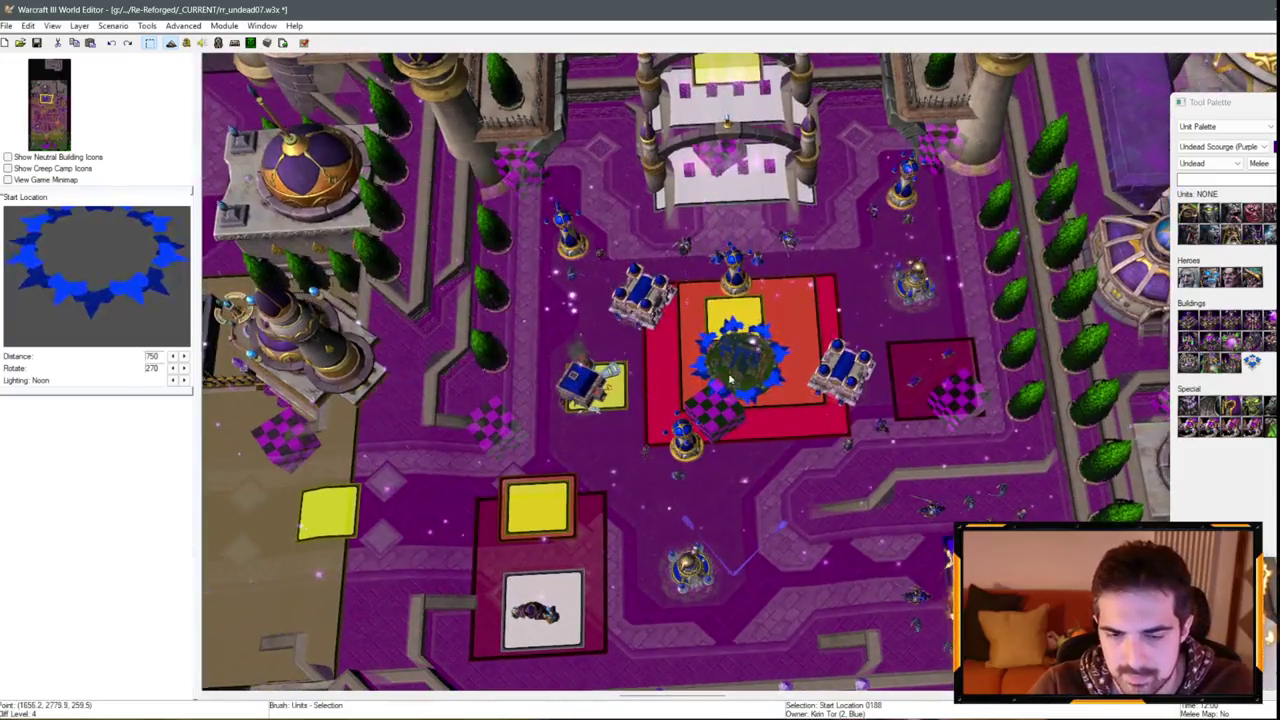
key(p)
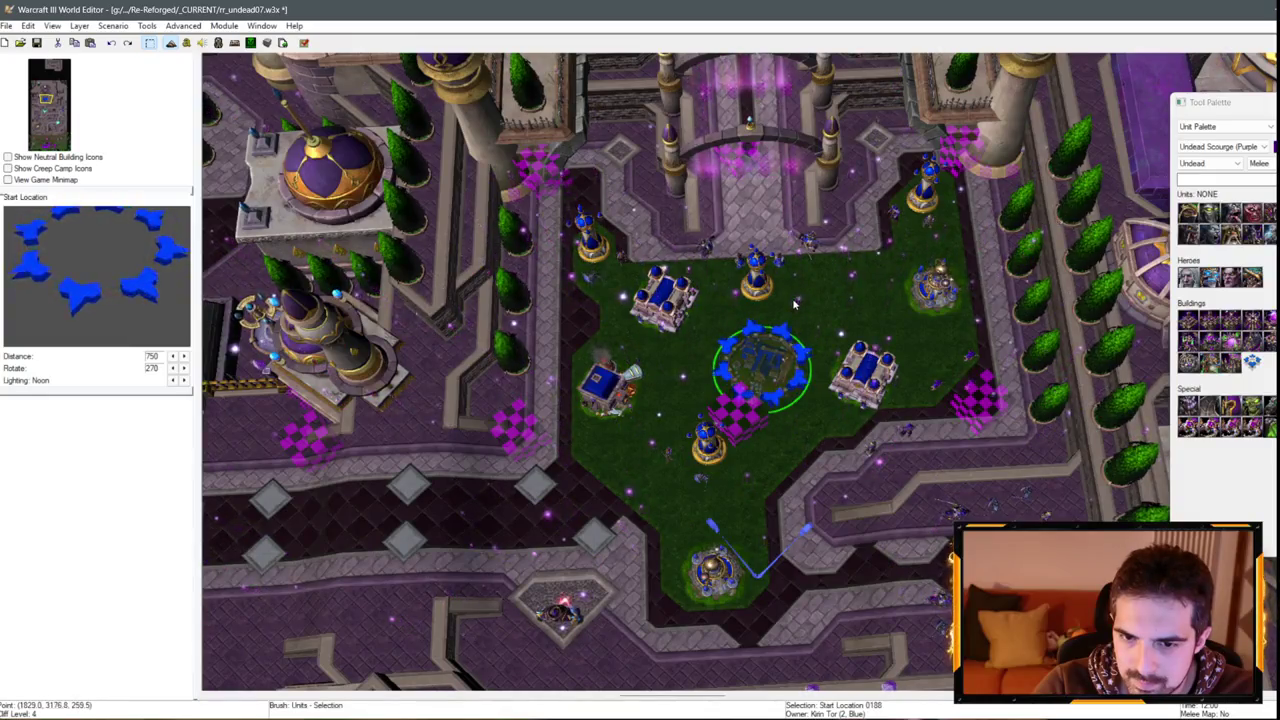
Shift the Dalaran barracks right of the fountain slightly up and to the right.
scroll(801, 375, down, 2)
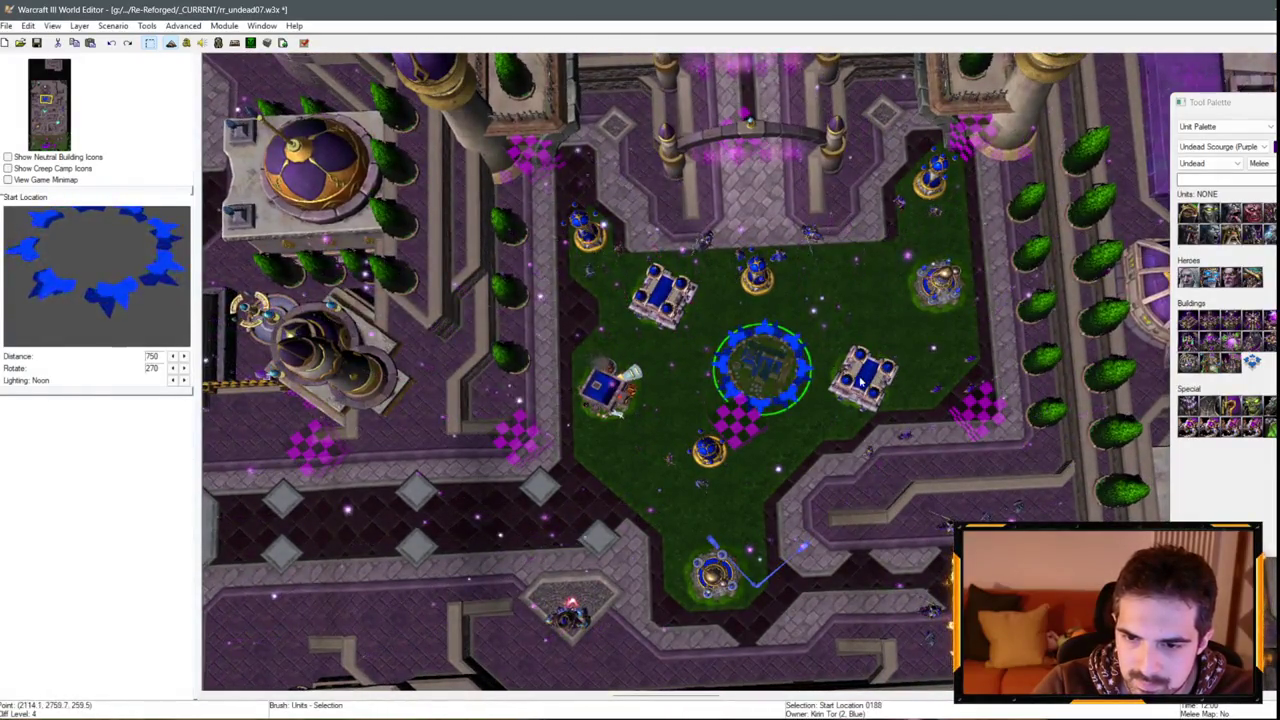
click(866, 378)
drag(866, 378, 878, 365)
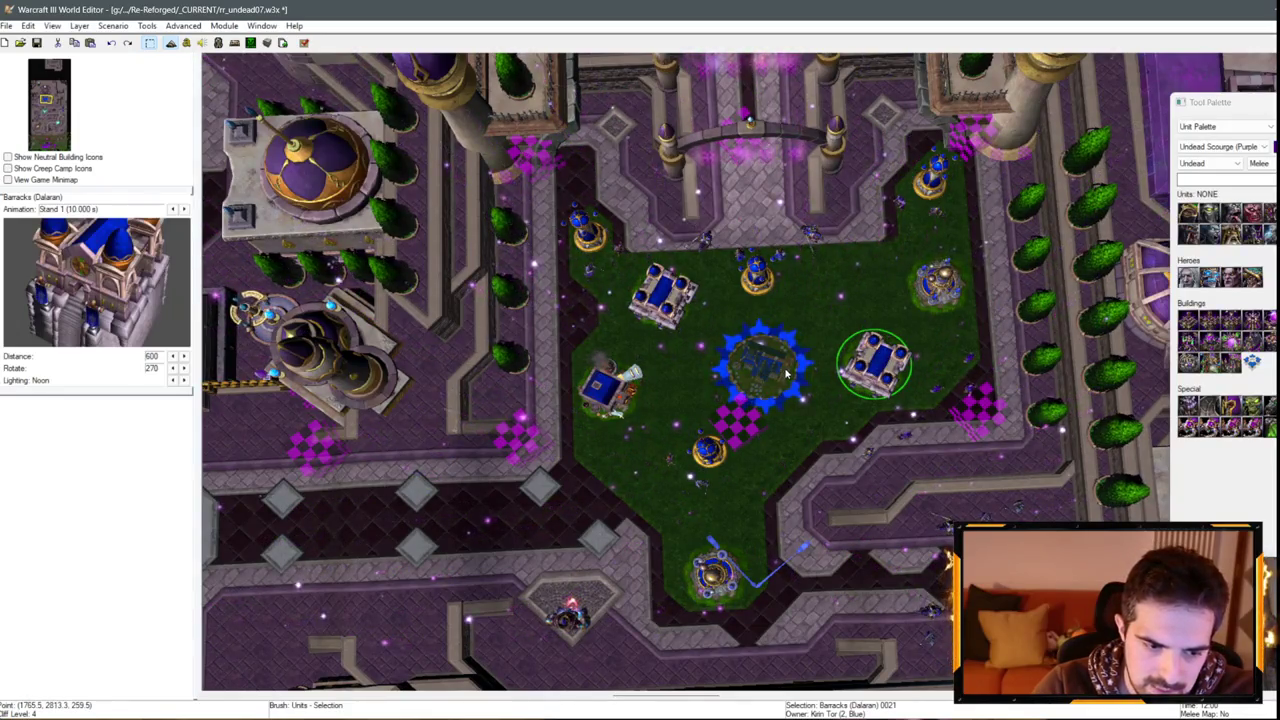
key(alt+Tab)
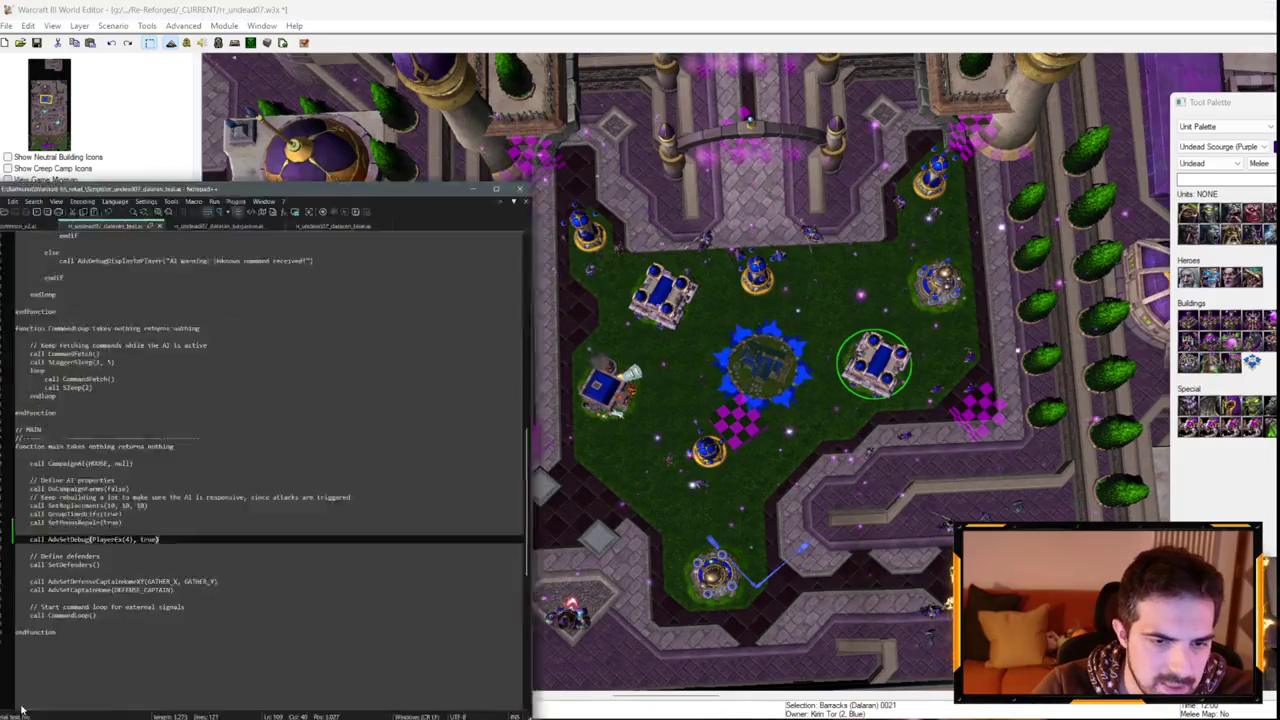
Switch Notepad++ to rr_undead07_dalaran_blue.ai, showing GATHER_X 1650.0 and GATHER_Y 2700.0.
click(451, 60)
scroll(323, 230, up, 20)
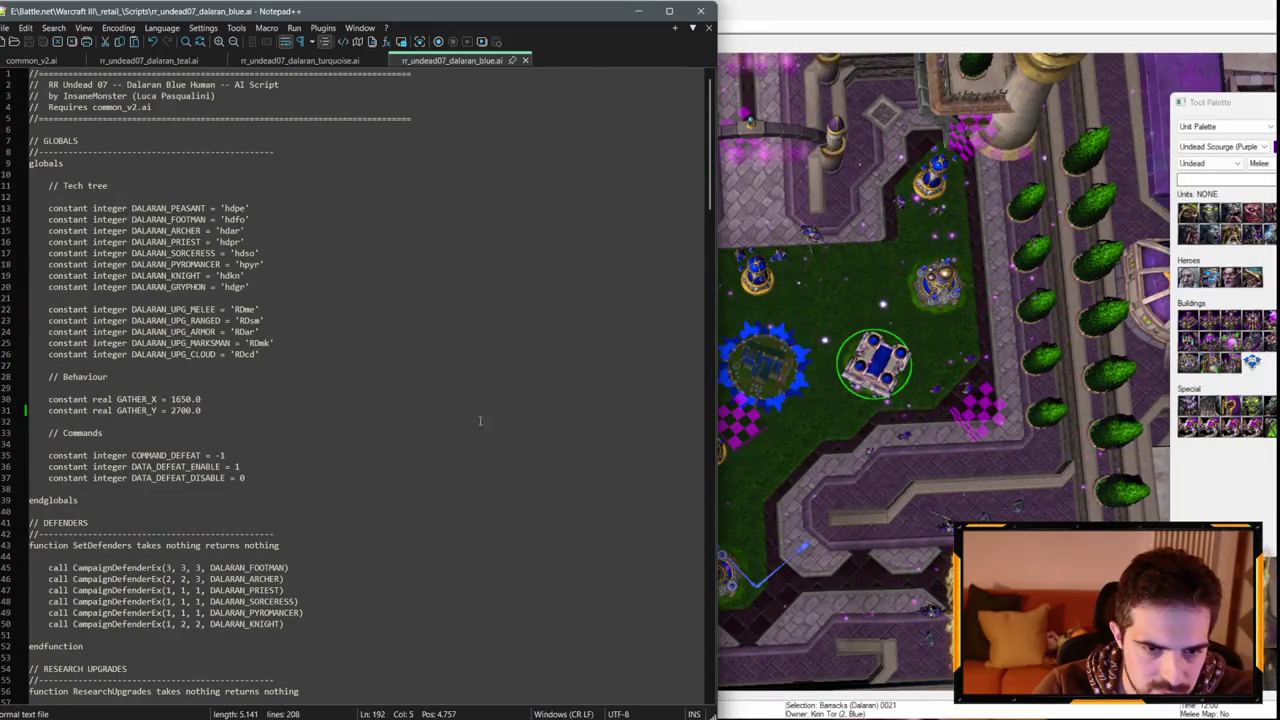
key(alt+Tab)
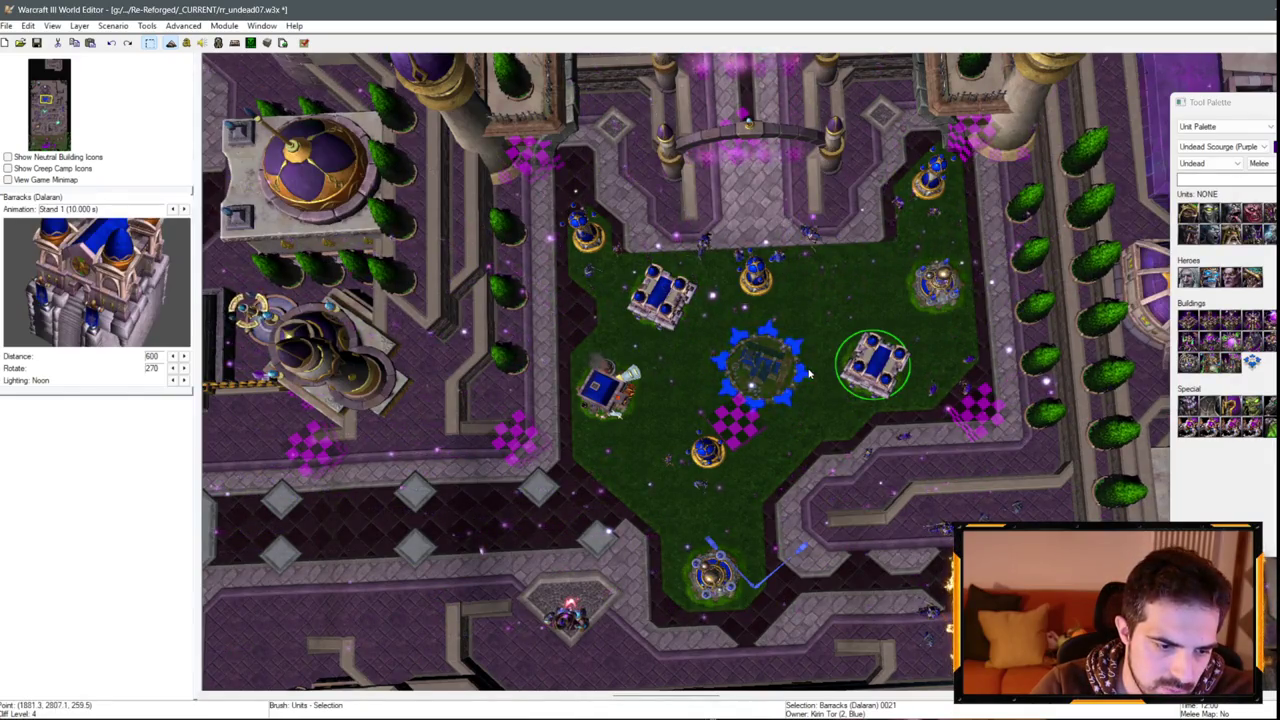
Glance at the World Editor trigger editor, then return to the blue AI script.
click(186, 43)
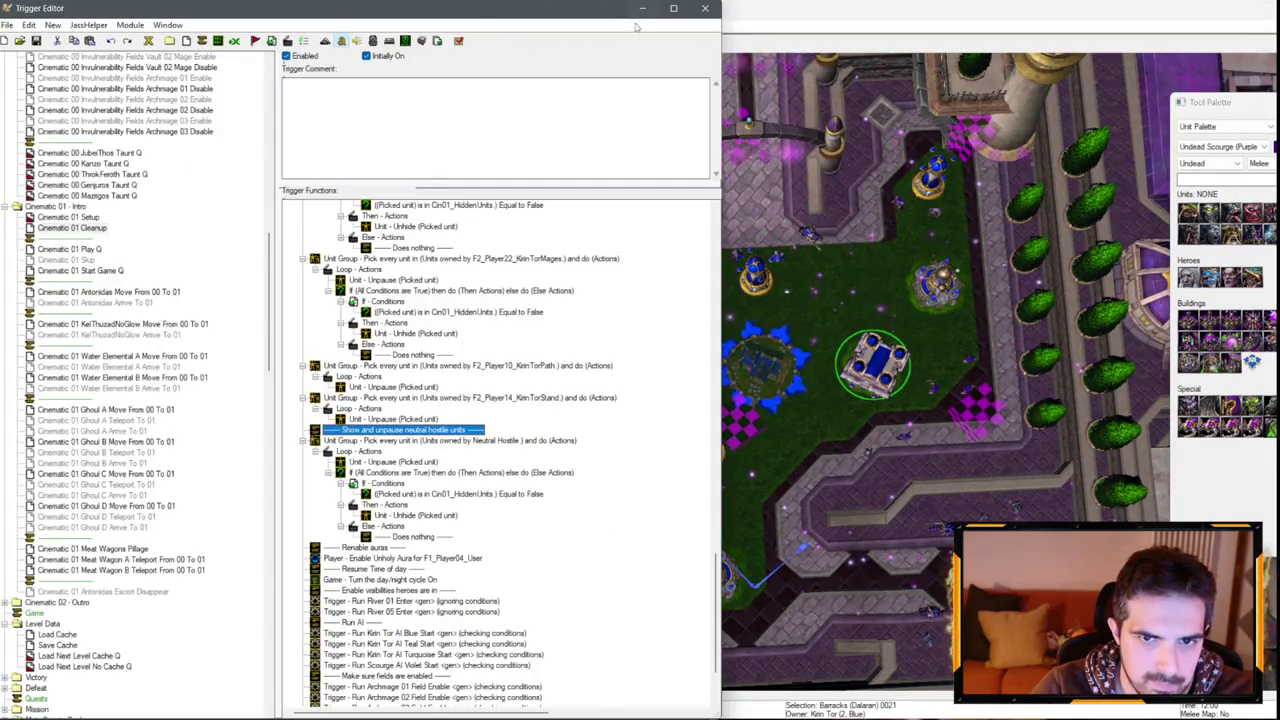
click(641, 8)
key(alt+Tab)
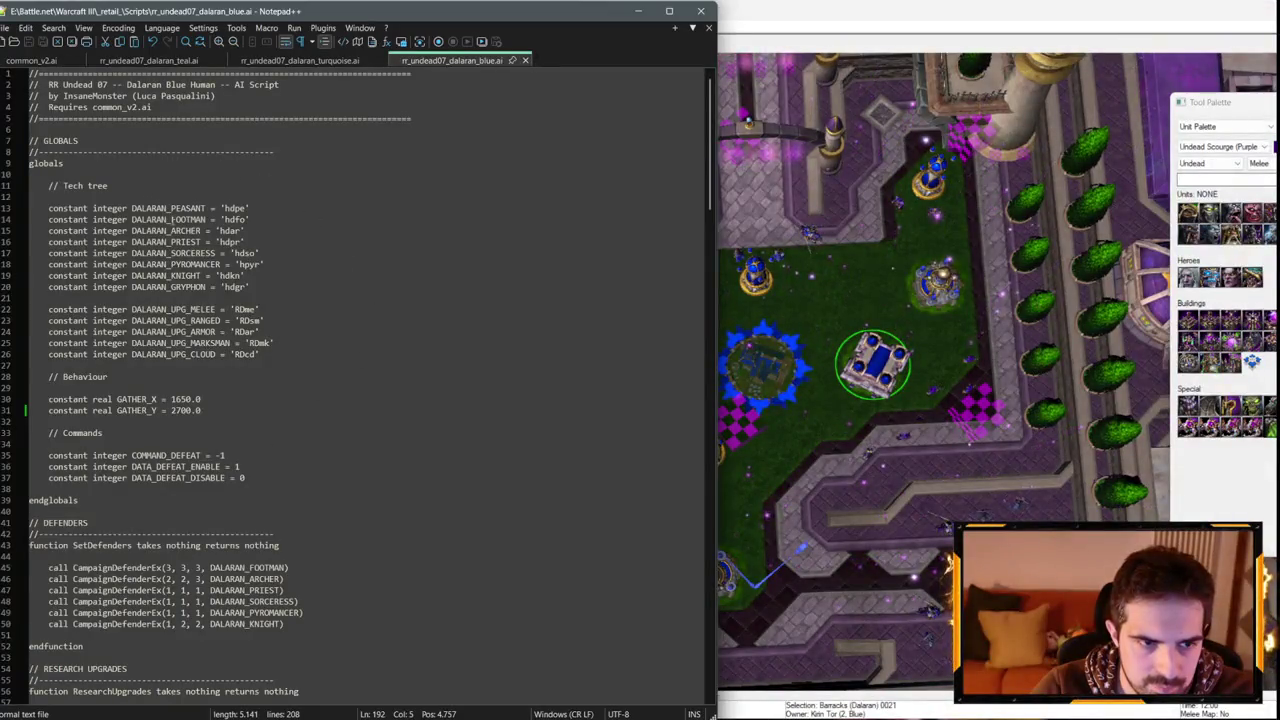
key(alt+Tab)
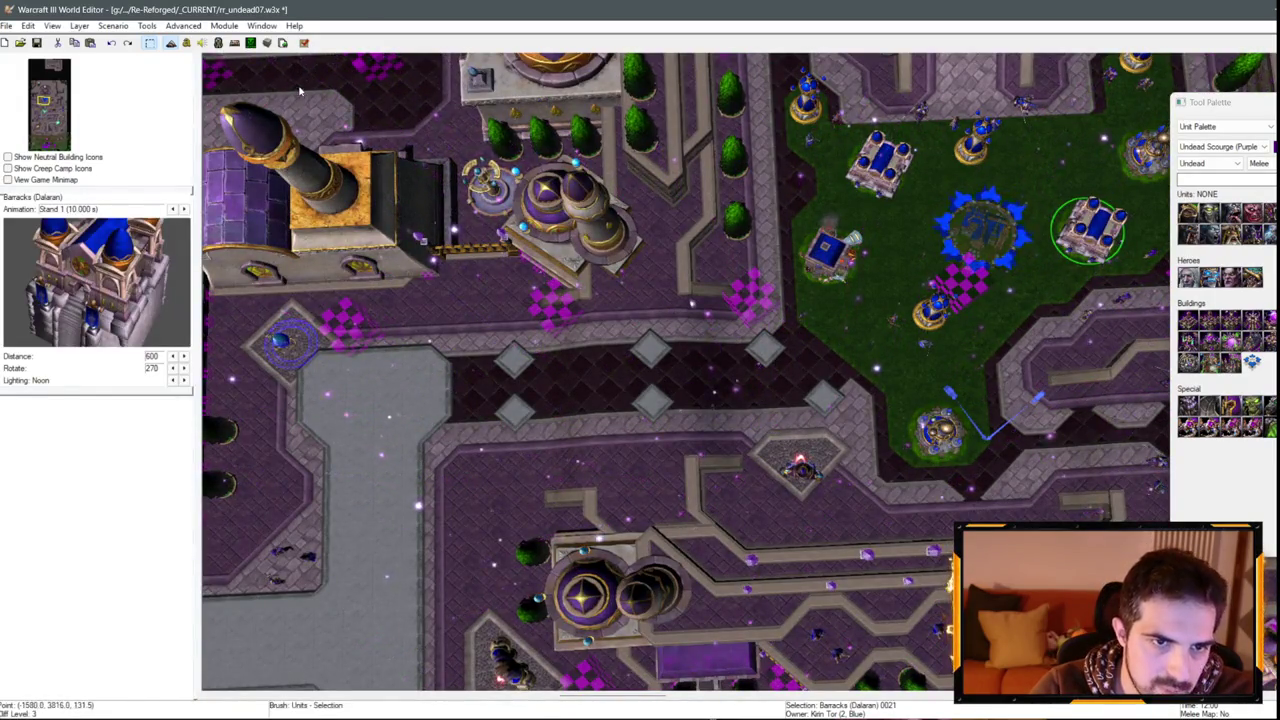
key(alt+Tab)
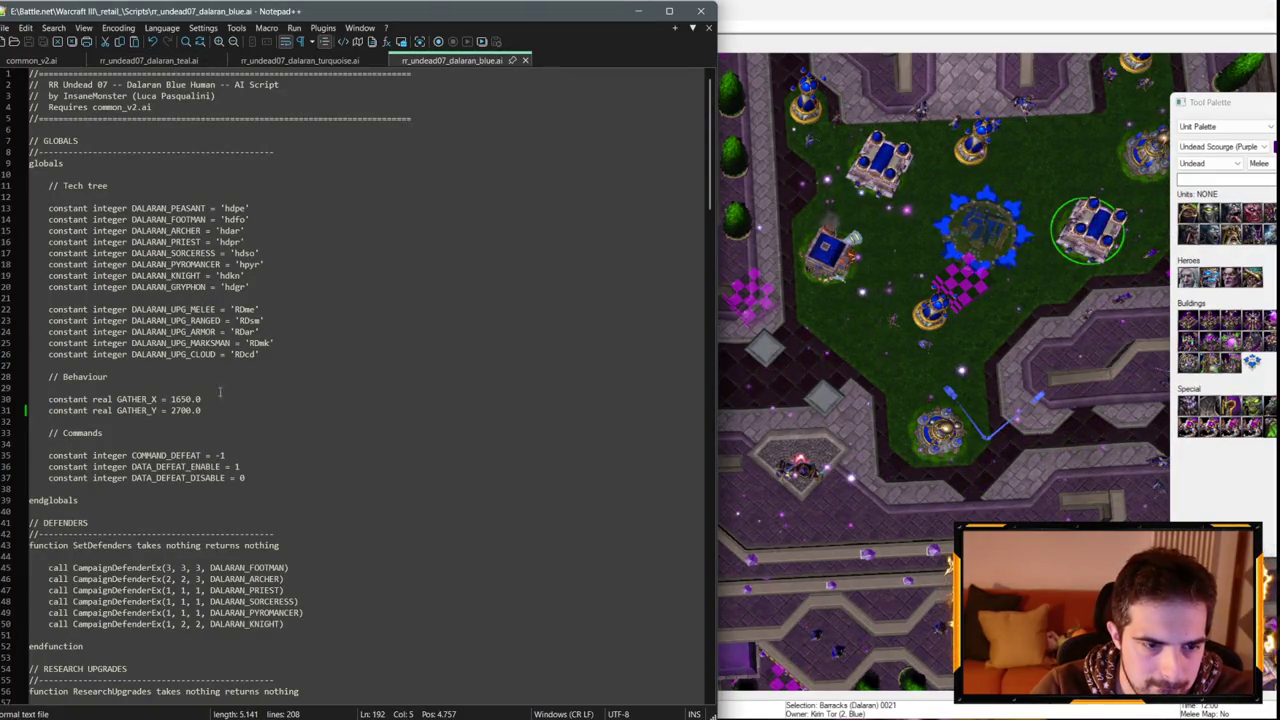
Change the blue script's gather point to GATHER_X -1000.0 and GATHER_Y 2100.0 and save it.
click(172, 398)
text(-10)
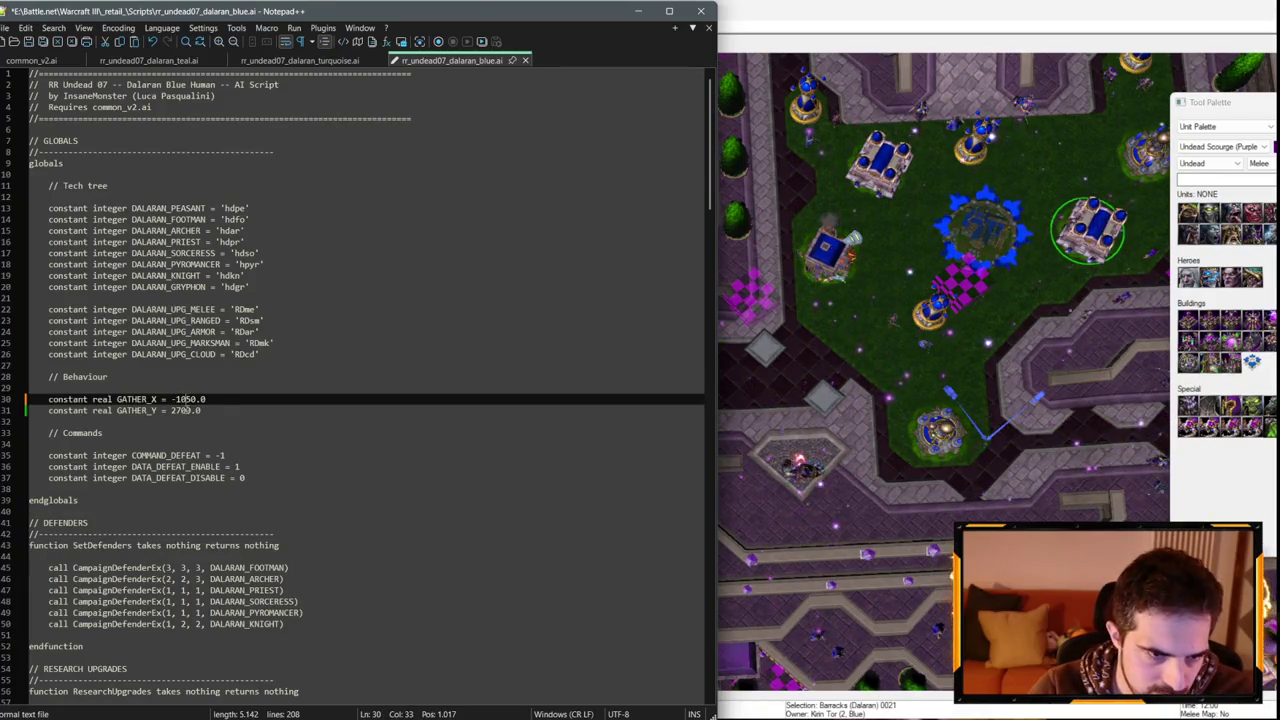
drag(184, 410, 176, 410)
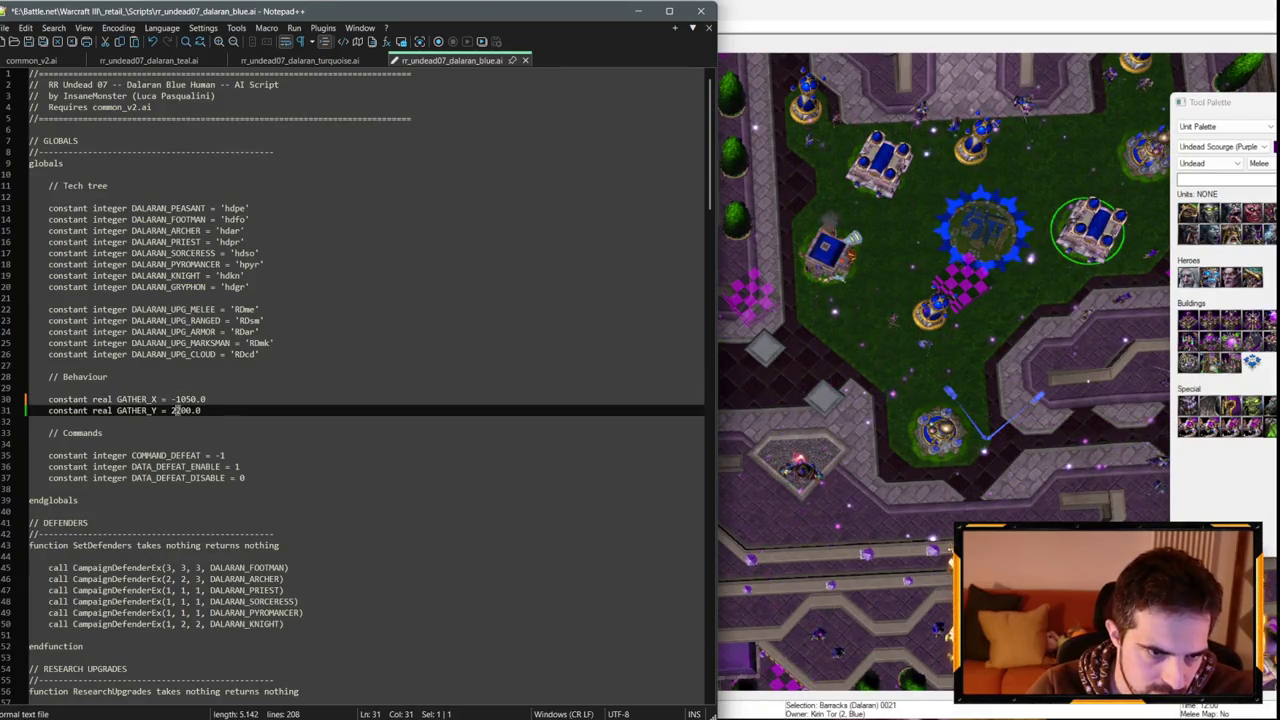
text(1)
click(191, 398)
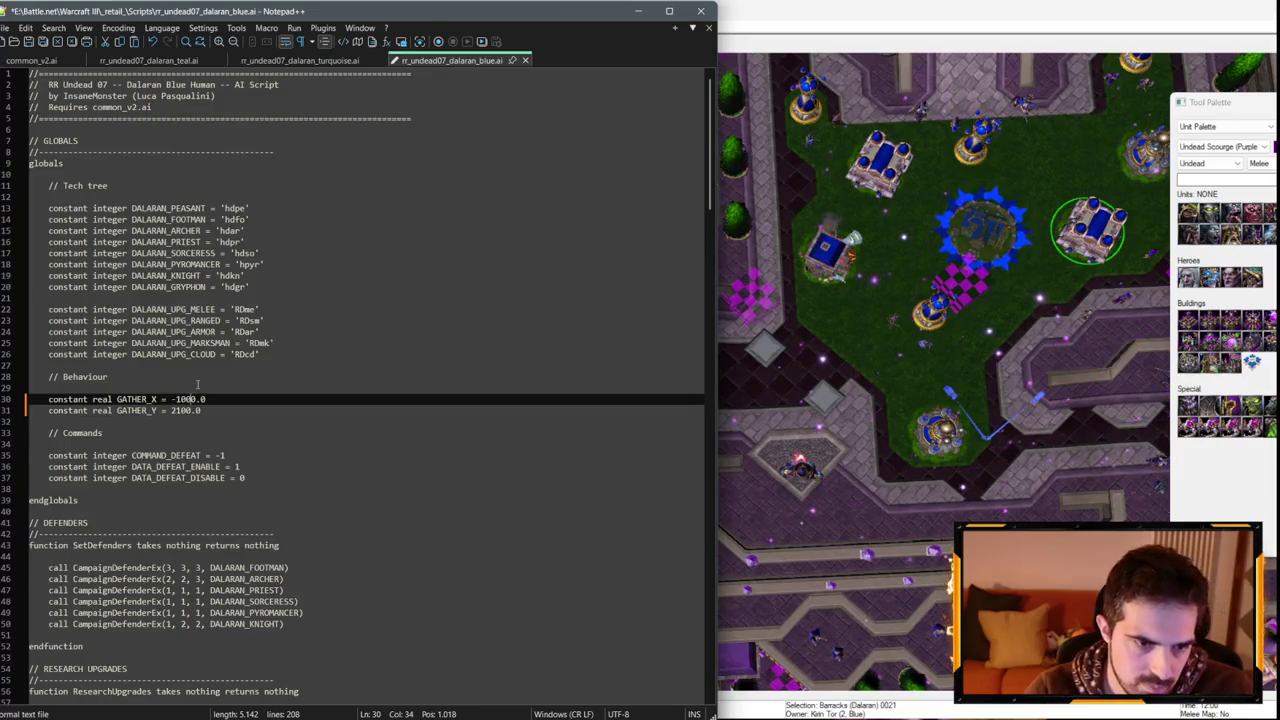
key(Up)
key(Up)
key(Up)
key(ctrl+s)
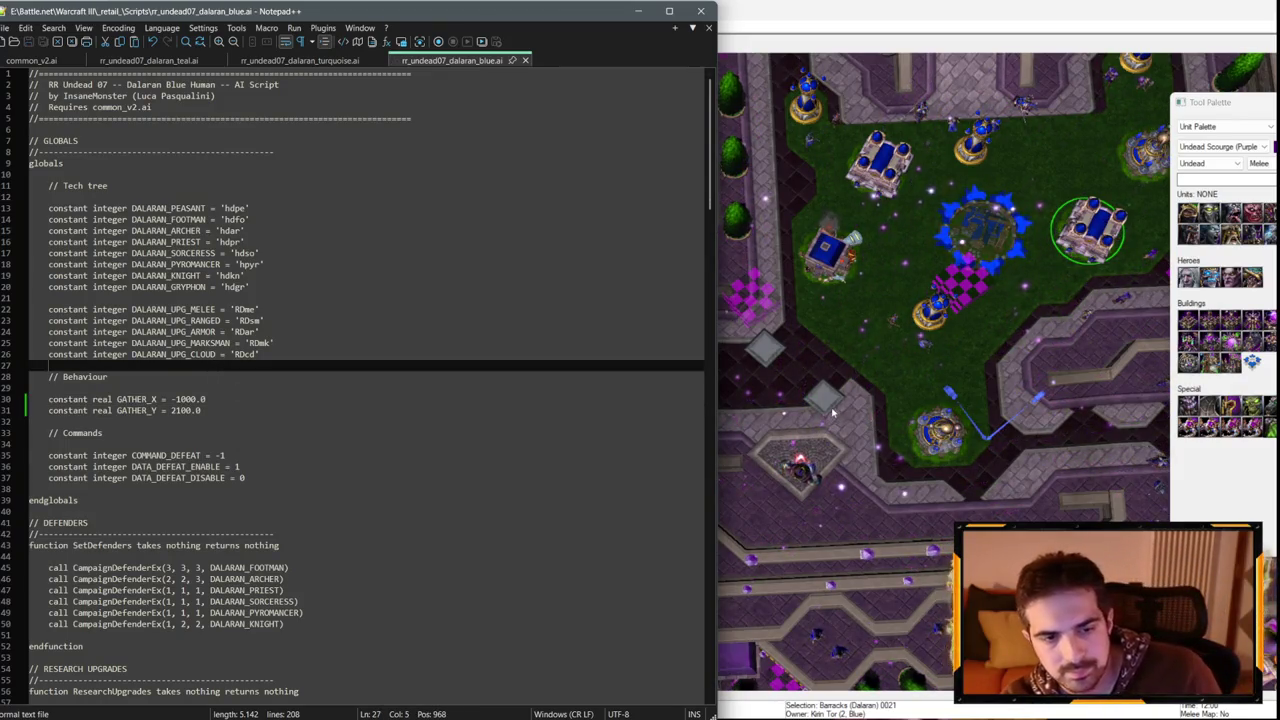
scroll(834, 401, down, 3)
click(834, 401)
scroll(834, 401, up, 6)
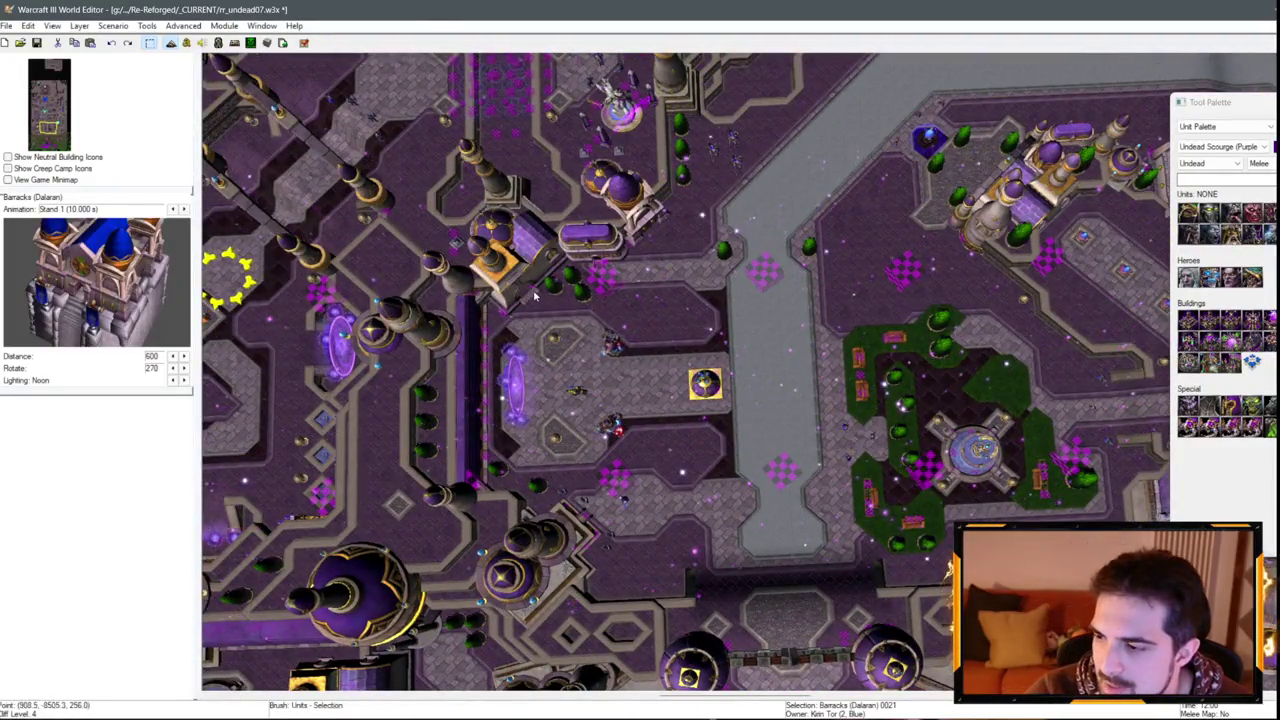
Save the Dalaran map before test-playing it.
key(ctrl+s)
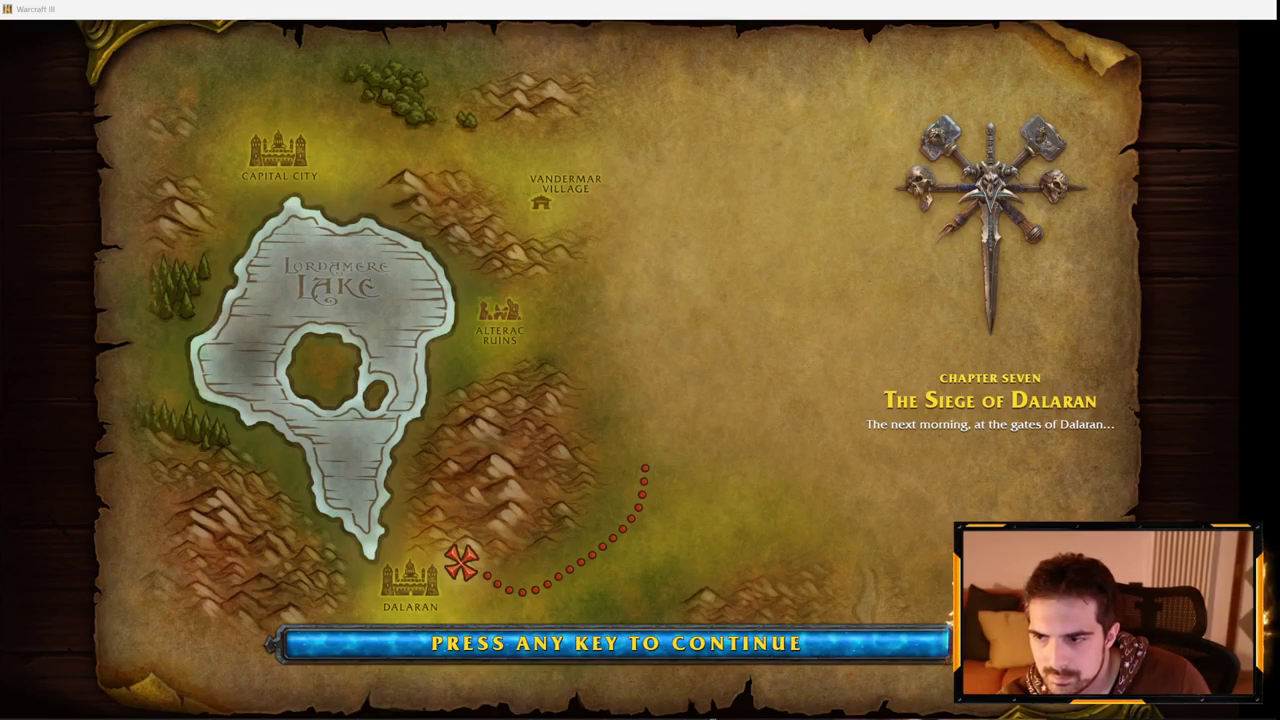
Start the test mission and enter the iseedeadpeople map-reveal cheat.
key(space)
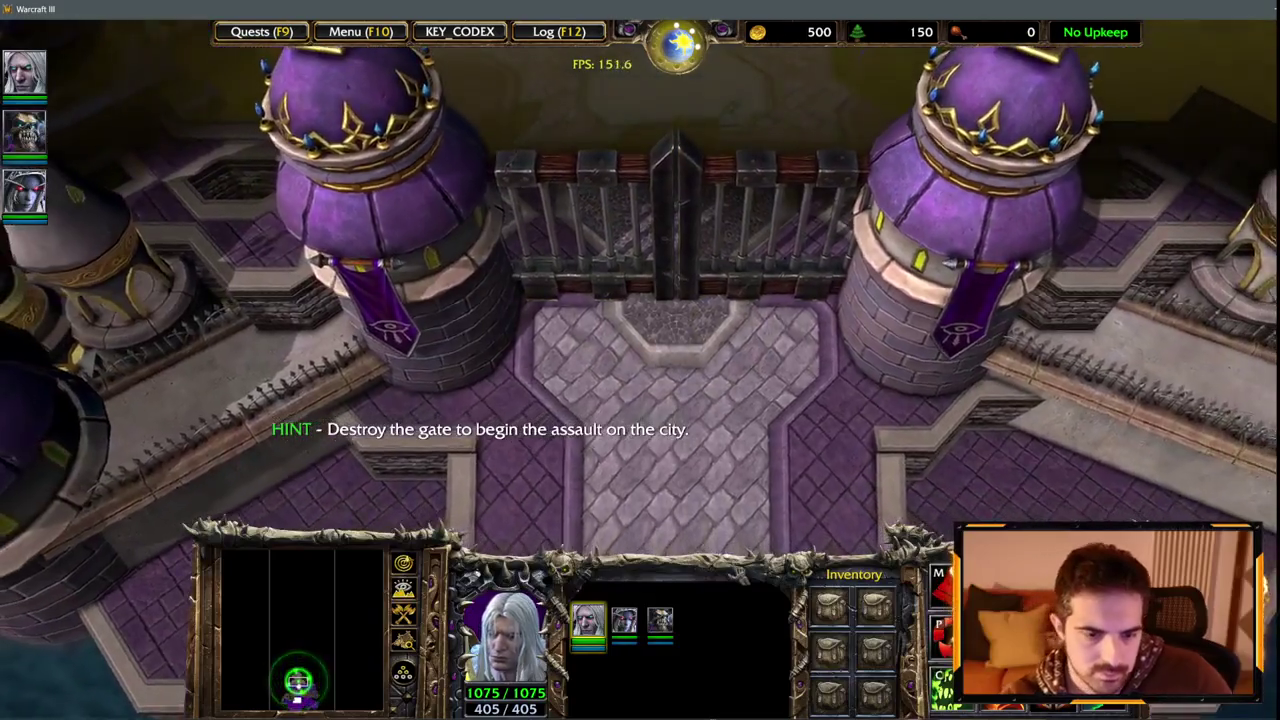
key(Return)
text(iseedeadpeople)
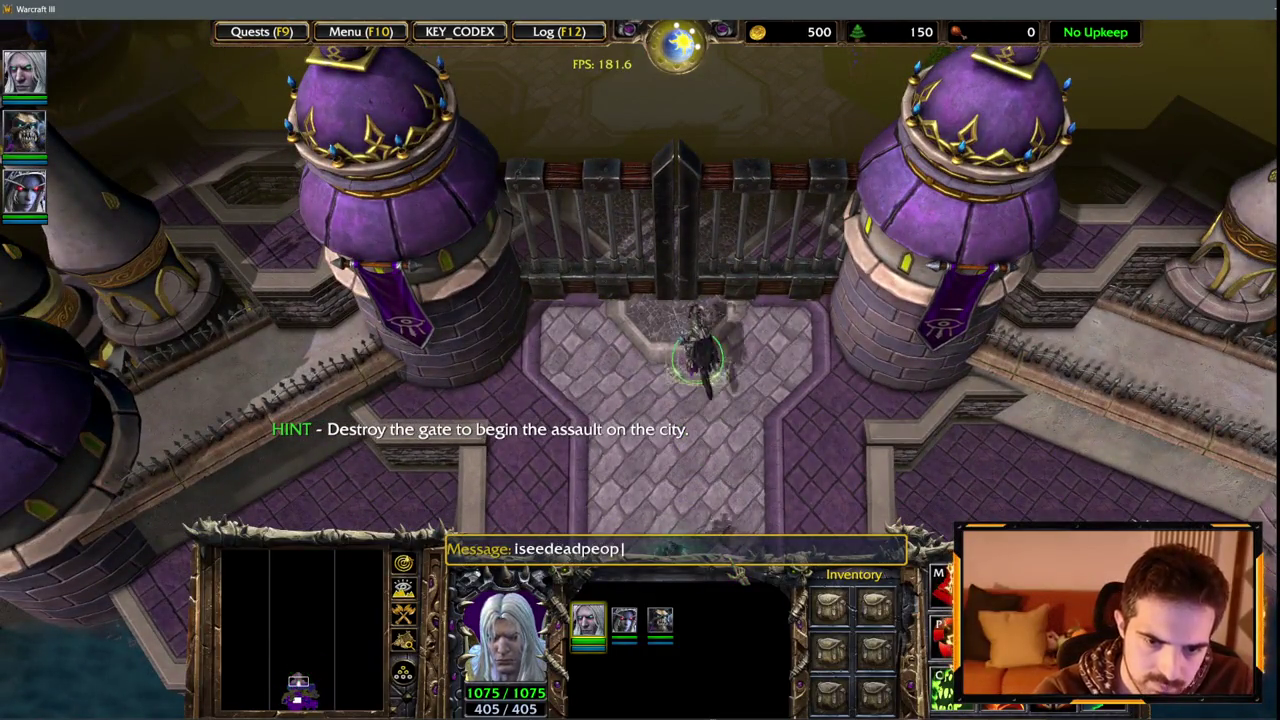
key(Return)
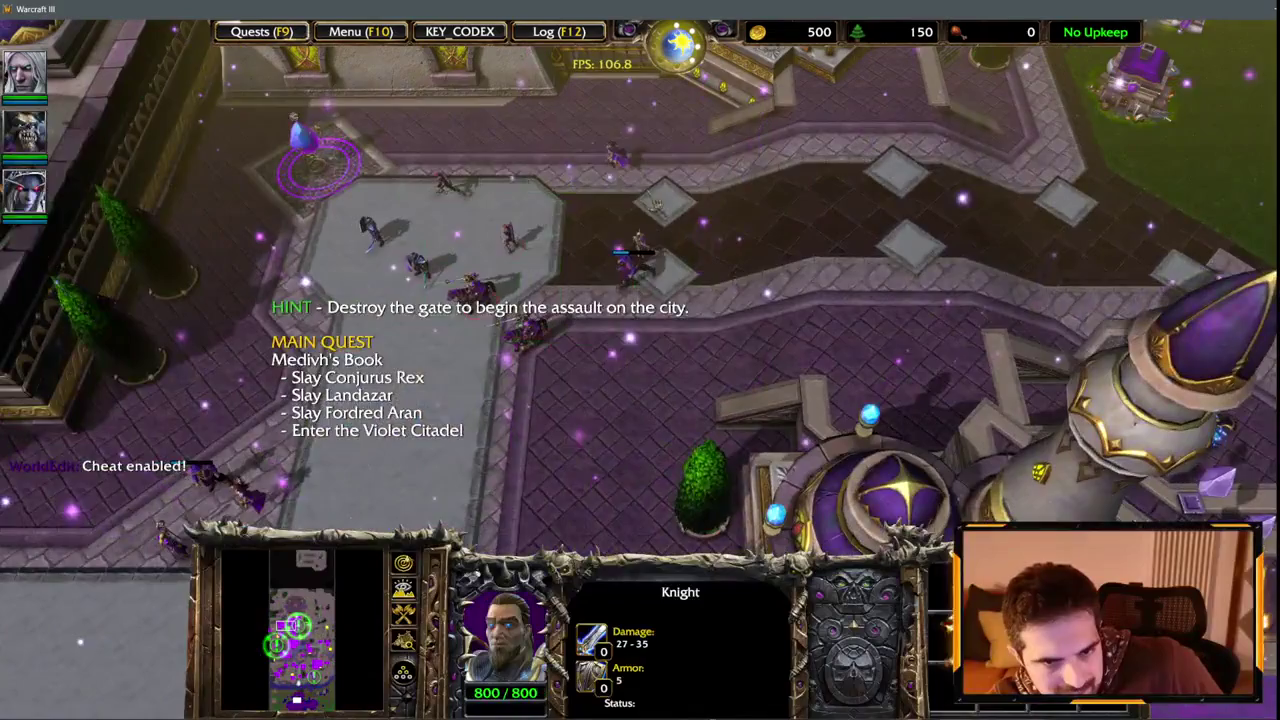
Inspect the Kirin Tor units and Barracks, then quit the test game.
drag(415, 114, 730, 270)
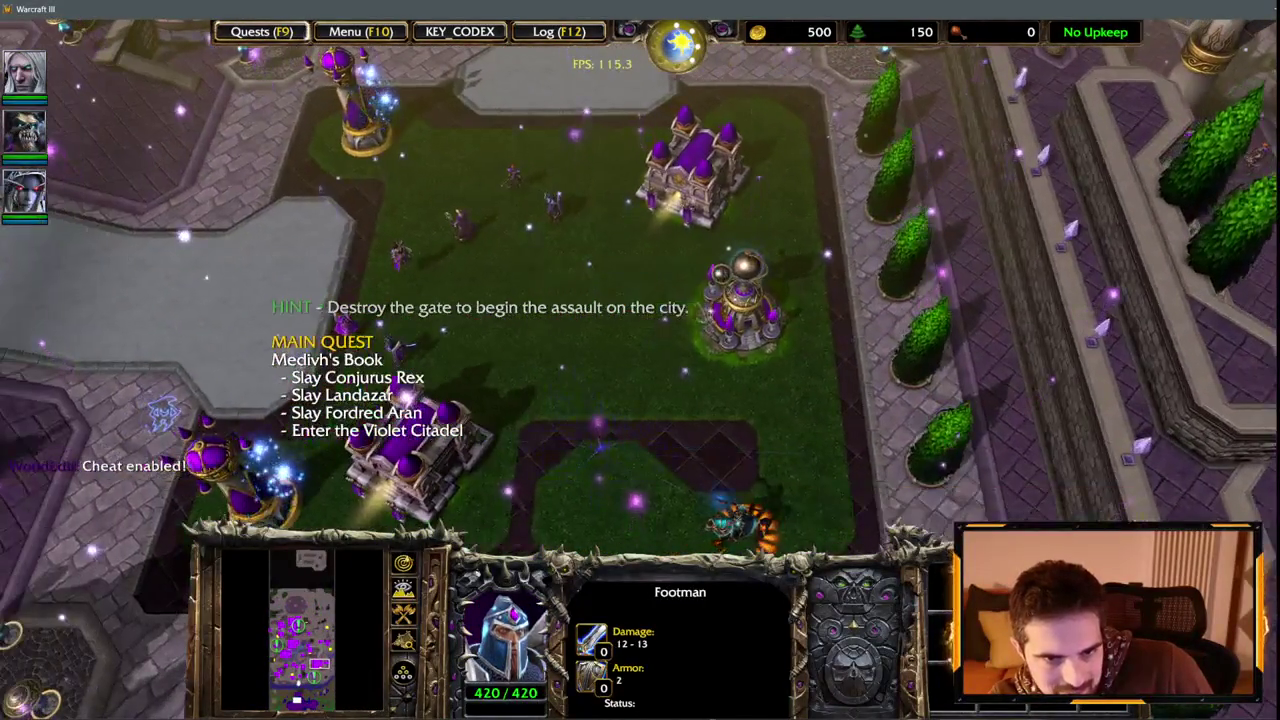
click(690, 170)
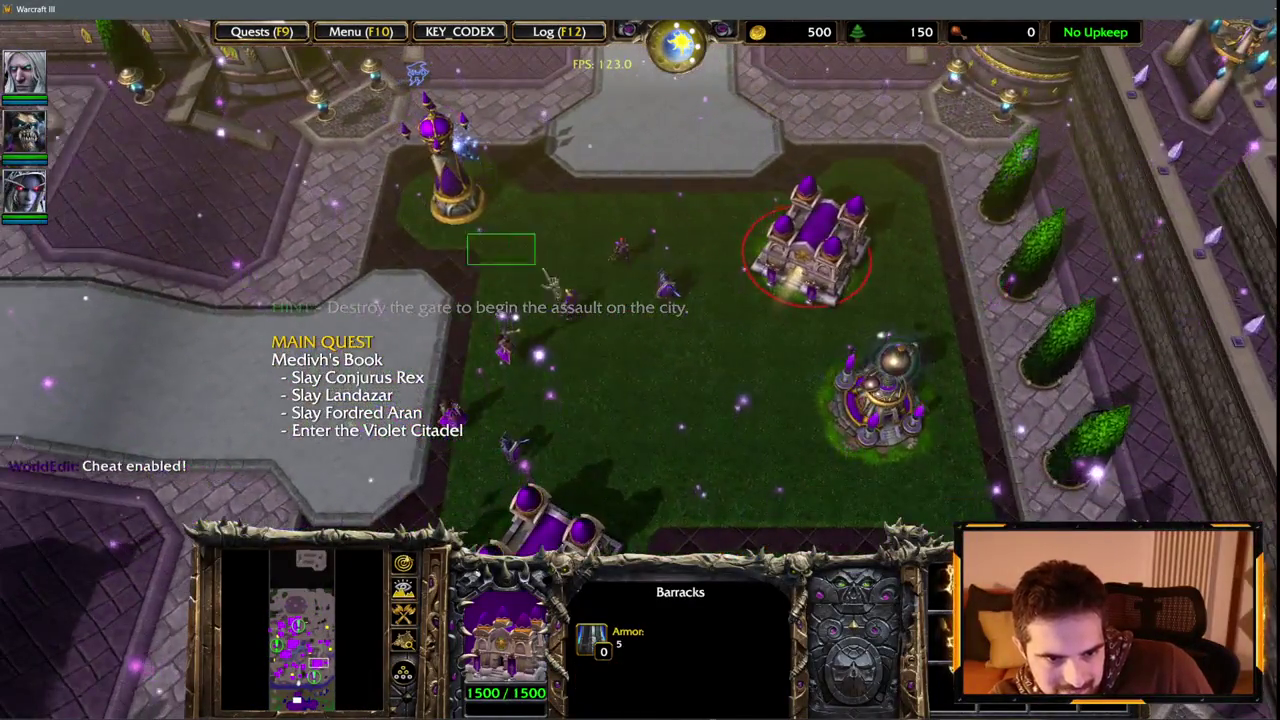
click(810, 245)
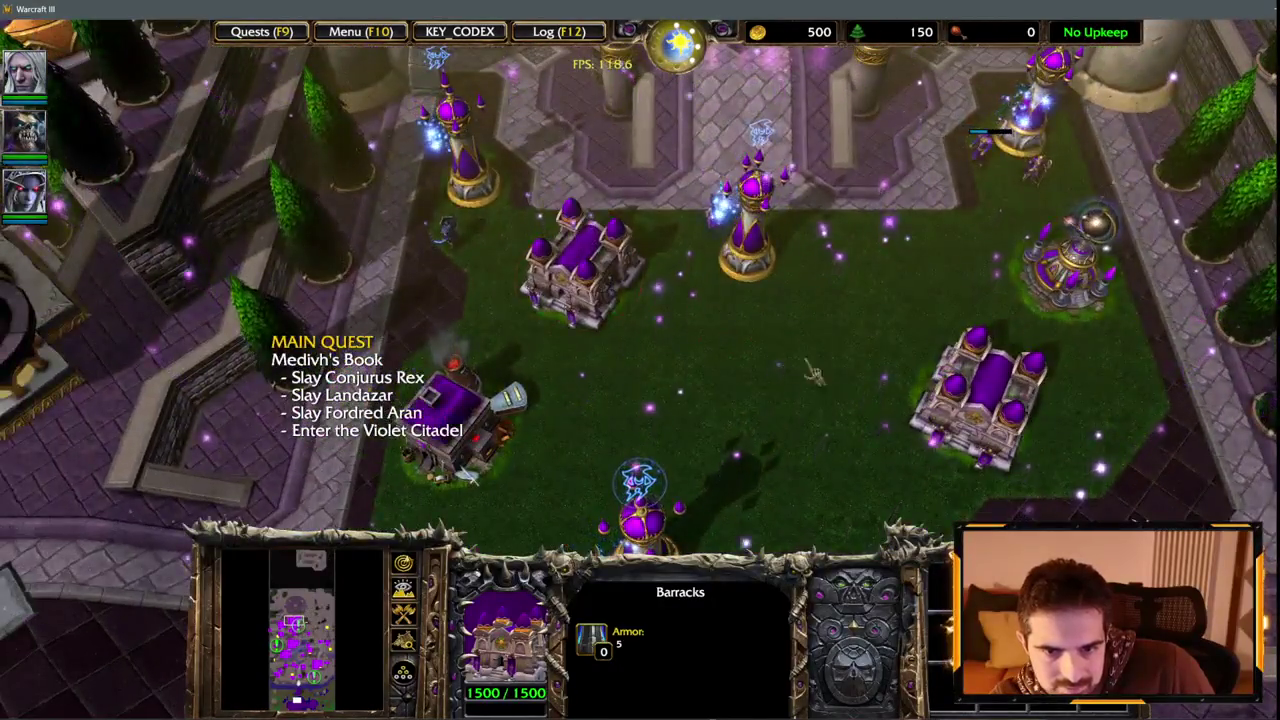
click(332, 38)
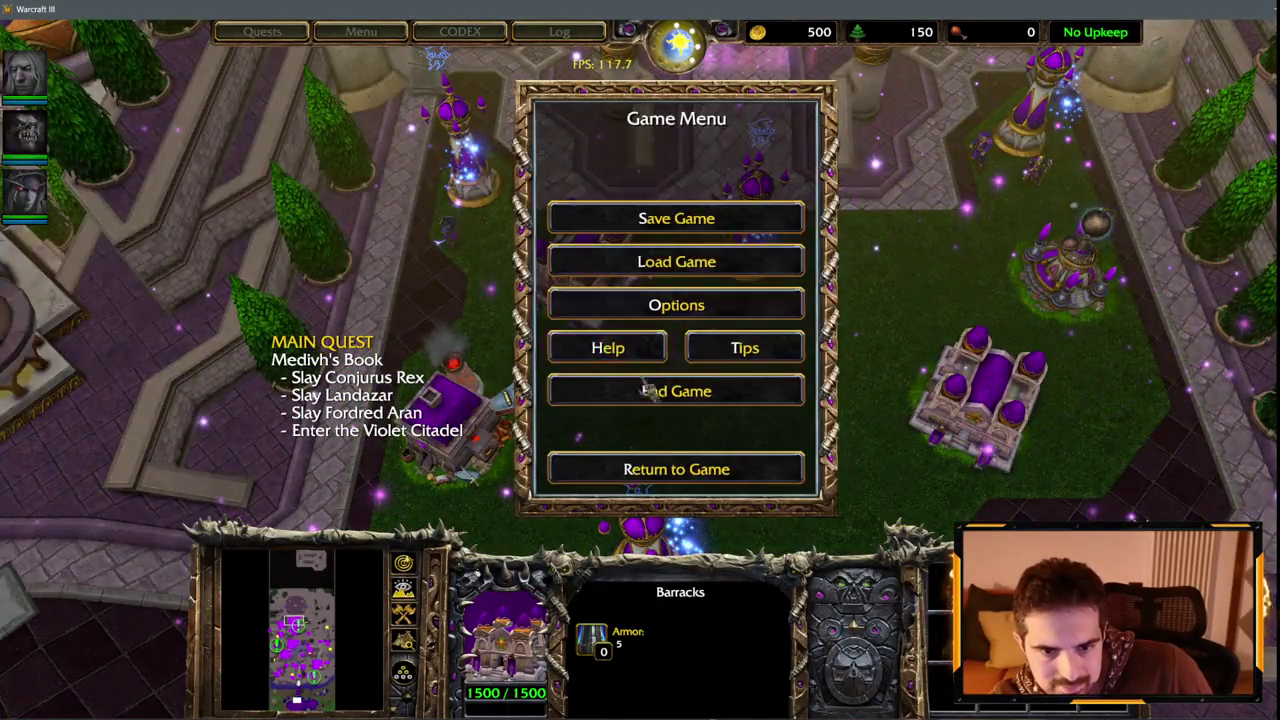
click(622, 368)
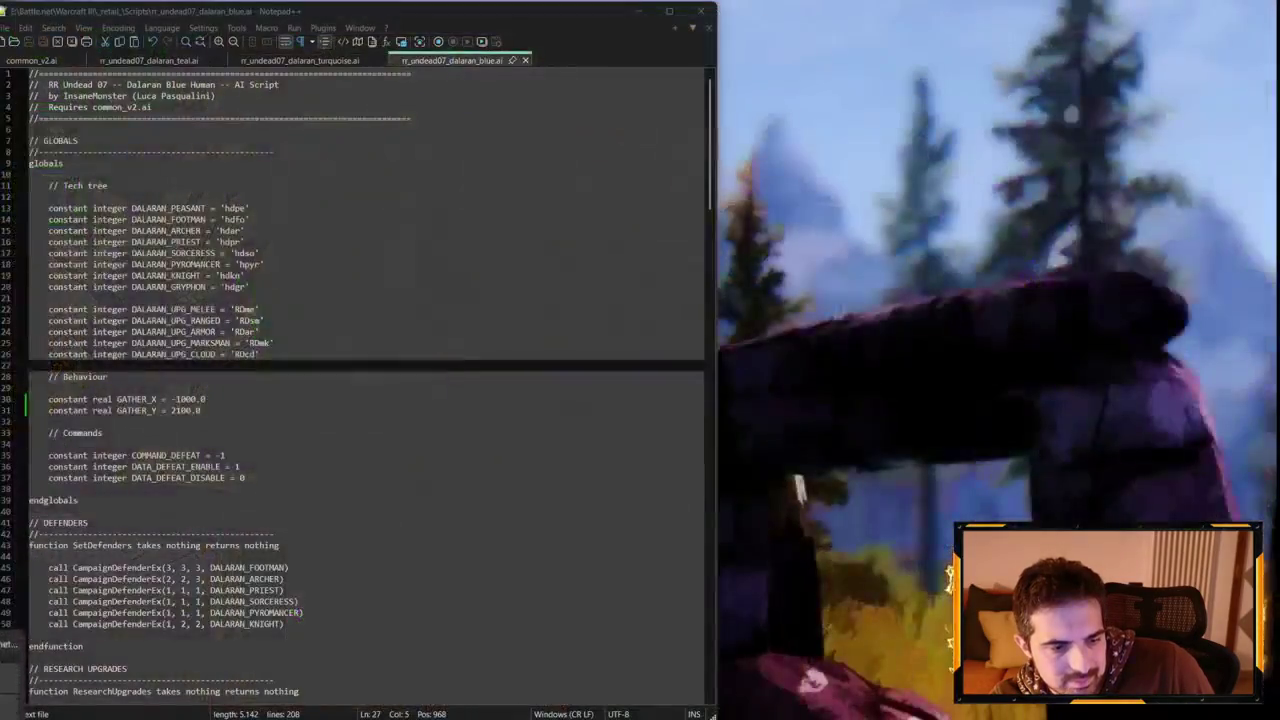
Retune the blue script's gather point to GATHER_X 1850.0 and GATHER_Y 2850.0 and save.
click(50, 626)
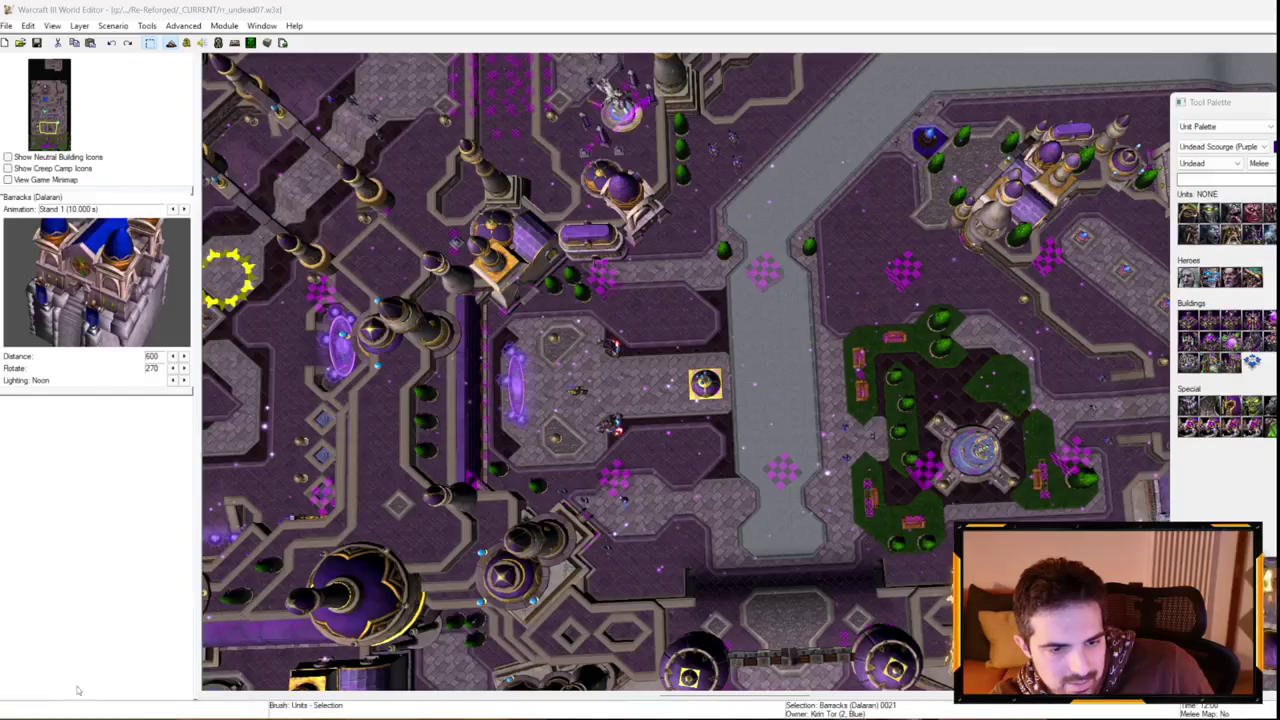
key(Up)
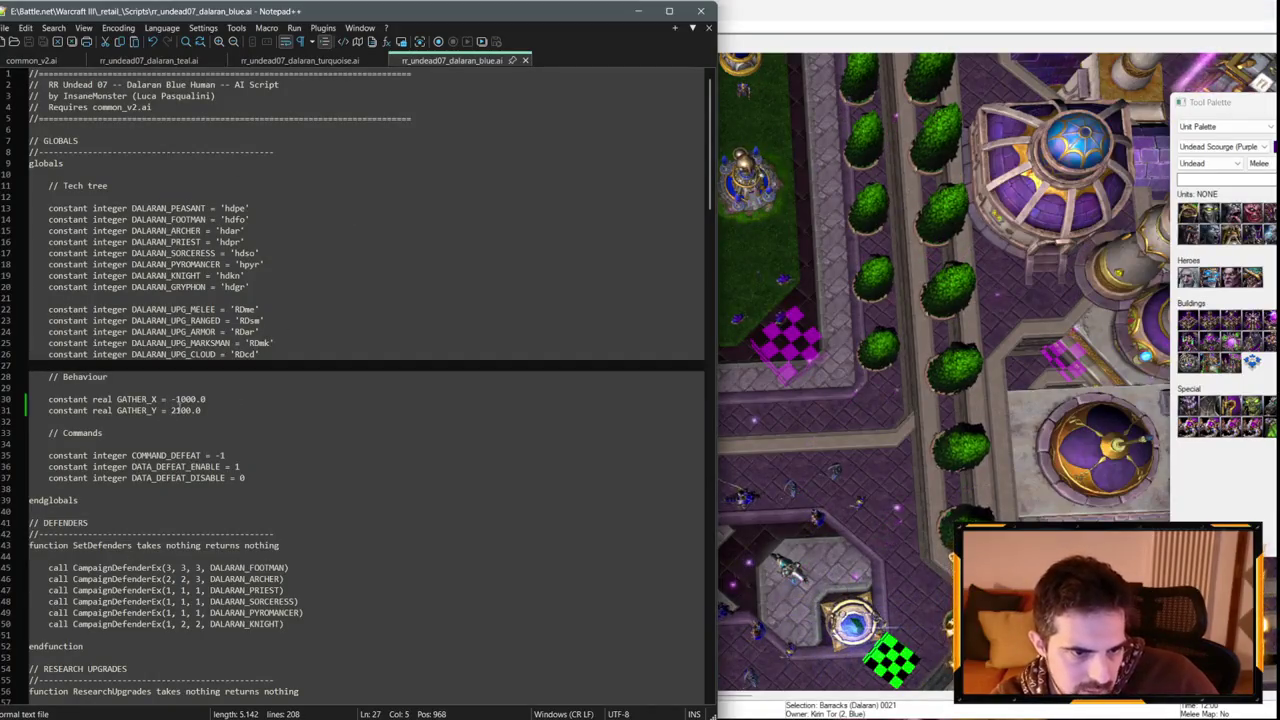
drag(172, 399, 180, 399)
text(185)
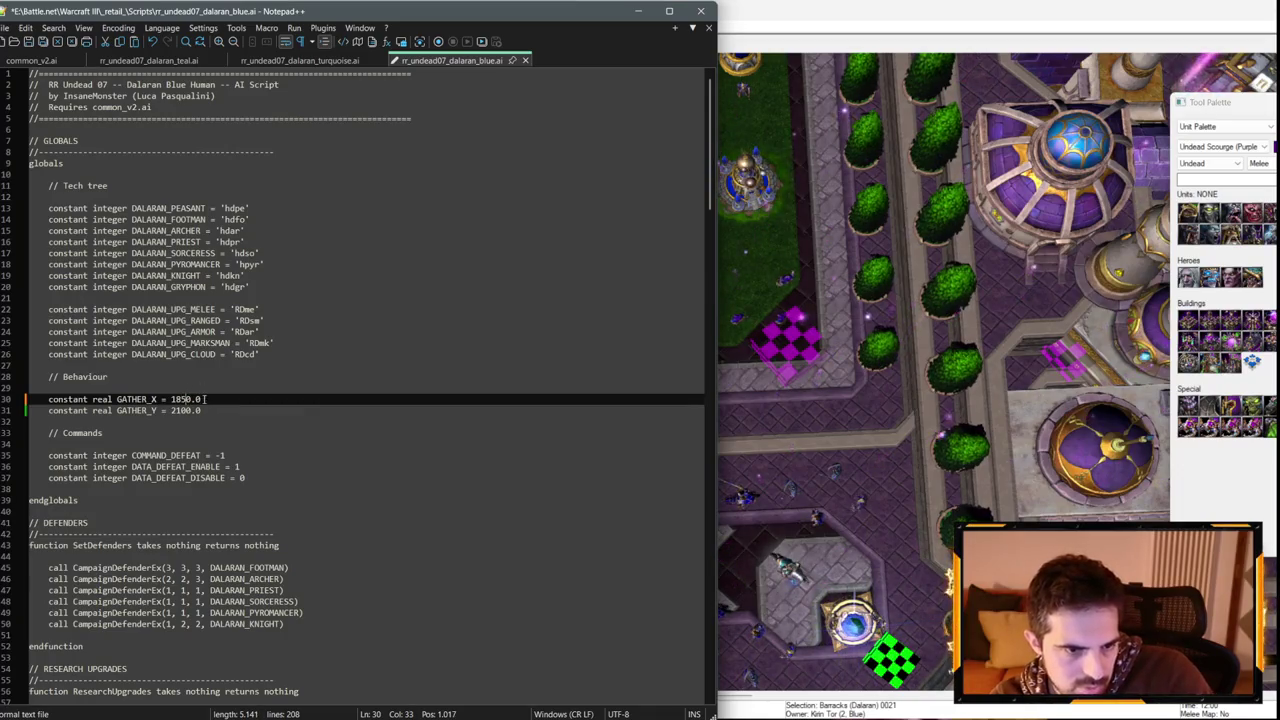
key(Delete)
key(Delete)
drag(176, 410, 181, 410)
text(85)
key(Delete)
click(638, 11)
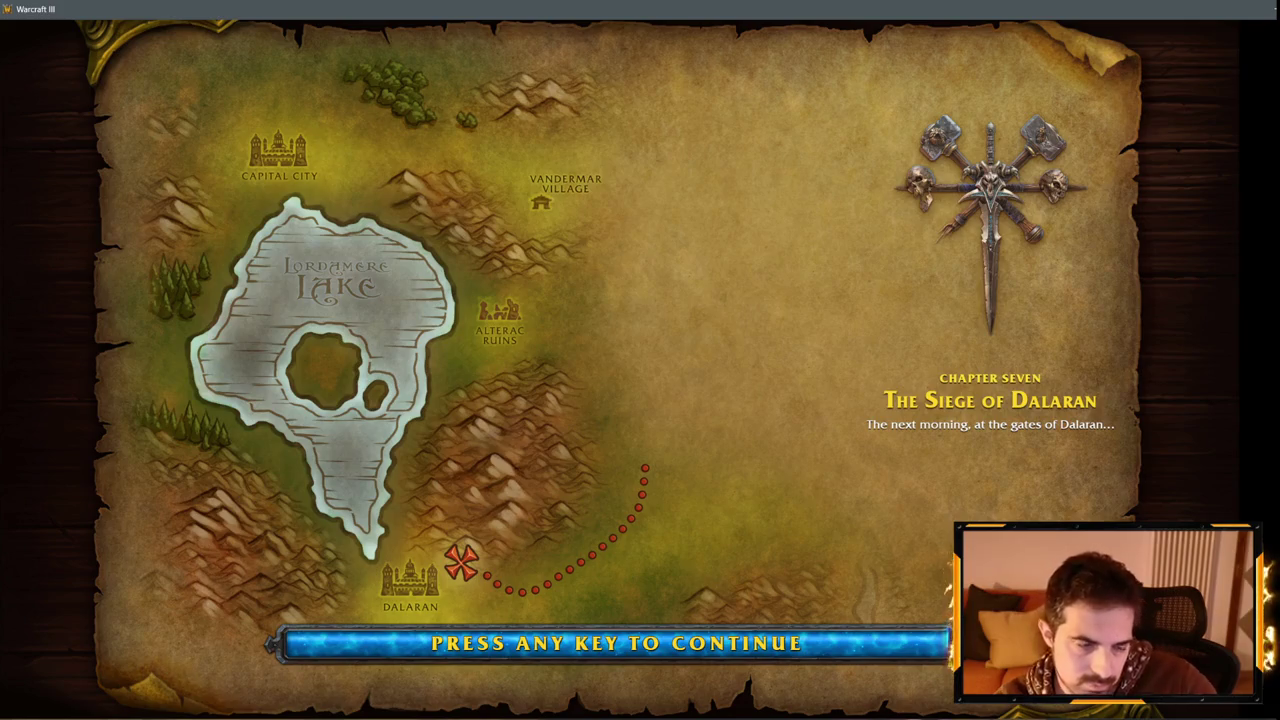
Start the mission and enable the iseedeadpeople and whoisyourdaddy cheats.
key(space)
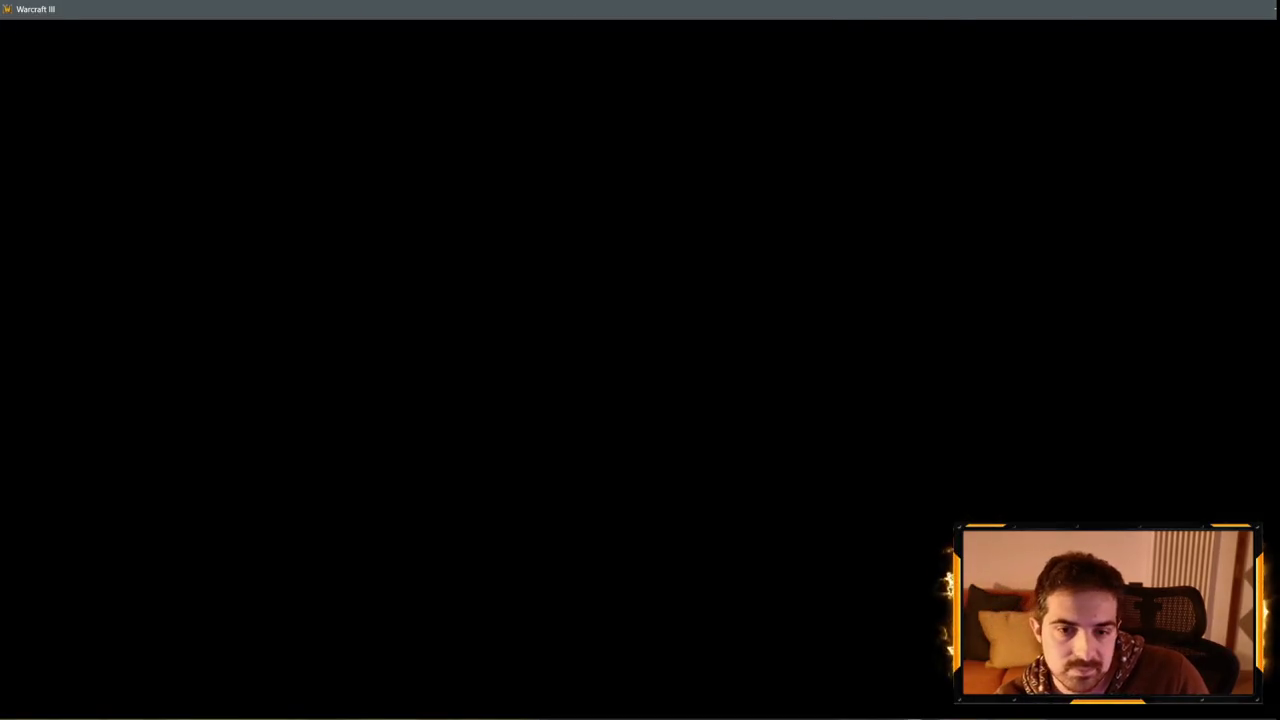
key(Return)
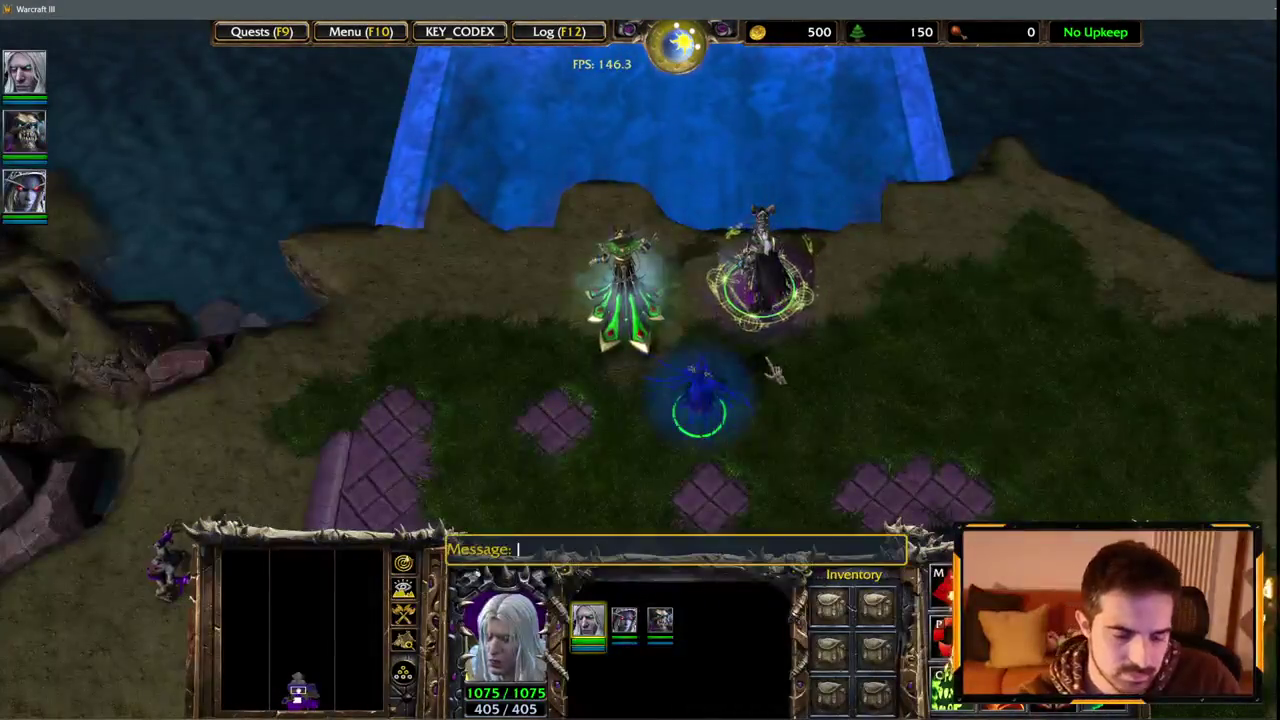
text(iseedeadpeop)
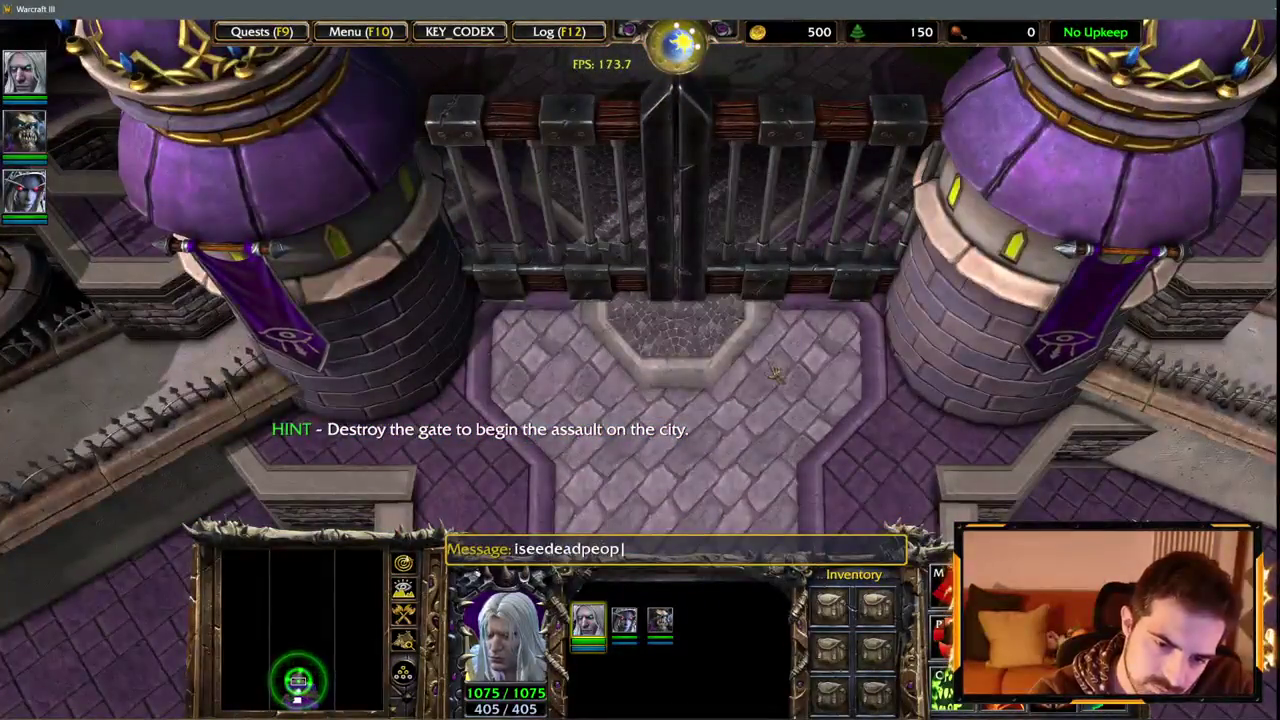
text(le)
key(Return)
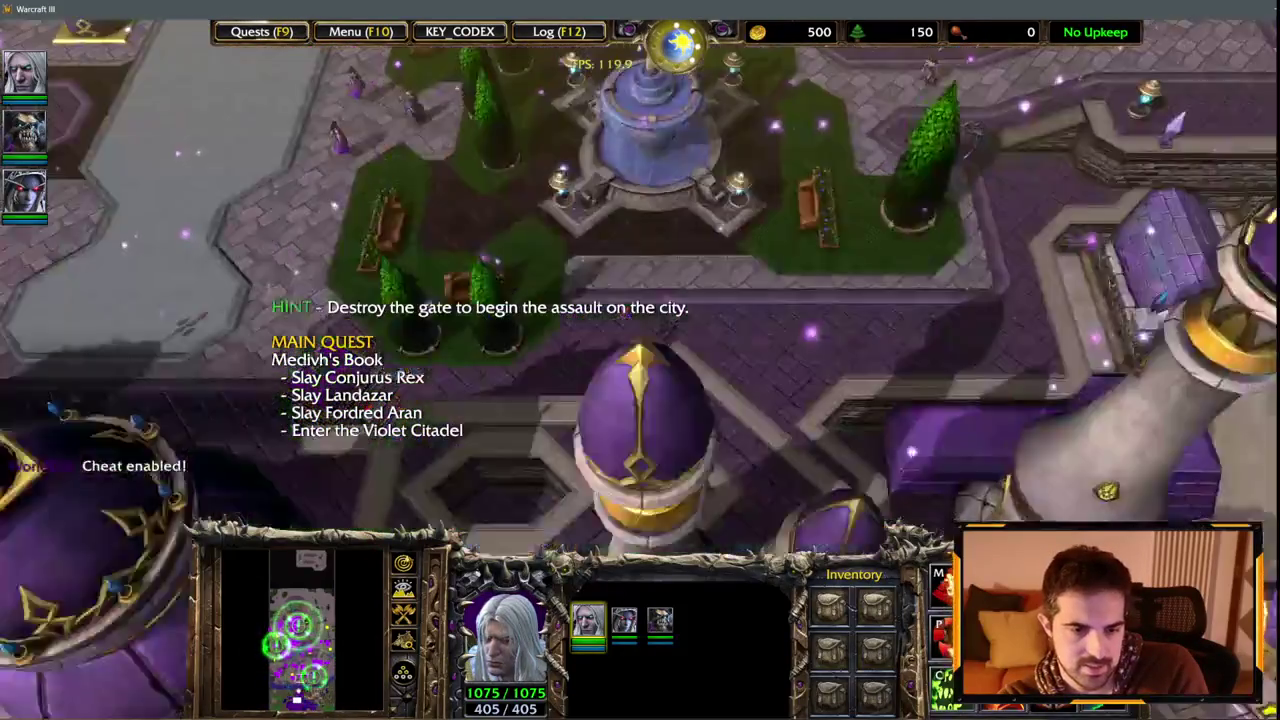
key(Return)
text(who)
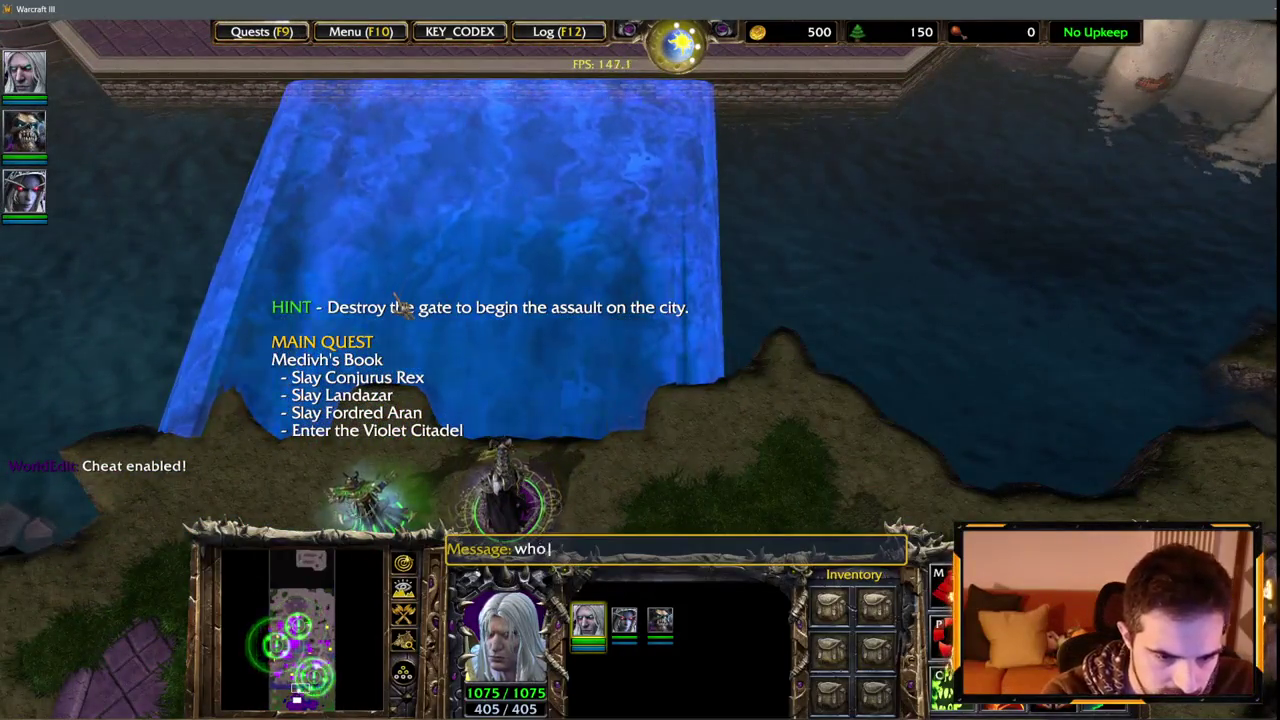
text(isyourdaddy)
key(Return)
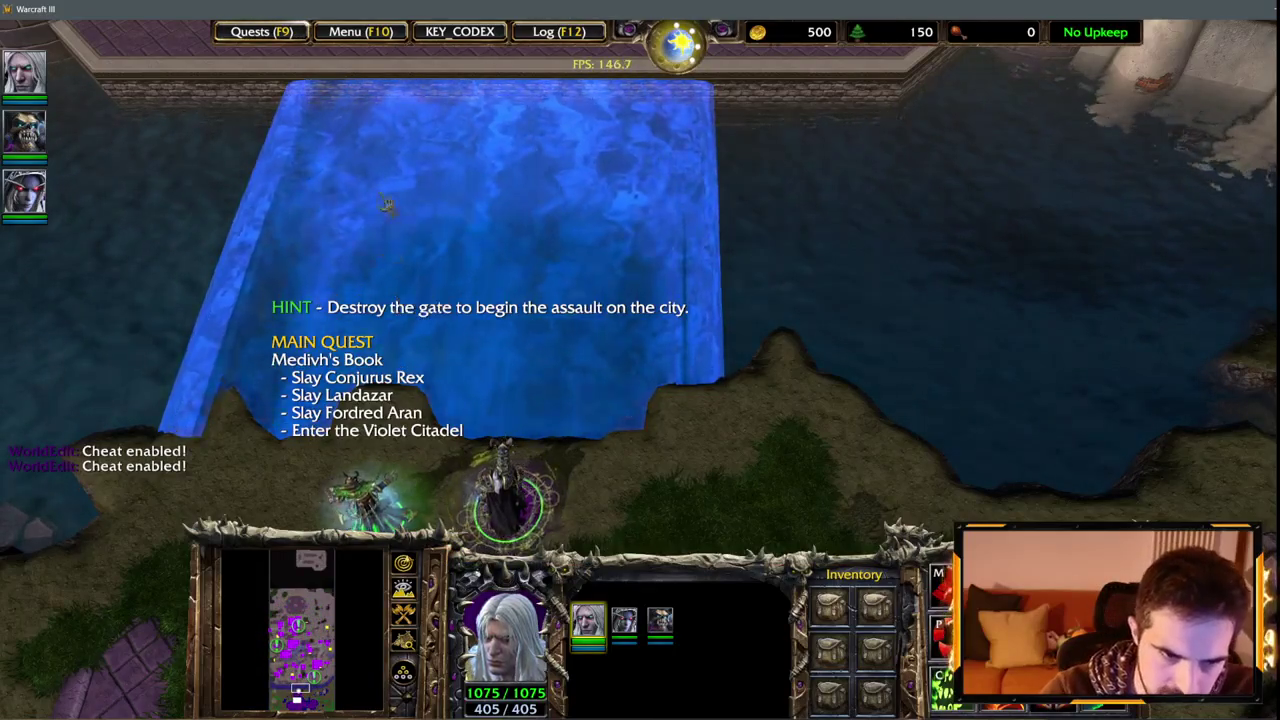
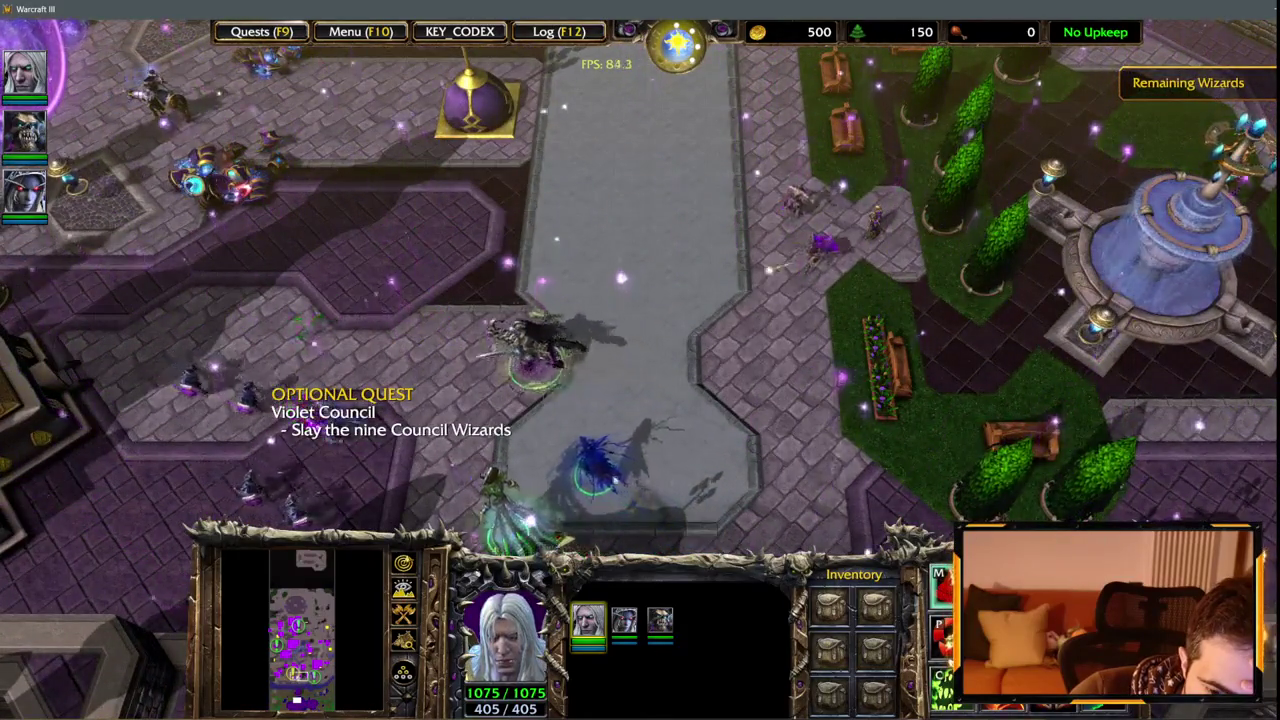
Select Arthas, then Kel'Thuzad with Frost Armor readied, and group all three heroes.
click(378, 345)
click(488, 375)
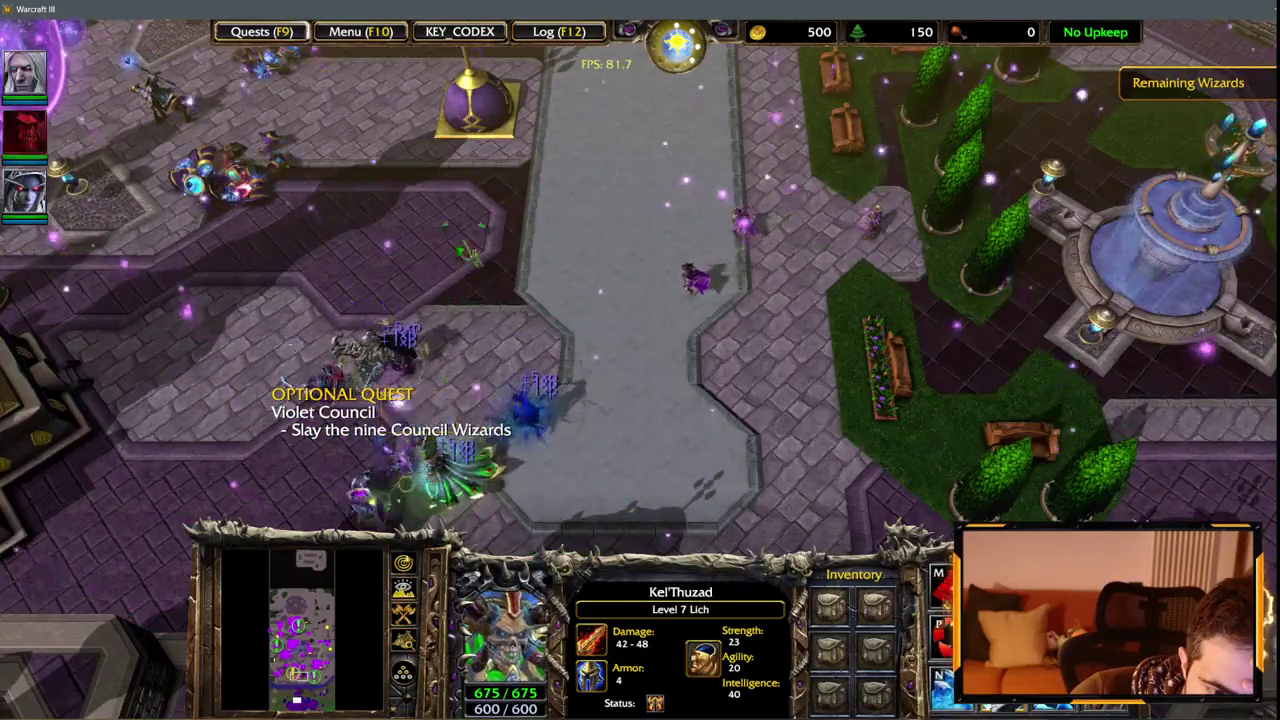
key(f)
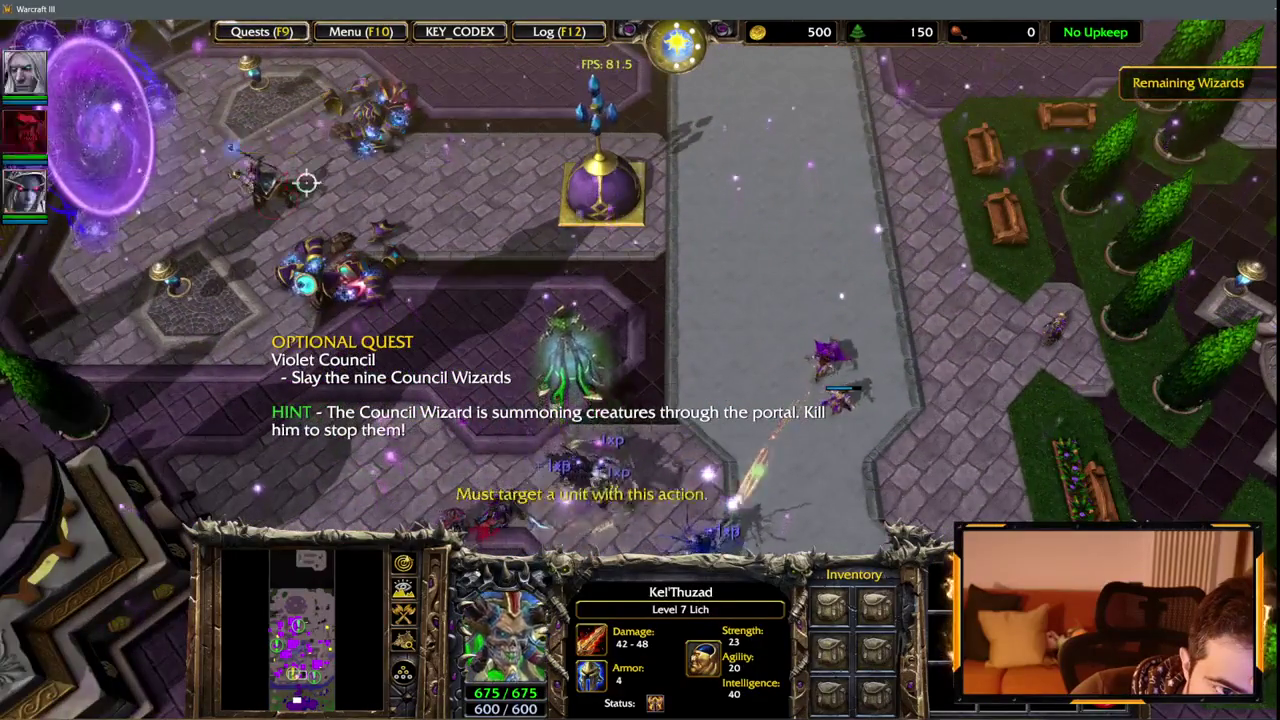
drag(837, 540, 837, 540)
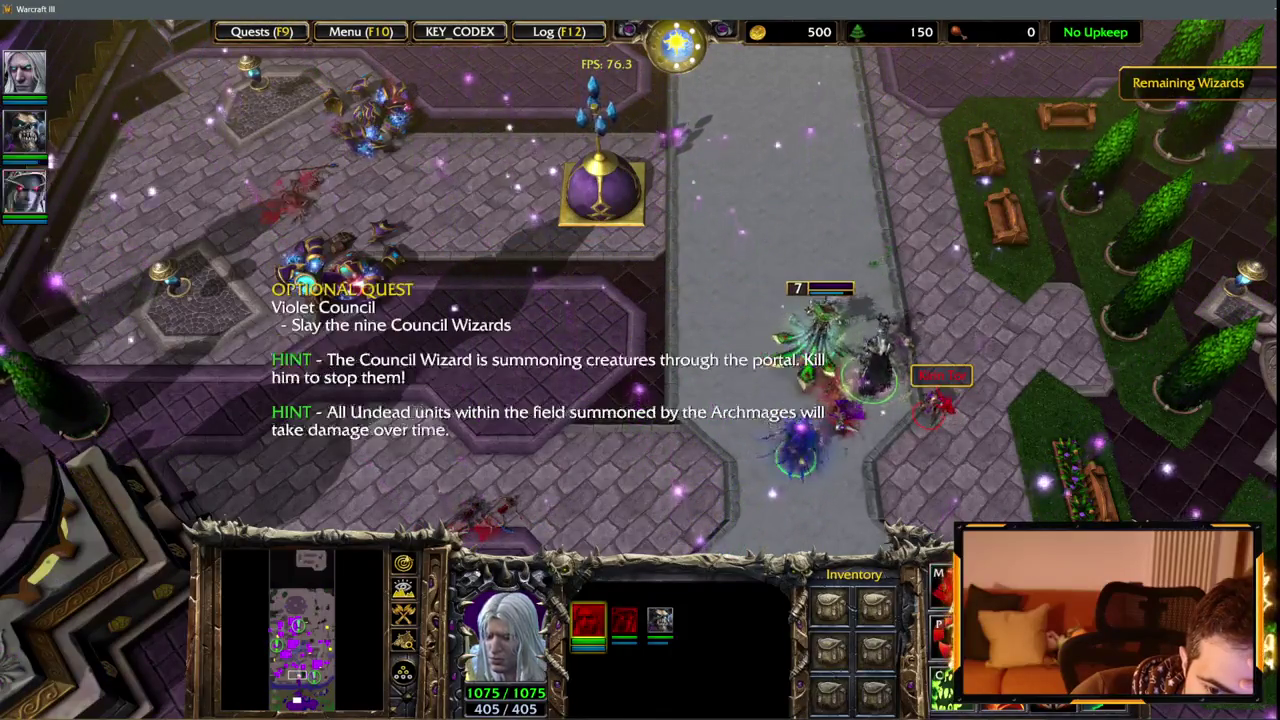
Regroup the three heroes, pick out Sylvanas, and pan the view north then south-east.
mouse_move(680, 2)
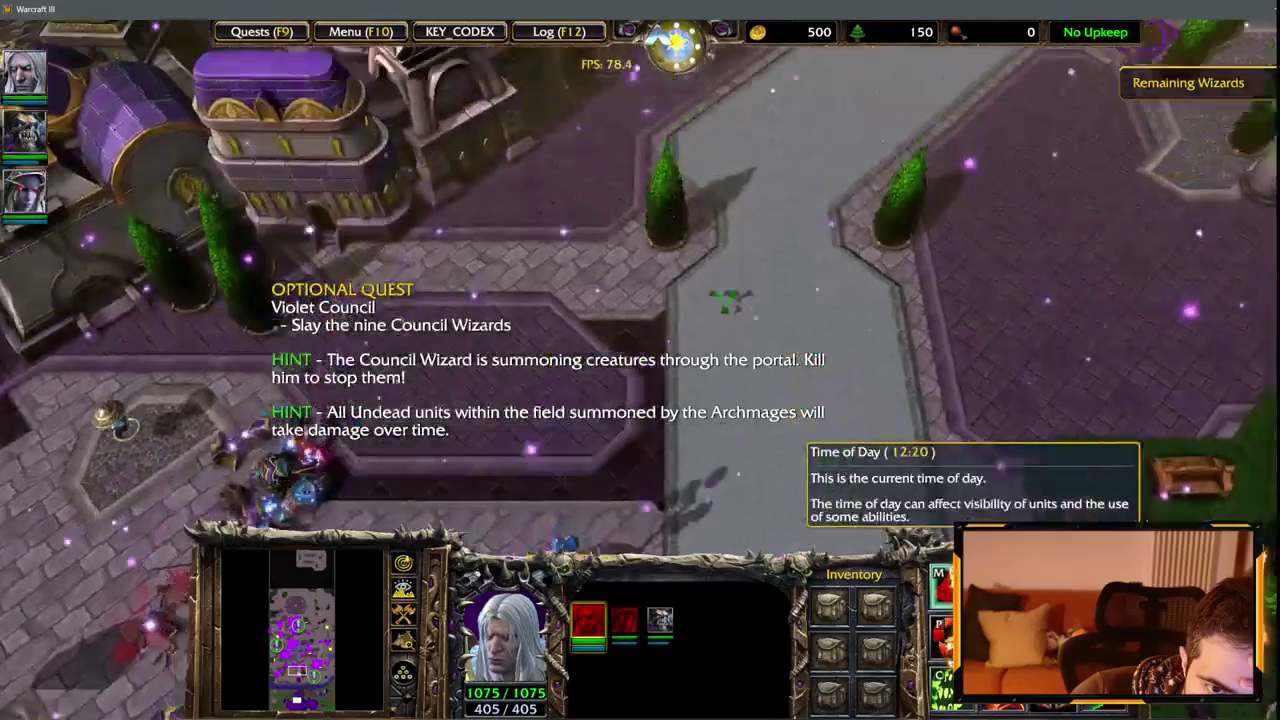
key(F2)
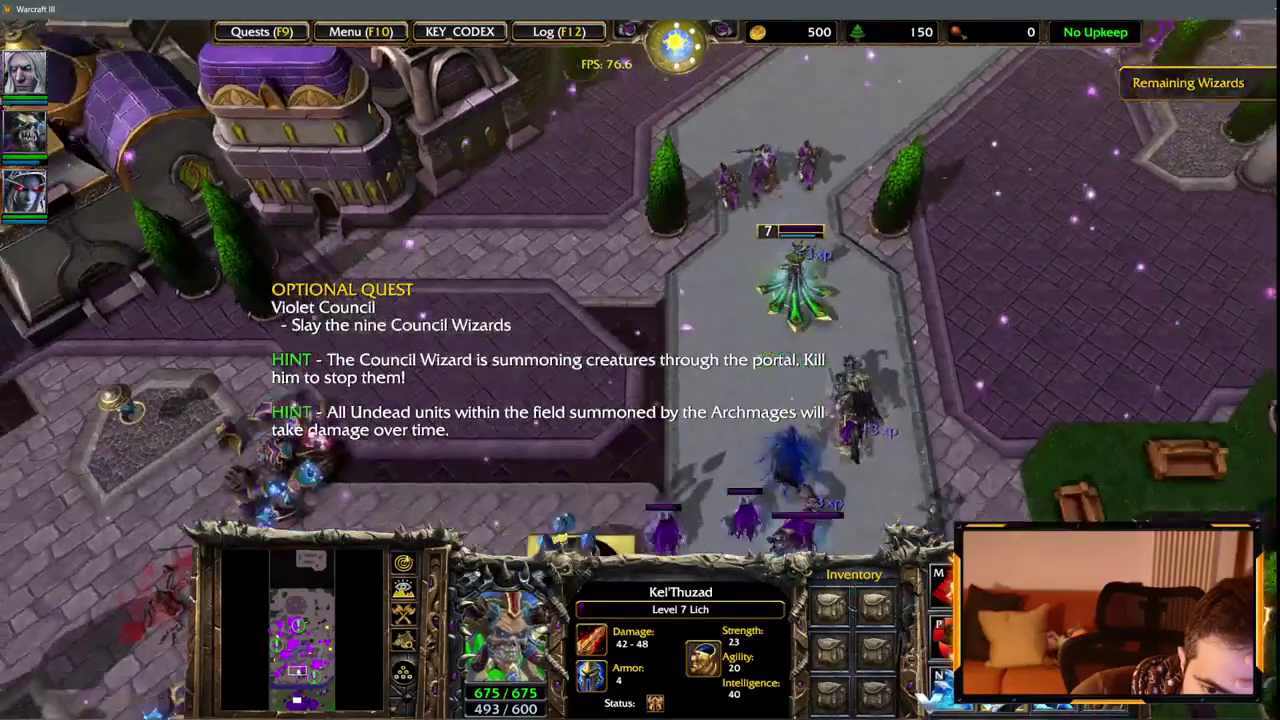
drag(571, 186, 957, 514)
mouse_move(1279, 20)
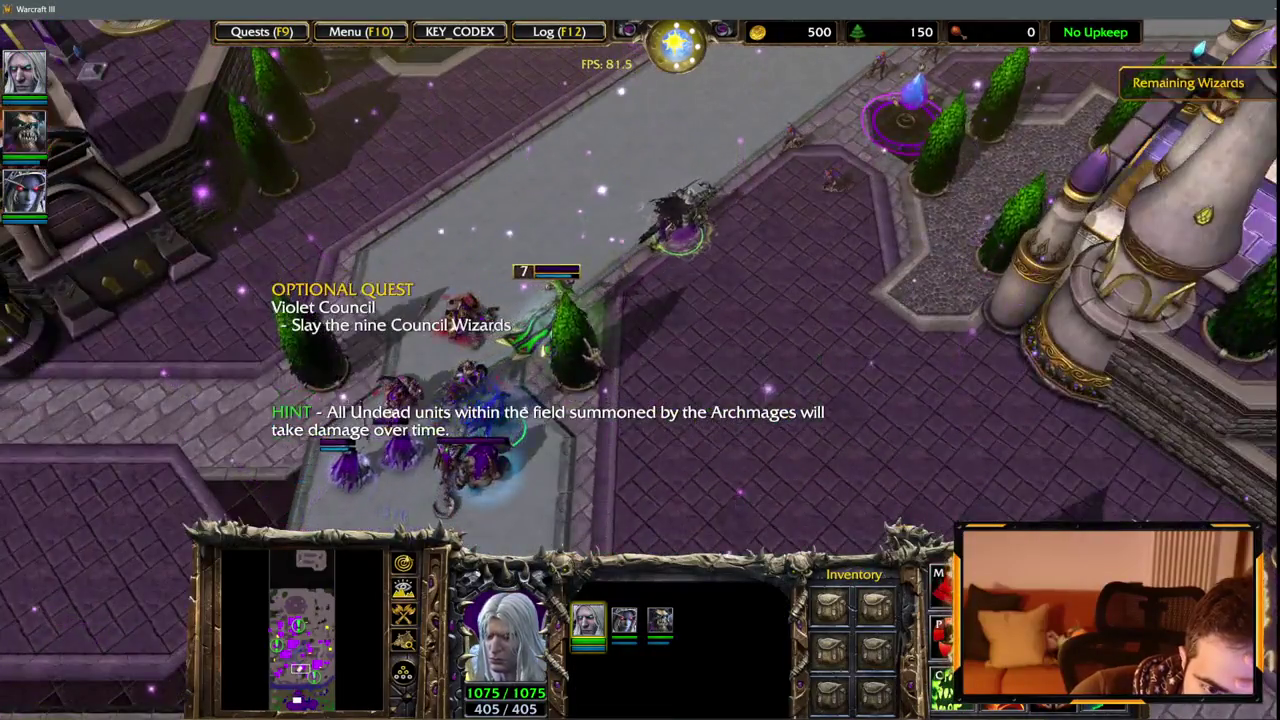
key(F3)
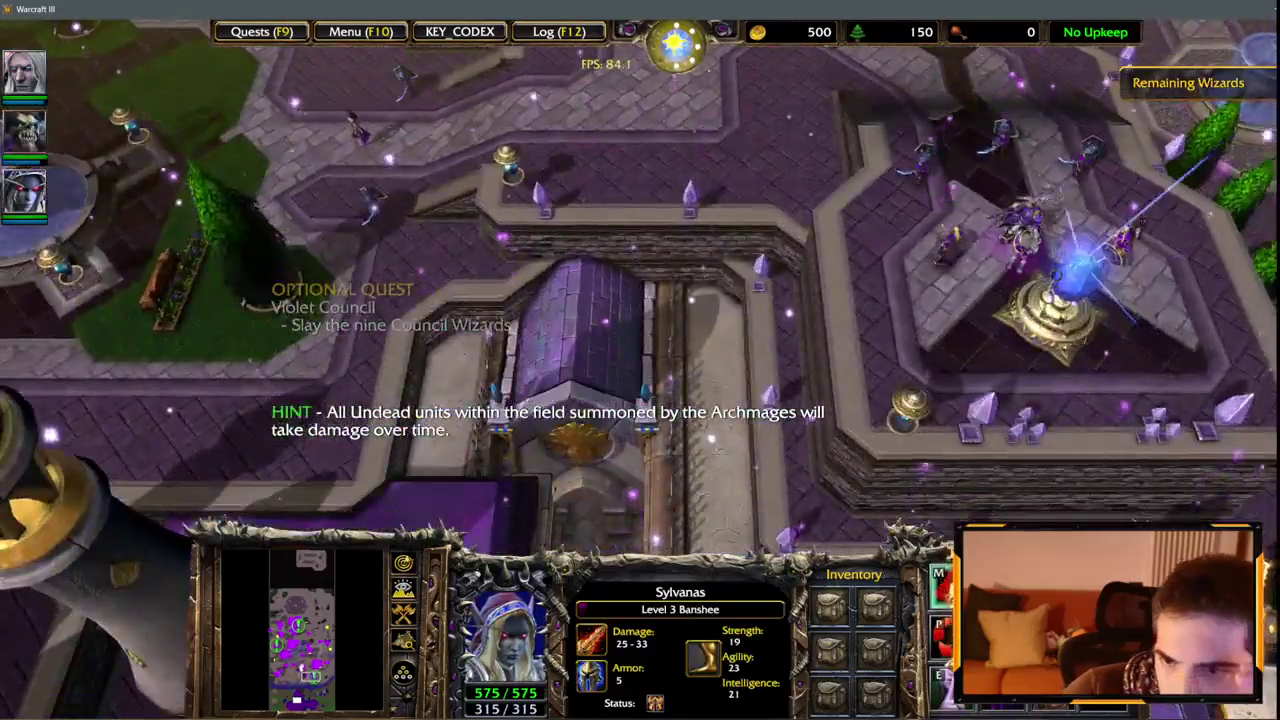
key(Up)
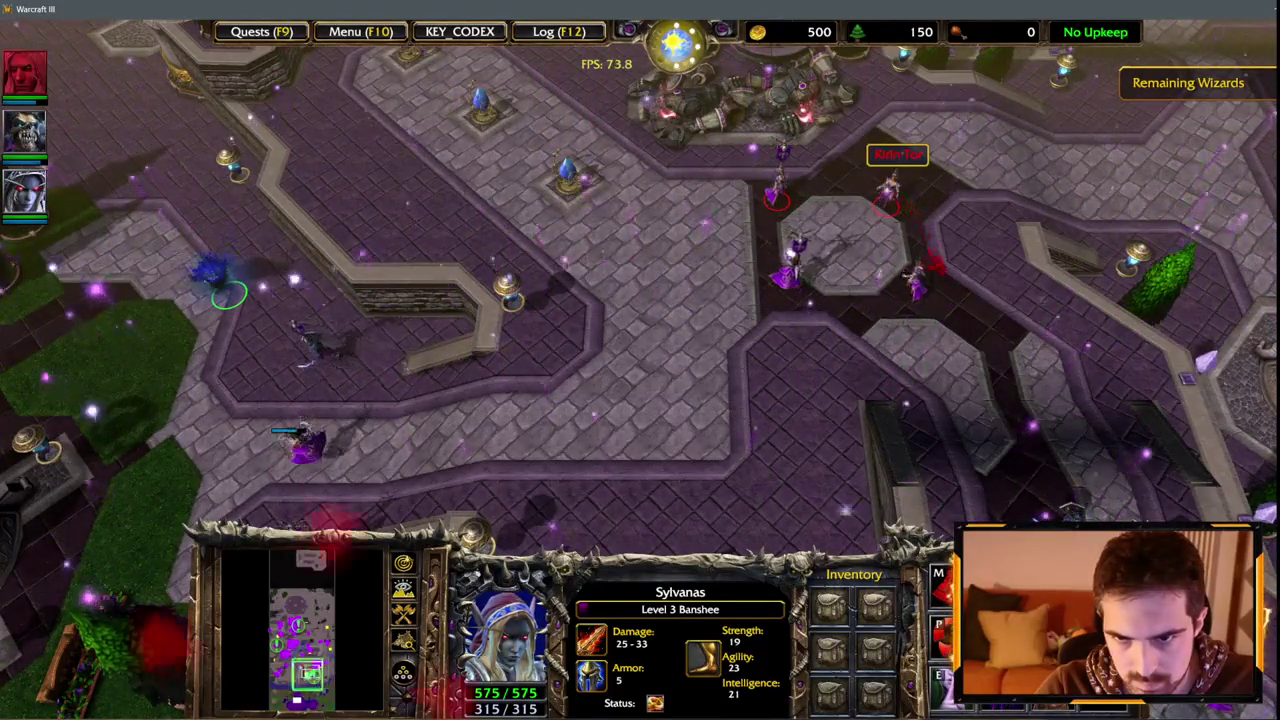
key(Down)
key(Right)
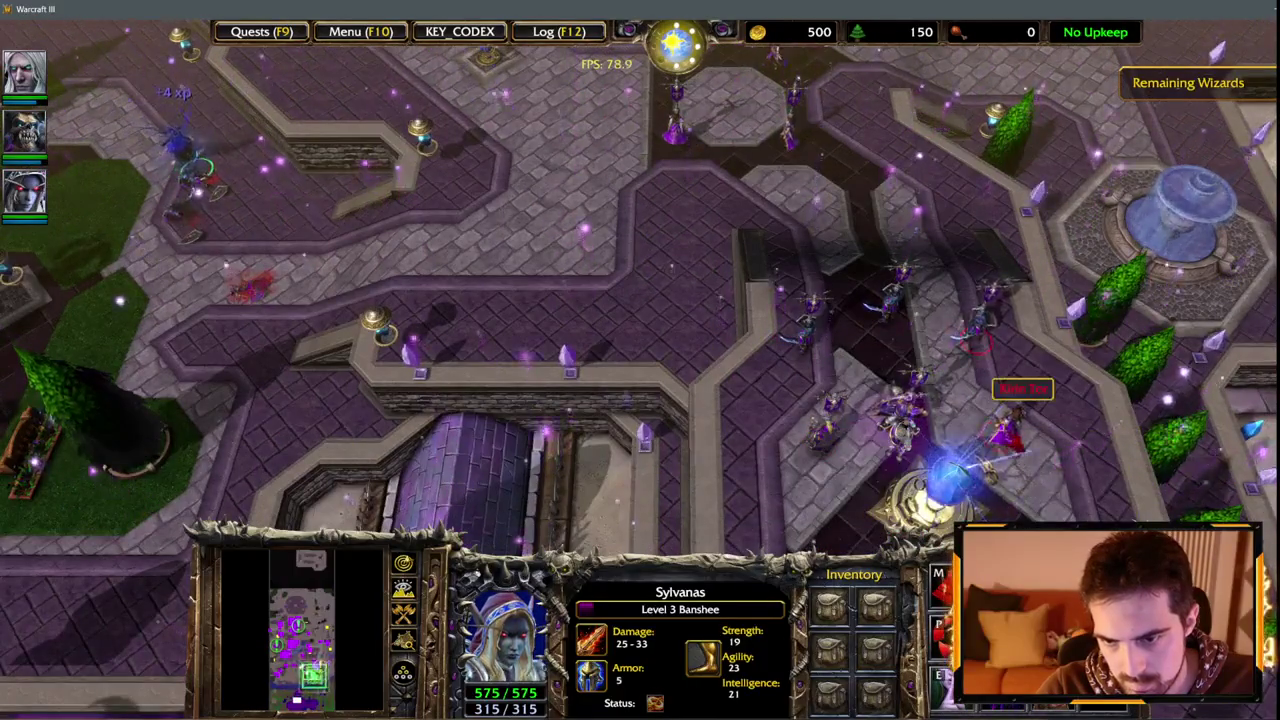
Select Arthas's group, scout the grass courtyard, and ready an attack with Arthas and a companion.
key(F1)
key(1)
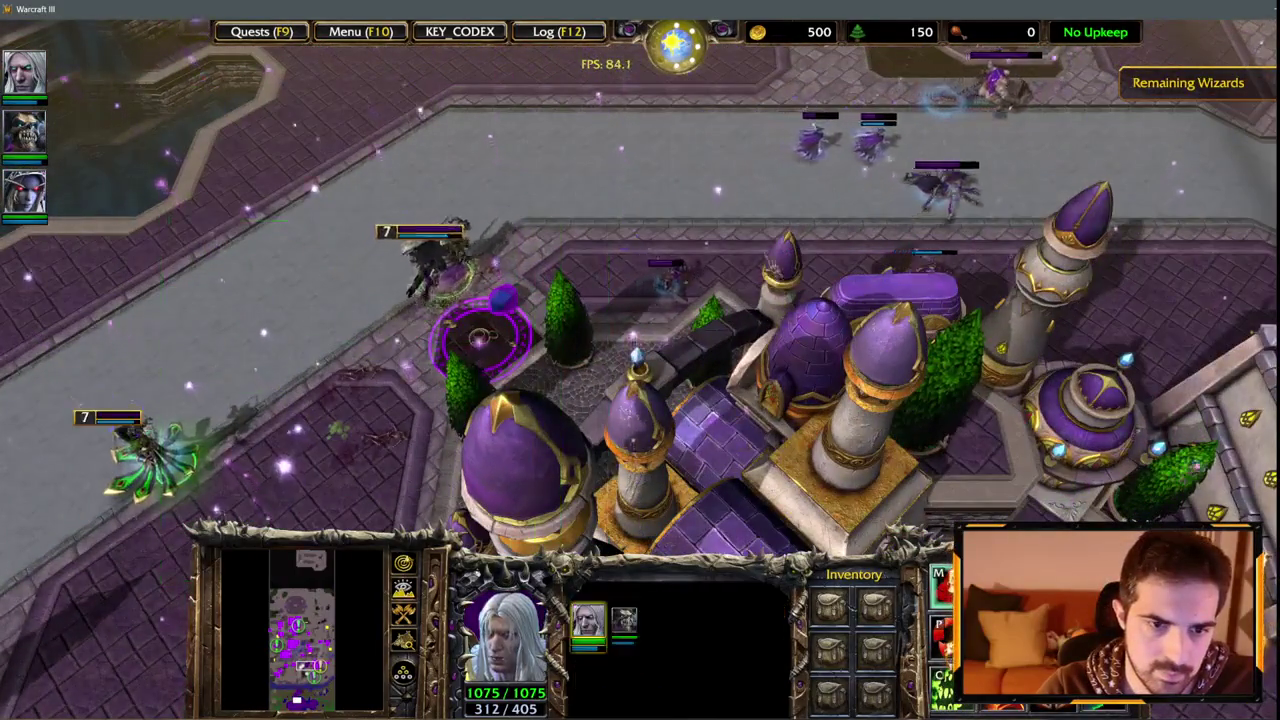
key(Up)
key(Right)
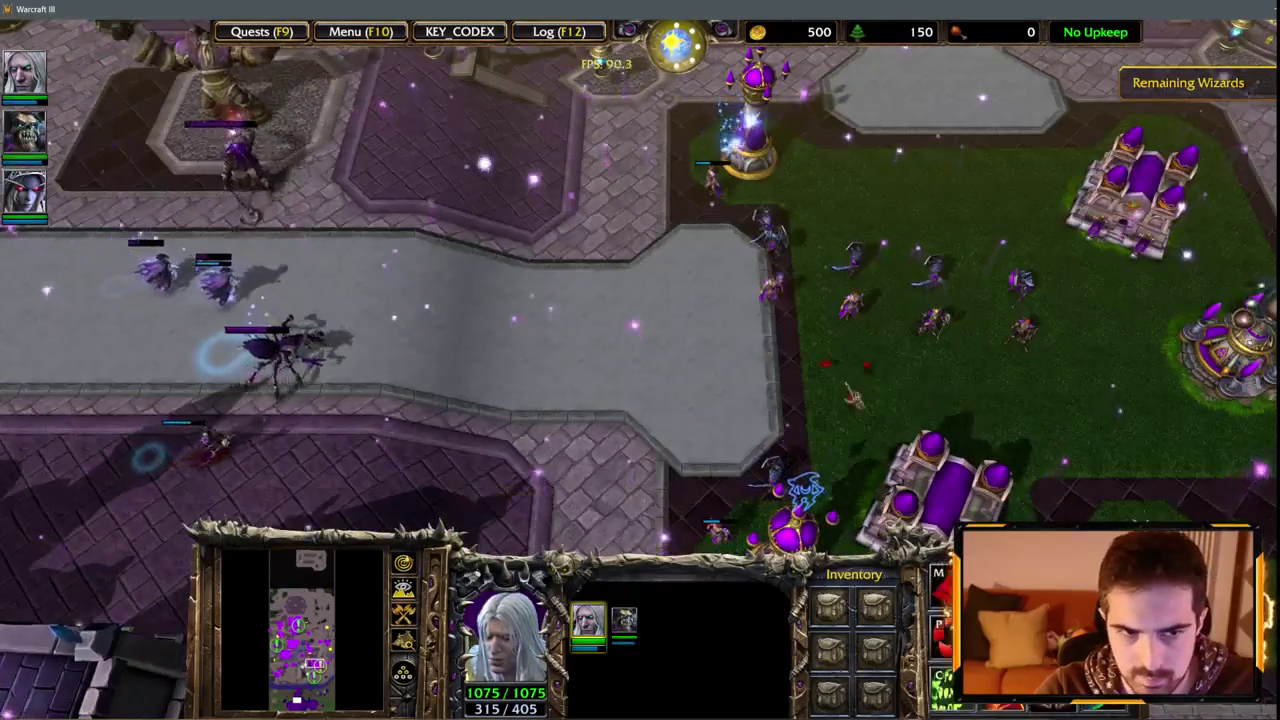
key(Left)
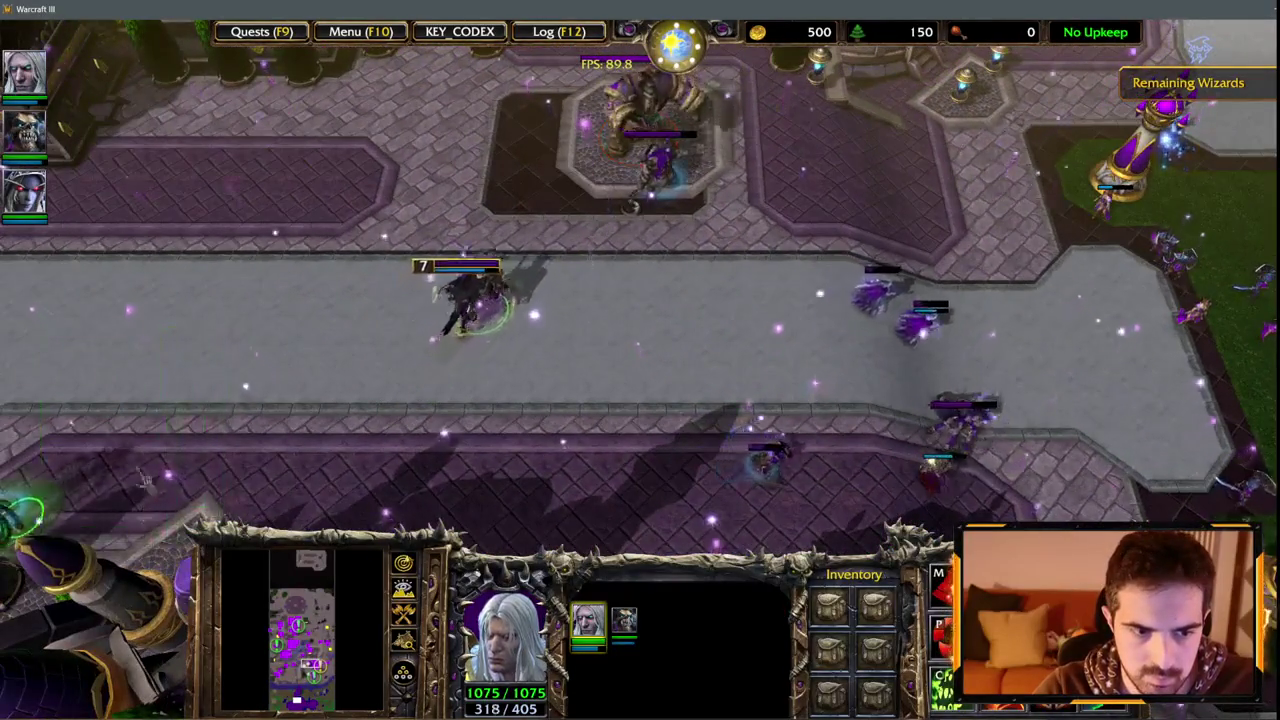
key(F2)
key(F2)
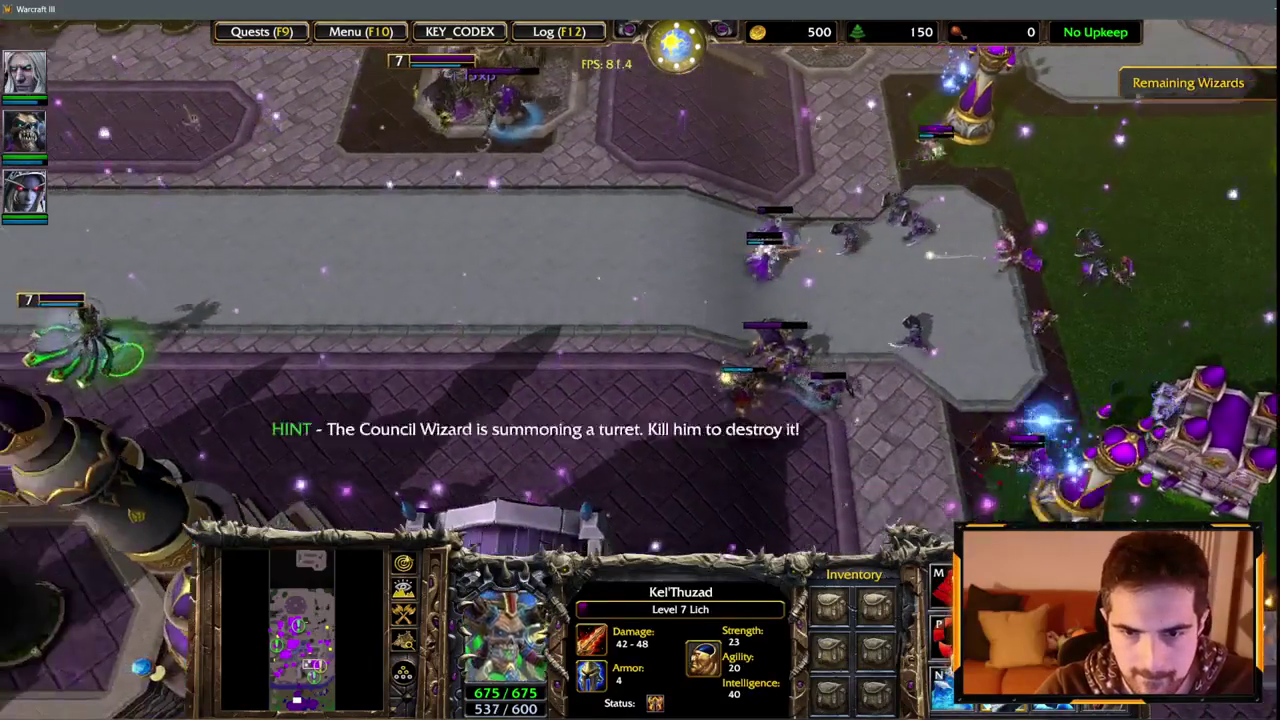
mouse_move(110, 180)
mouse_down()
mouse_move(286, 294)
mouse_move(260, 350)
mouse_up()
key(a)
key(Right)
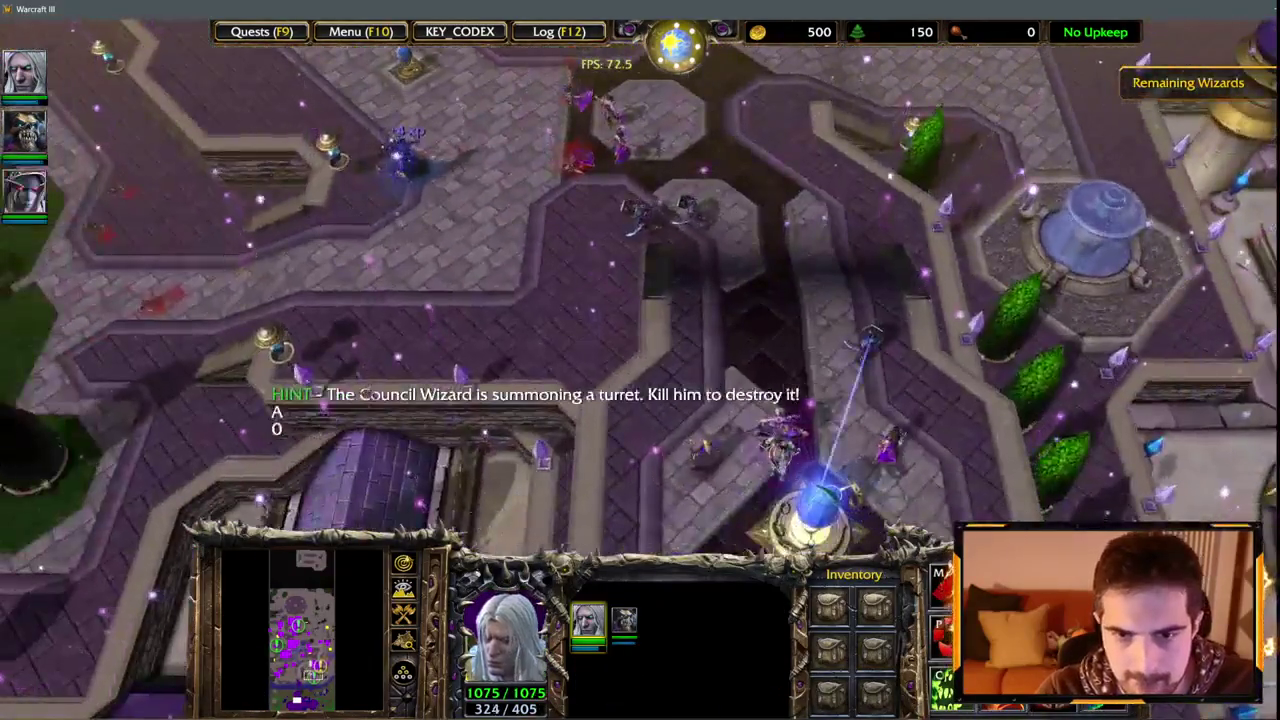
Cast Arthas's Death Coil on the target and send the heroes against the Council Wizard's turret.
key(F3)
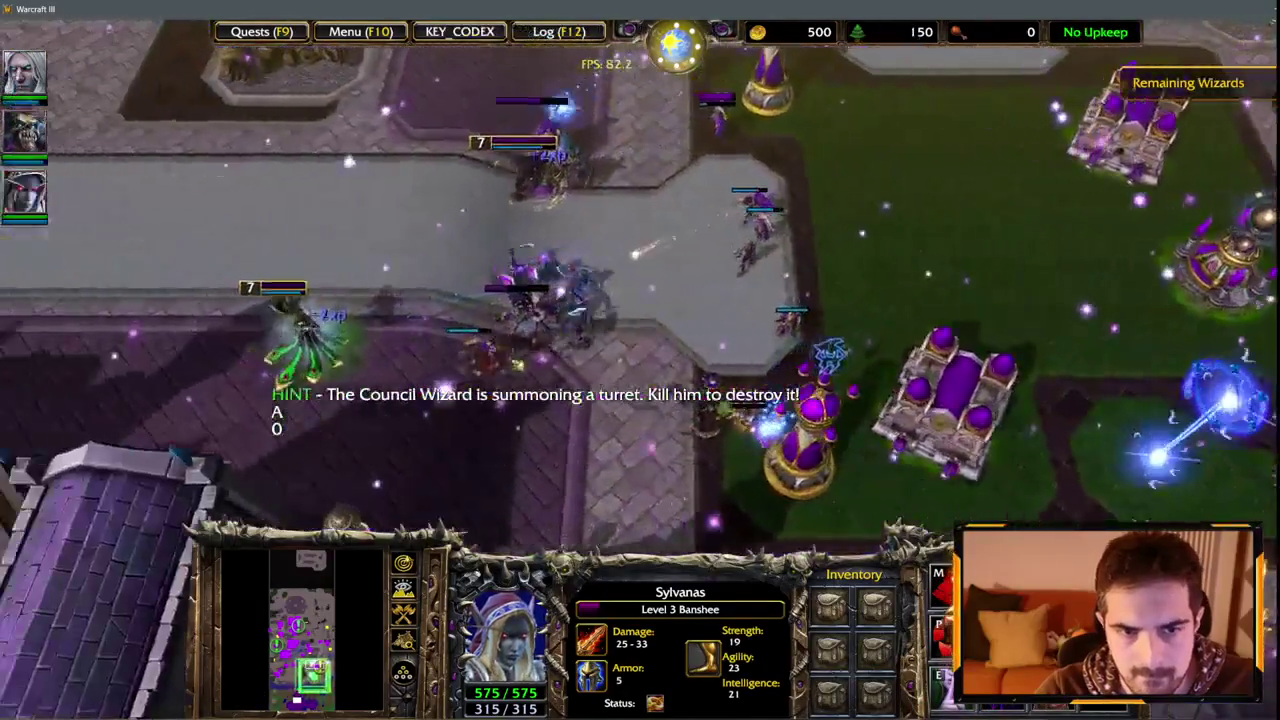
key(F1)
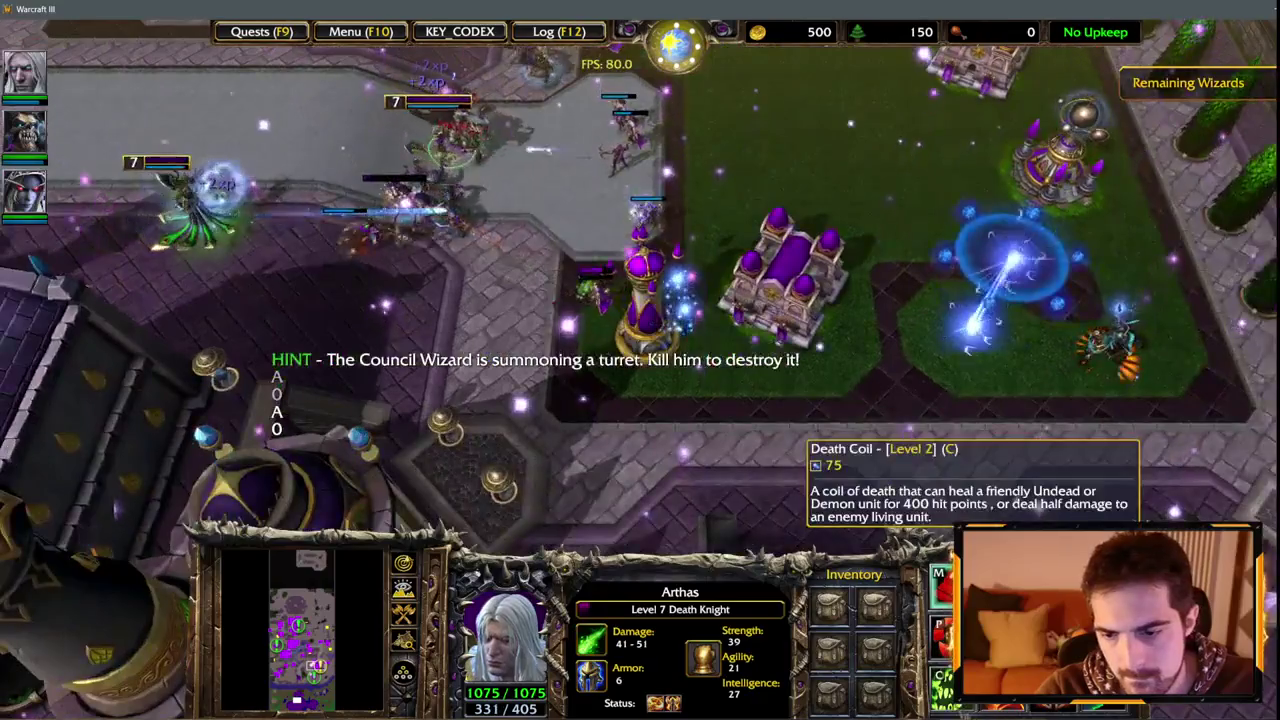
key(c)
click(1077, 380)
drag(90, 200, 258, 277)
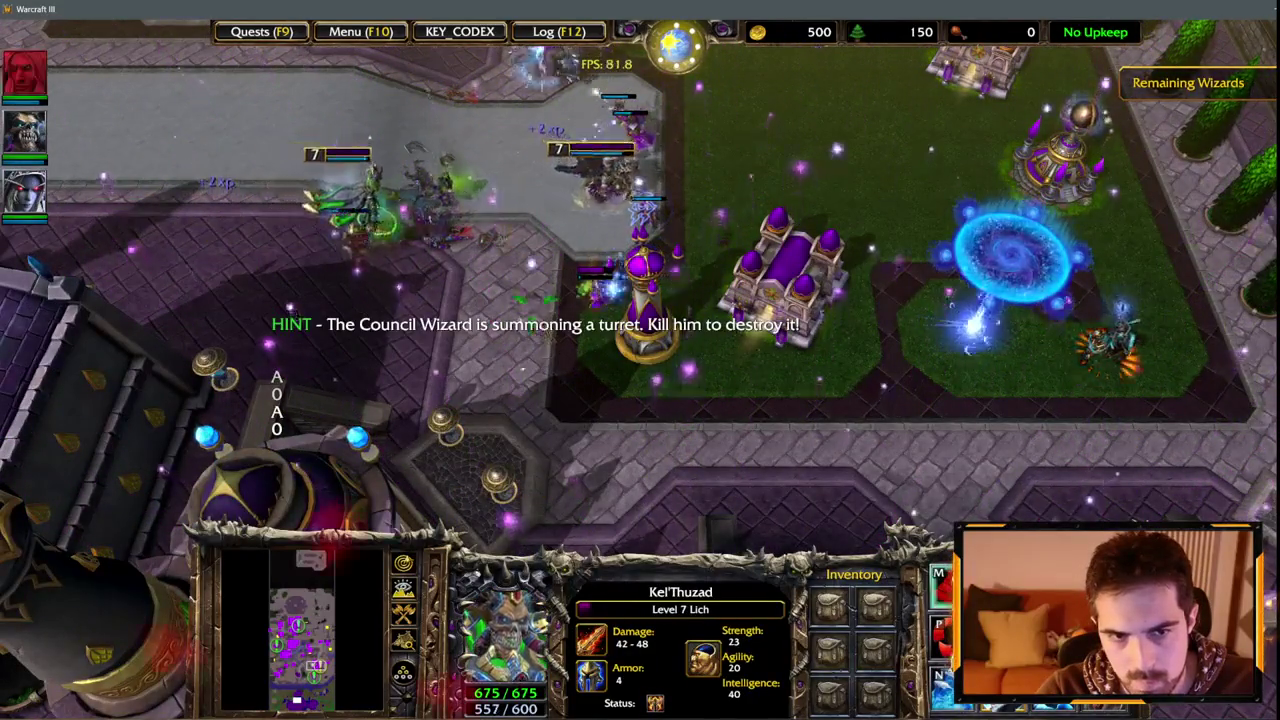
right_click(645, 400)
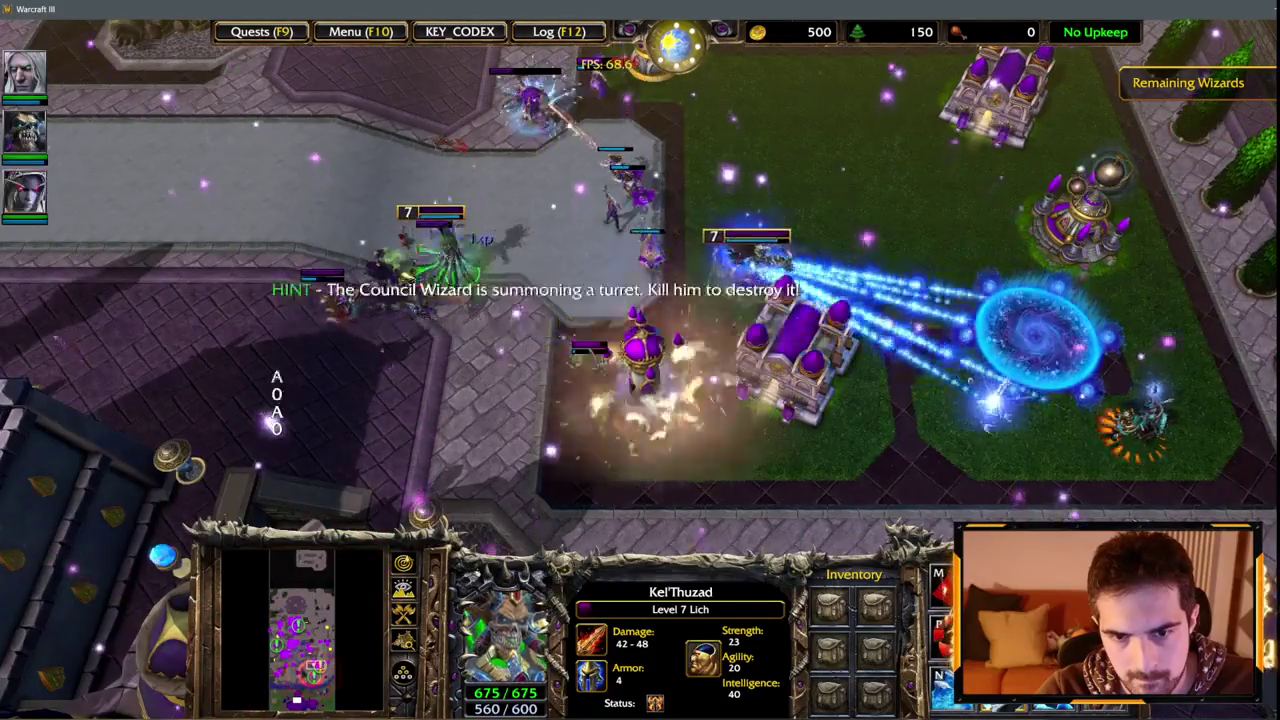
key(F1)
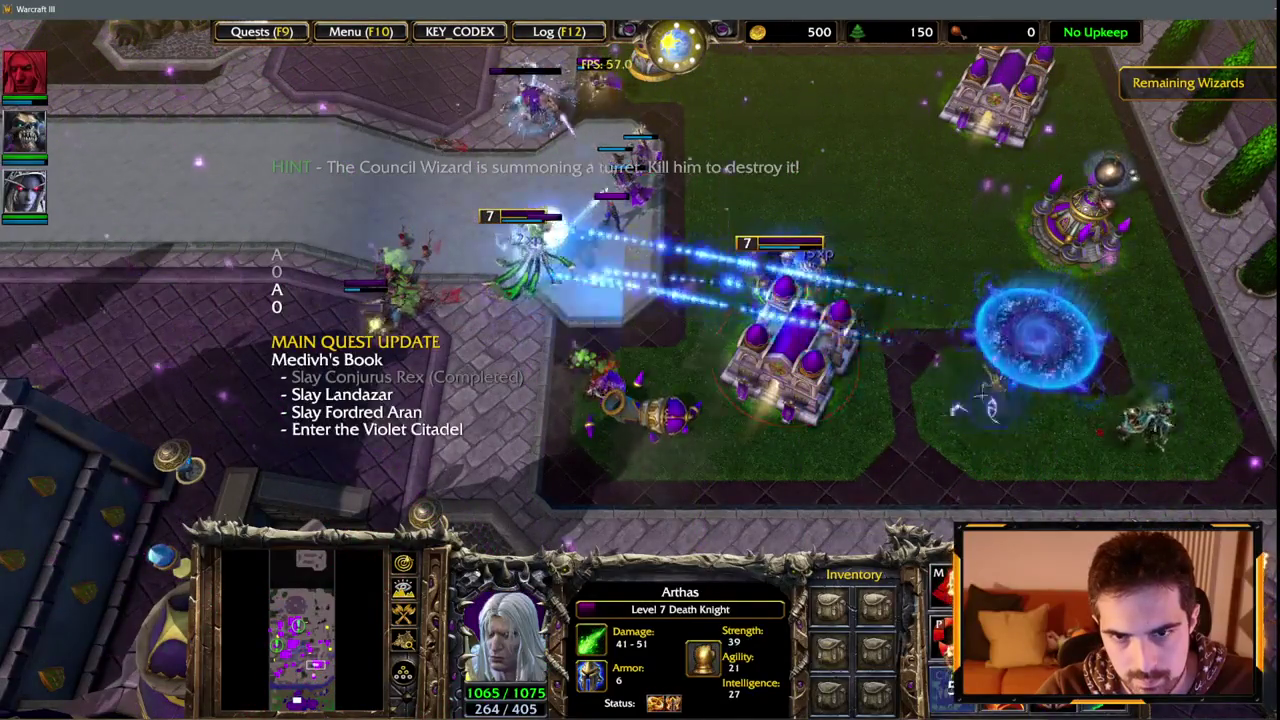
Order Arthas to attack the Kirin Tor building, then check on Kel'Thuzad and Arthas.
right_click(830, 418)
key(F2)
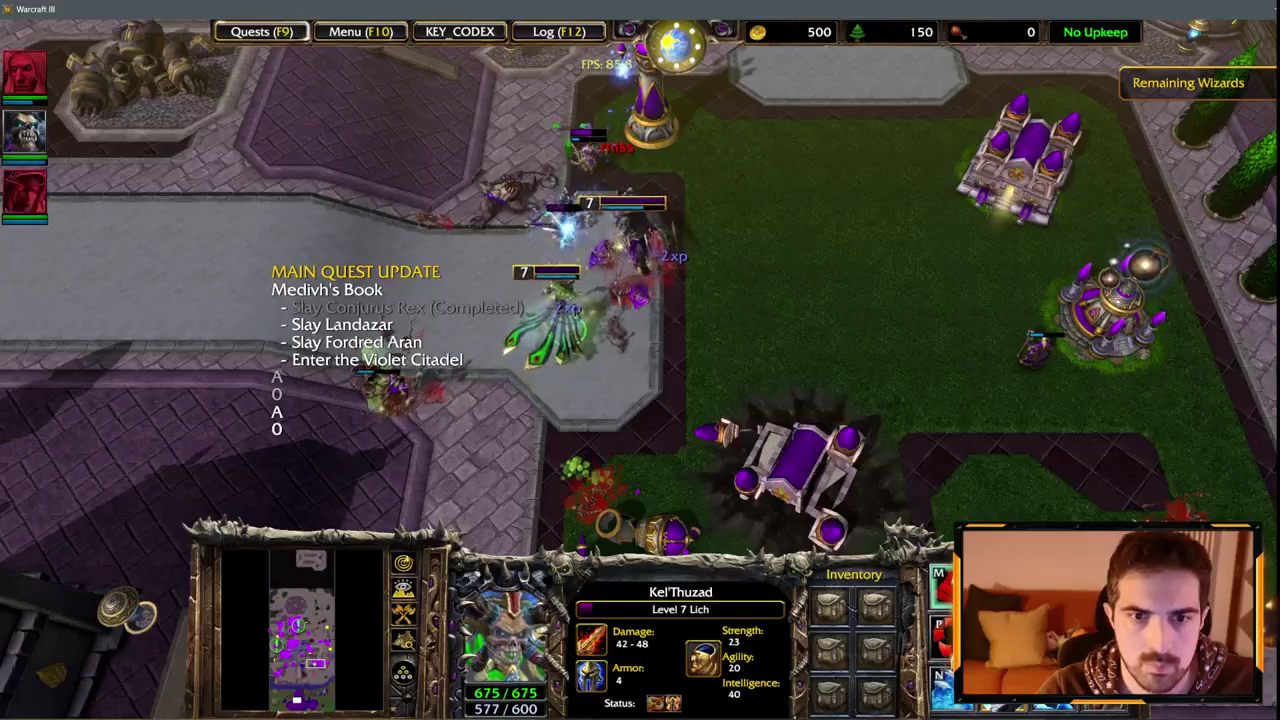
key(F1)
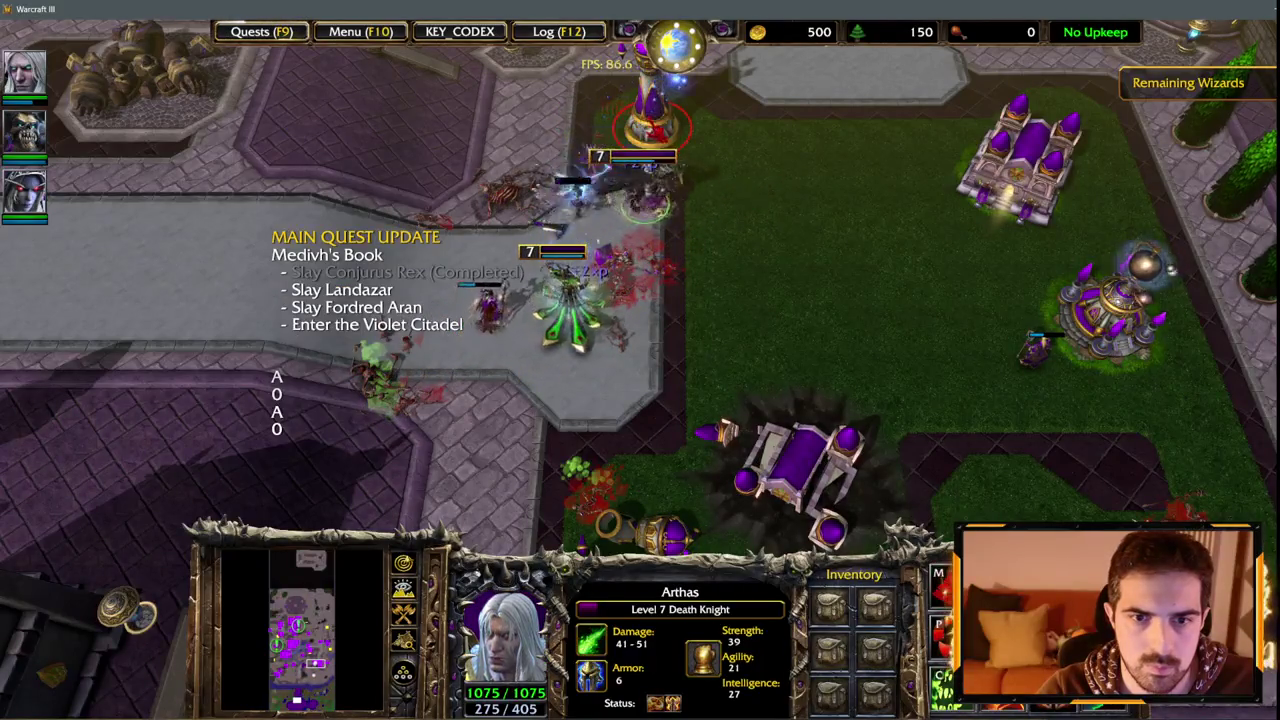
key(F1)
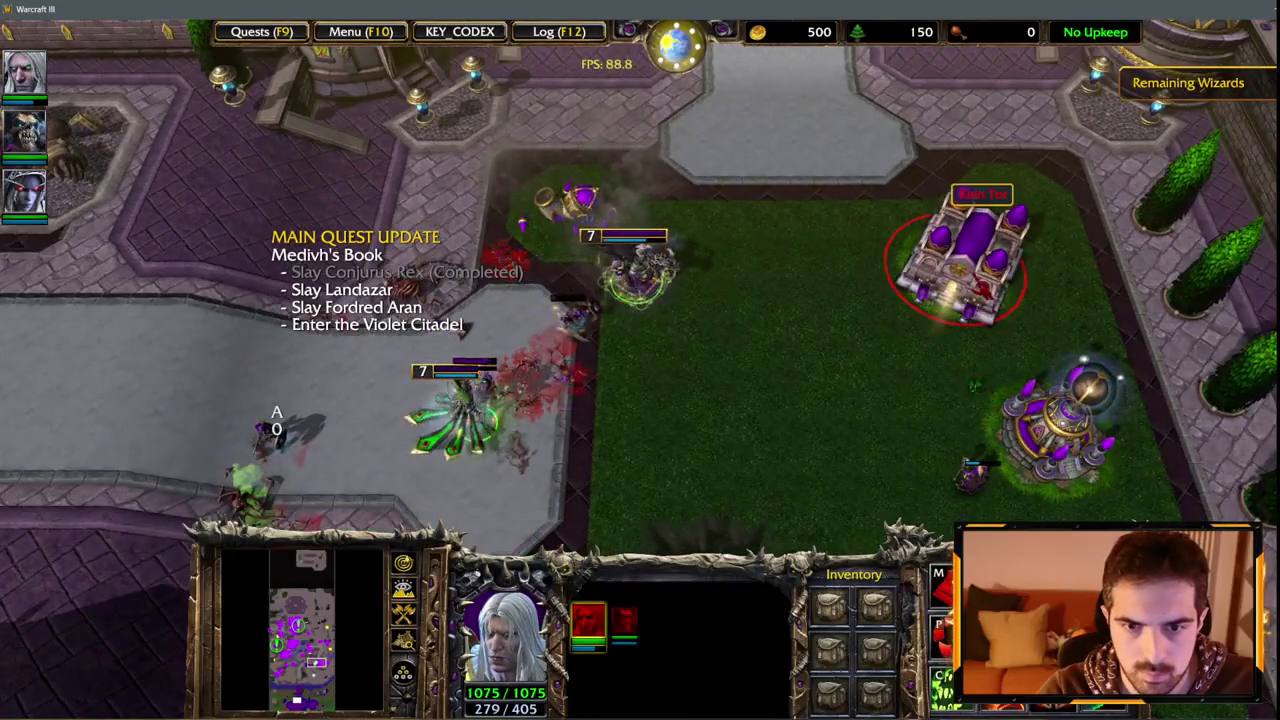
key(F2)
key(F2)
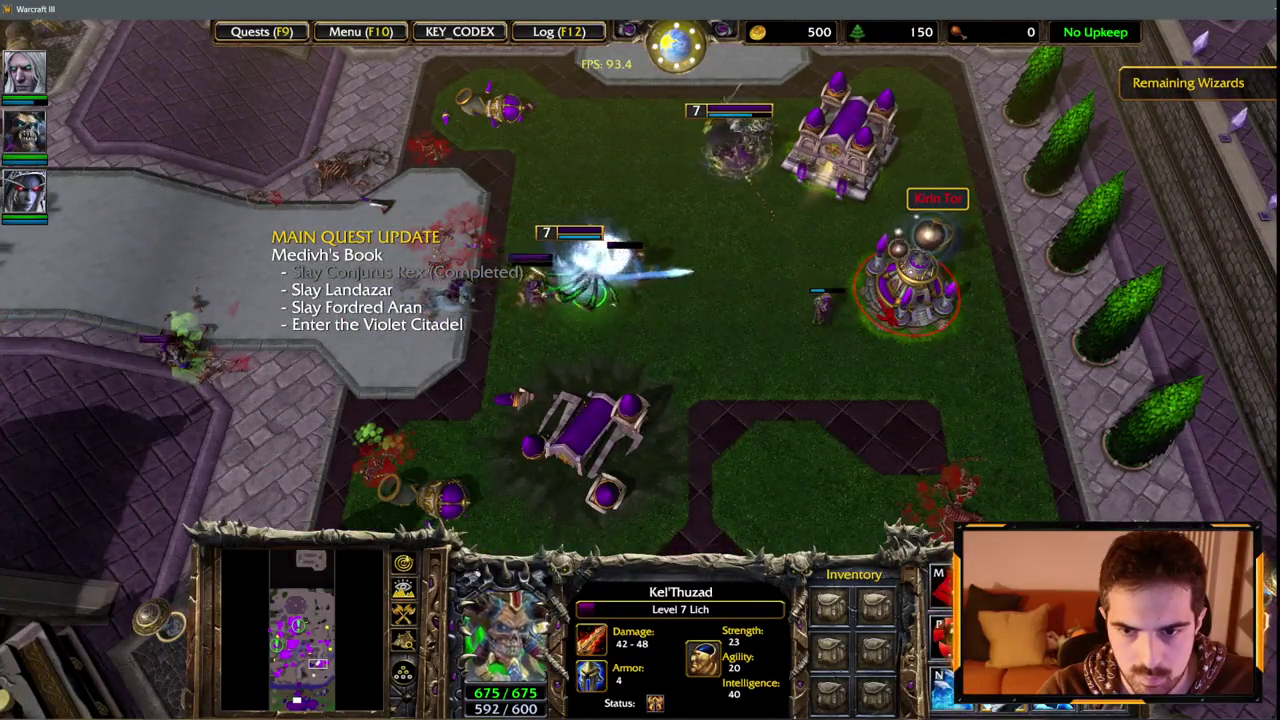
key(F1)
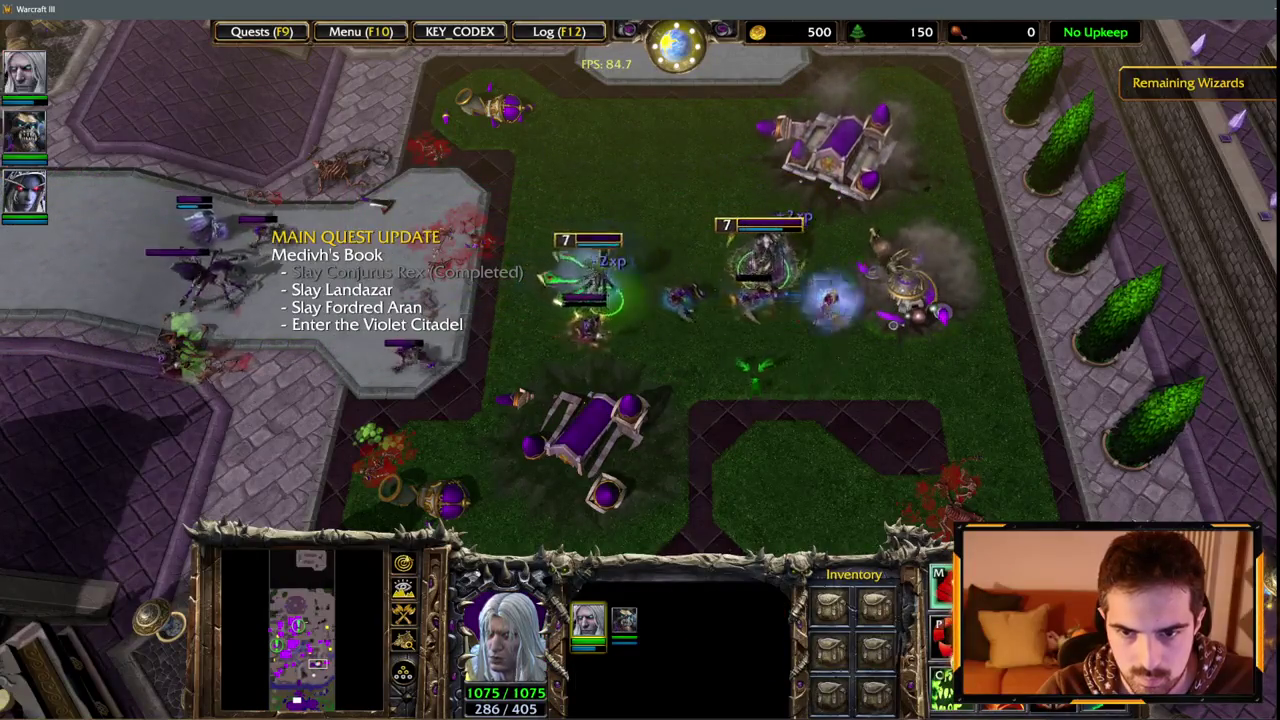
key(F1)
Pan north and zoom out to scout the enemy courtyard and Violet Citadel buildings.
key(Up)
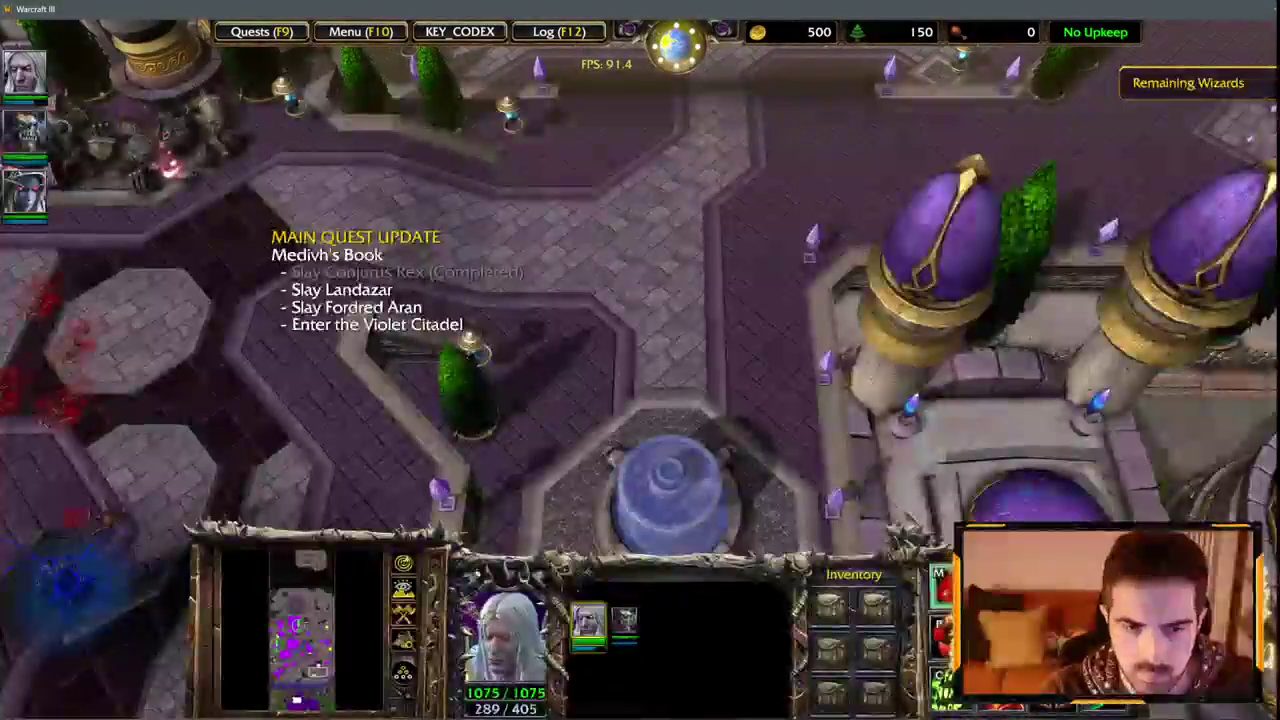
key(Up)
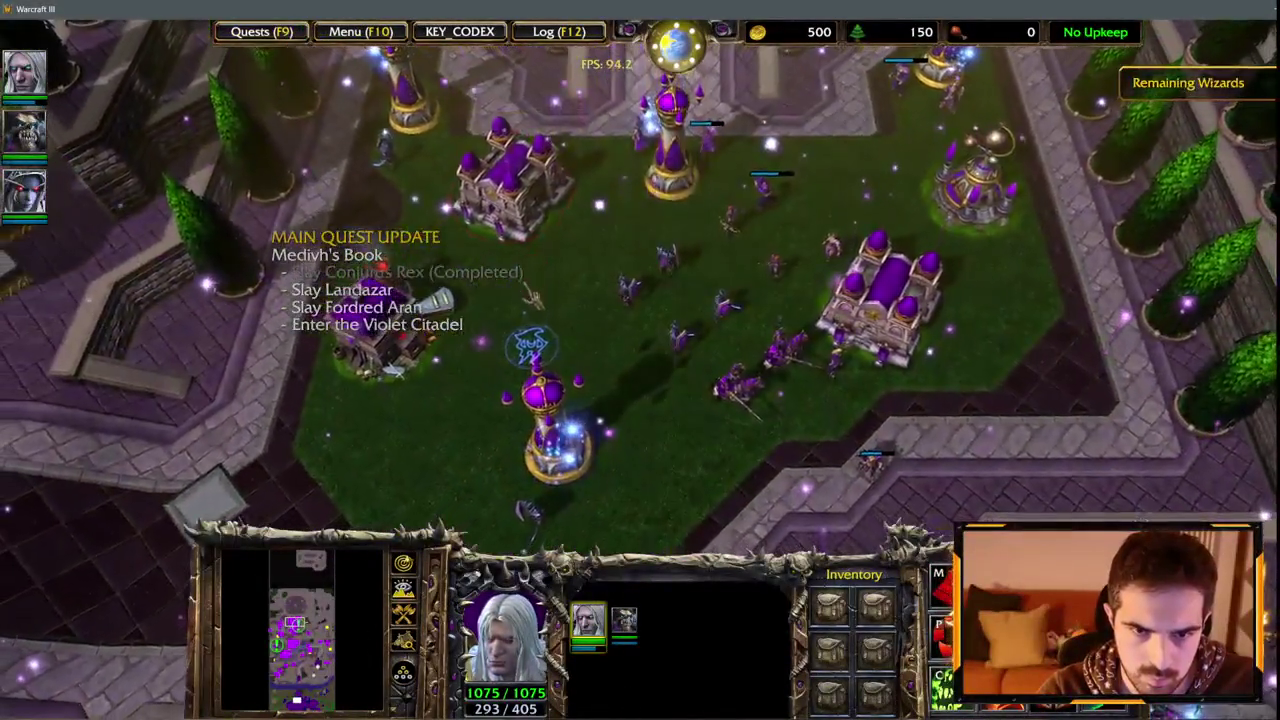
scroll(530, 295, down, 2)
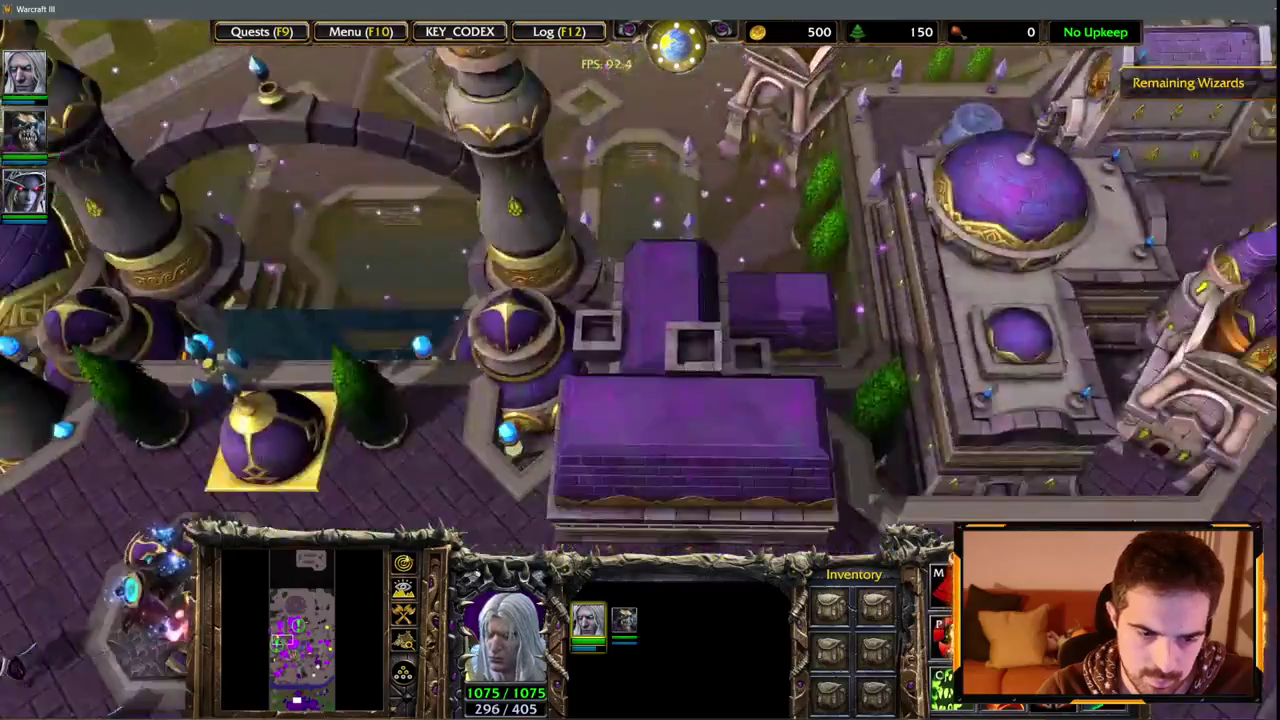
key(Up)
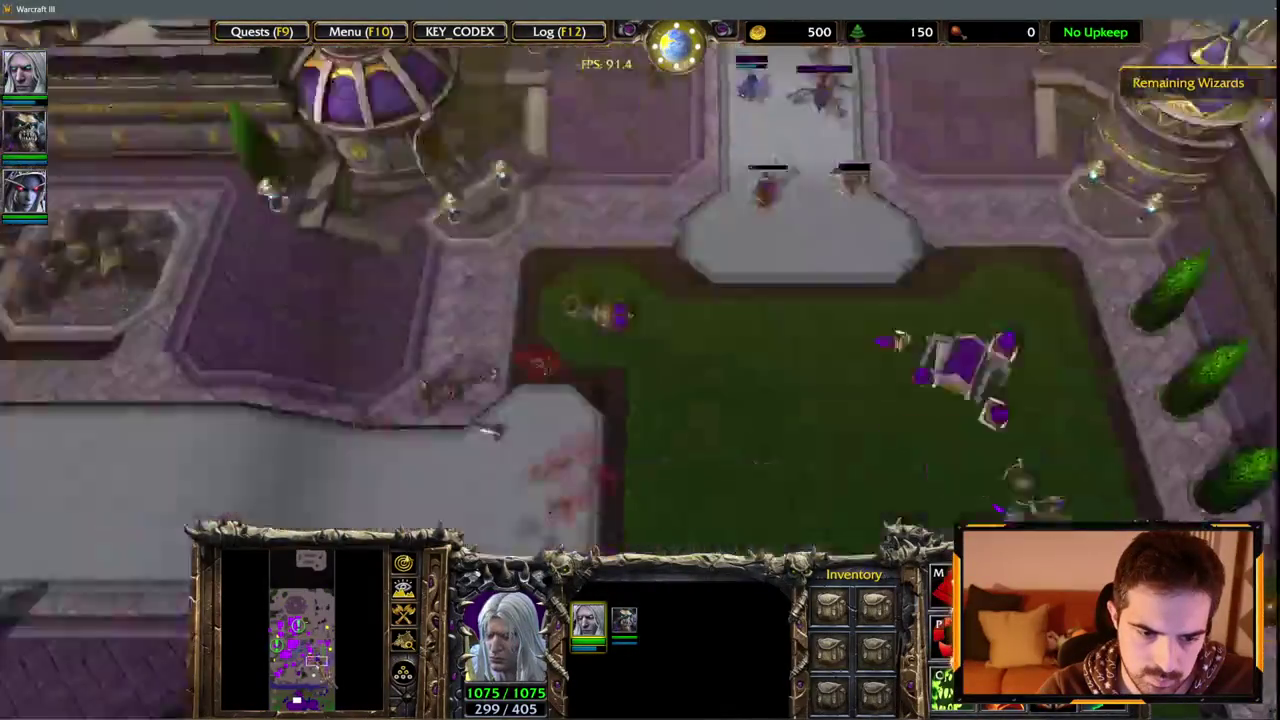
Select the three heroes, then inspect the enemy Crypt Fiend, both Barracks, Knight and Footmen.
key(F3)
key(F3)
key(1)
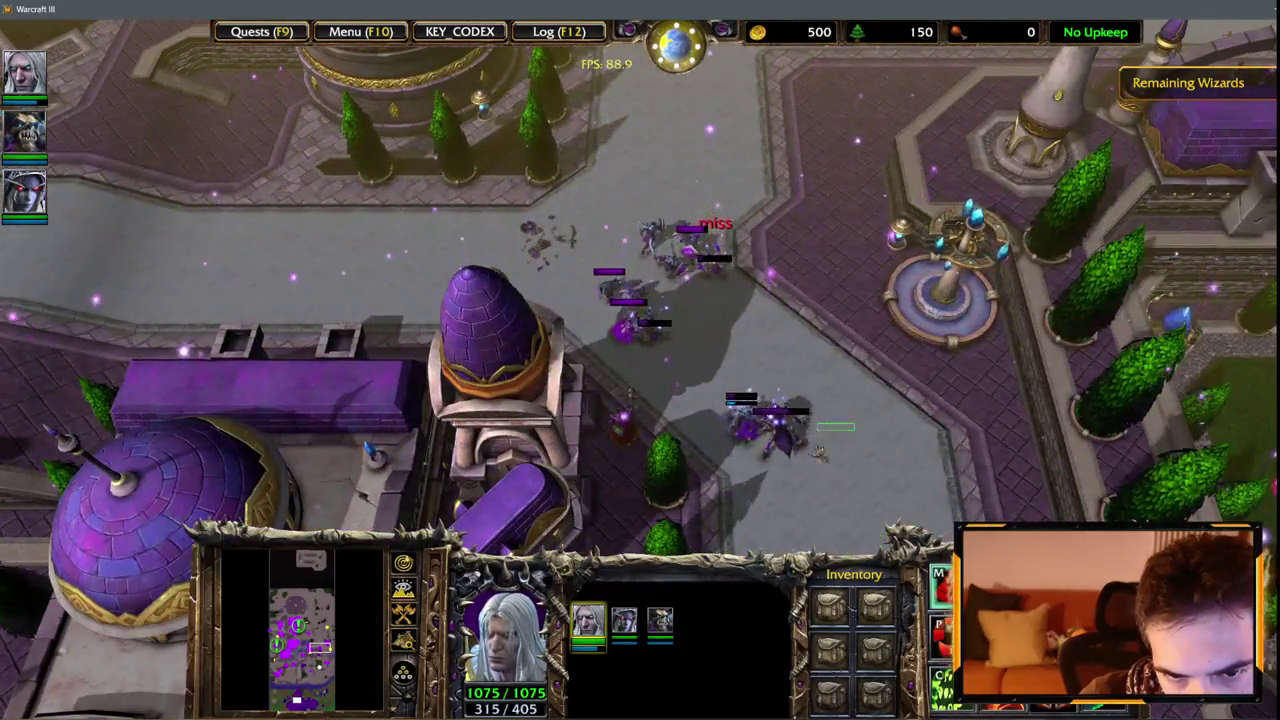
click(818, 452)
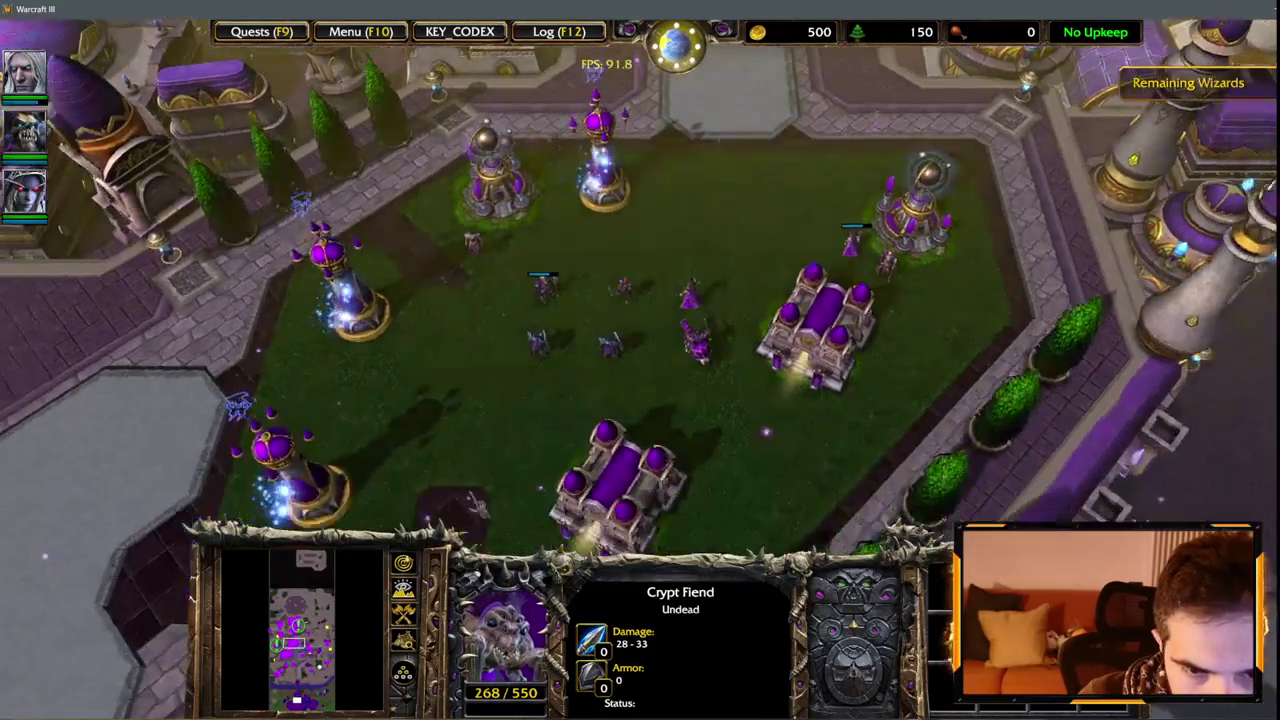
double_click(612, 390)
click(698, 285)
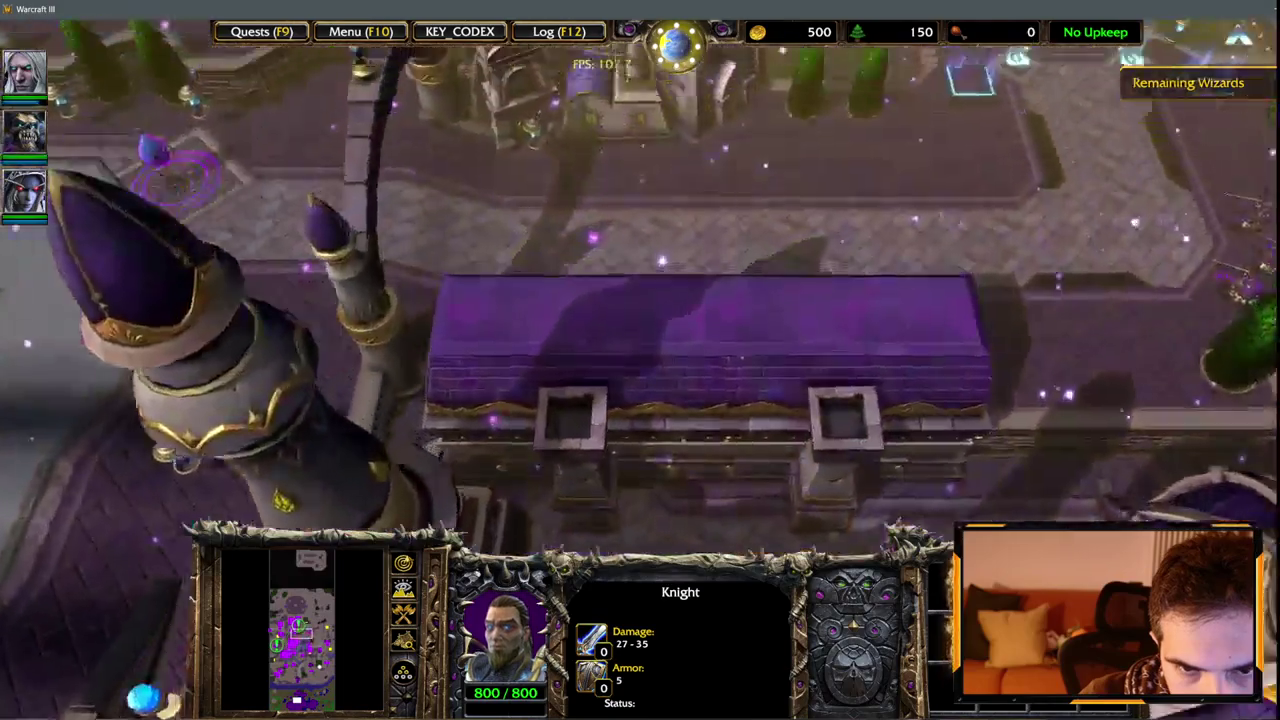
scroll(1180, 36, down, 5)
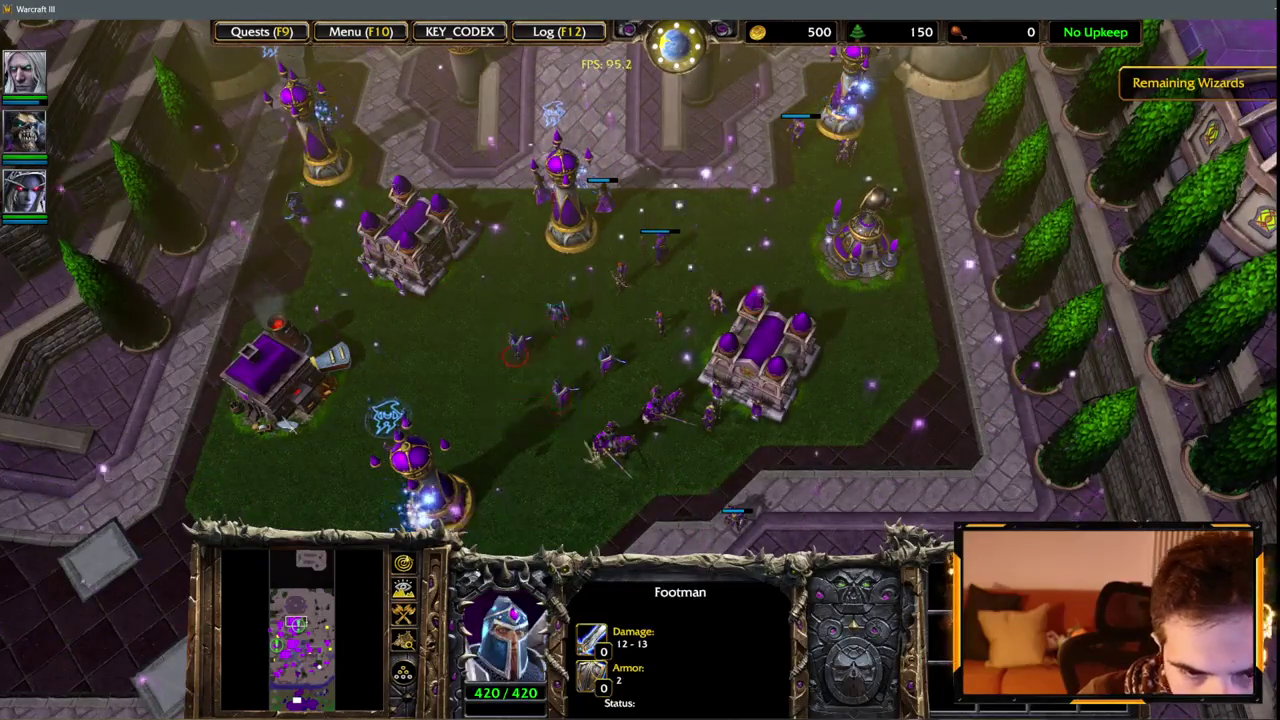
drag(511, 349, 603, 423)
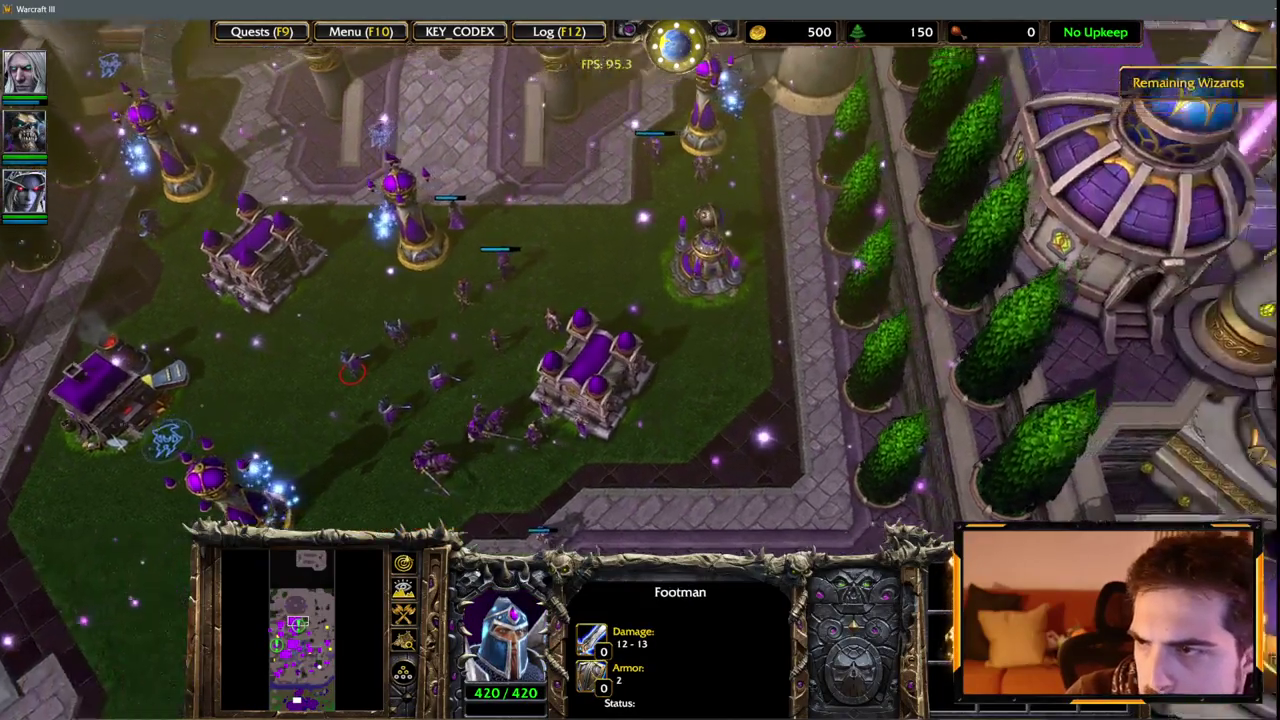
Pan north across the enemy base and inspect the Sorceress and another Barracks.
key(Up)
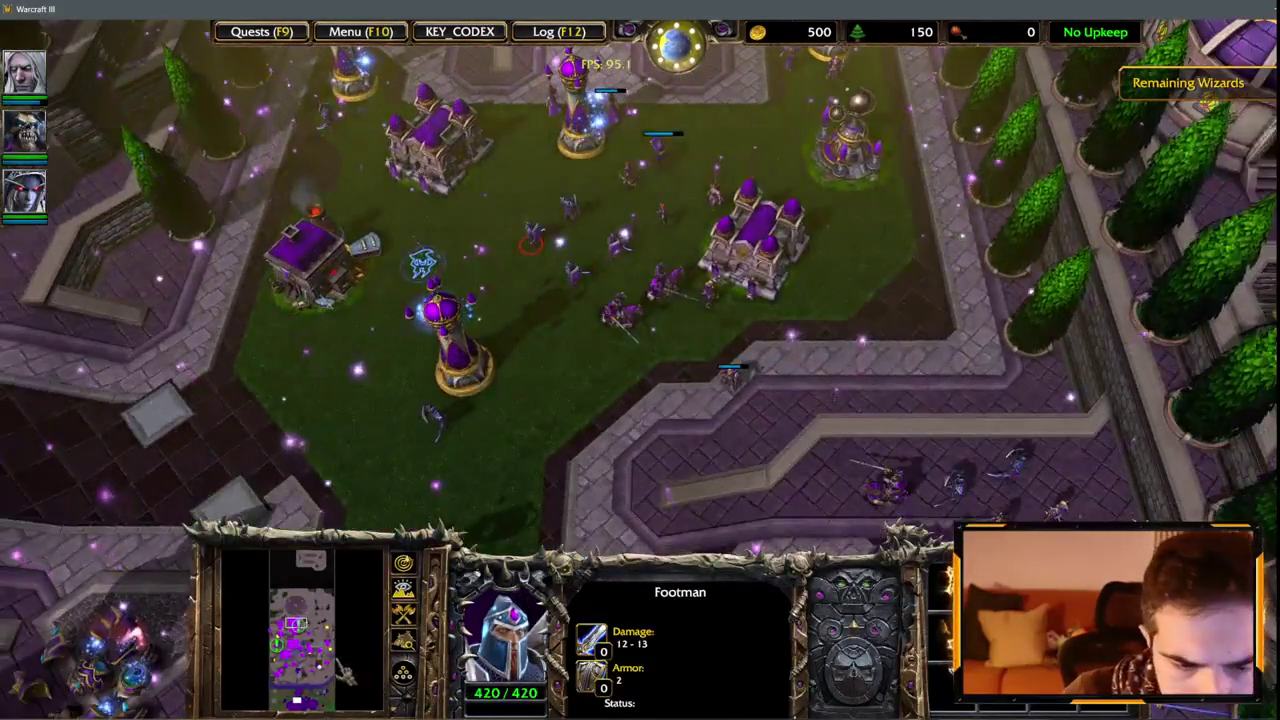
scroll(640, 360, up, 3)
scroll(640, 360, down, 3)
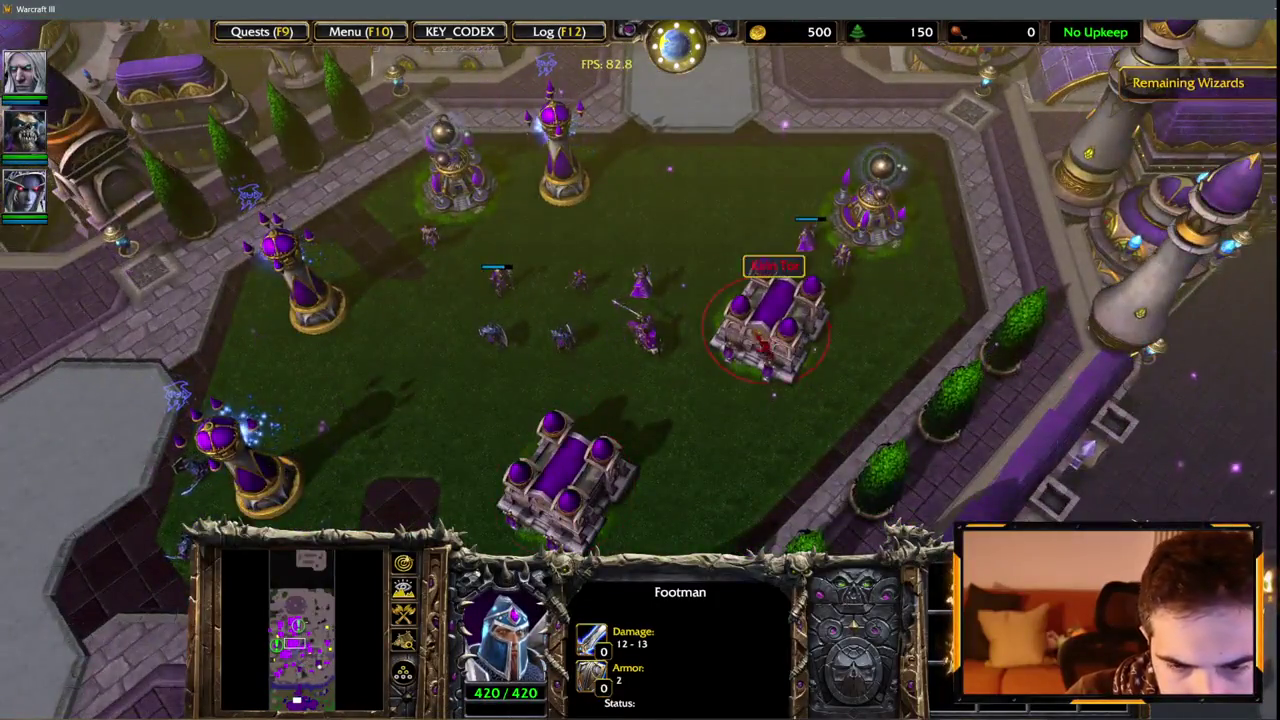
mouse_move(1268, 48)
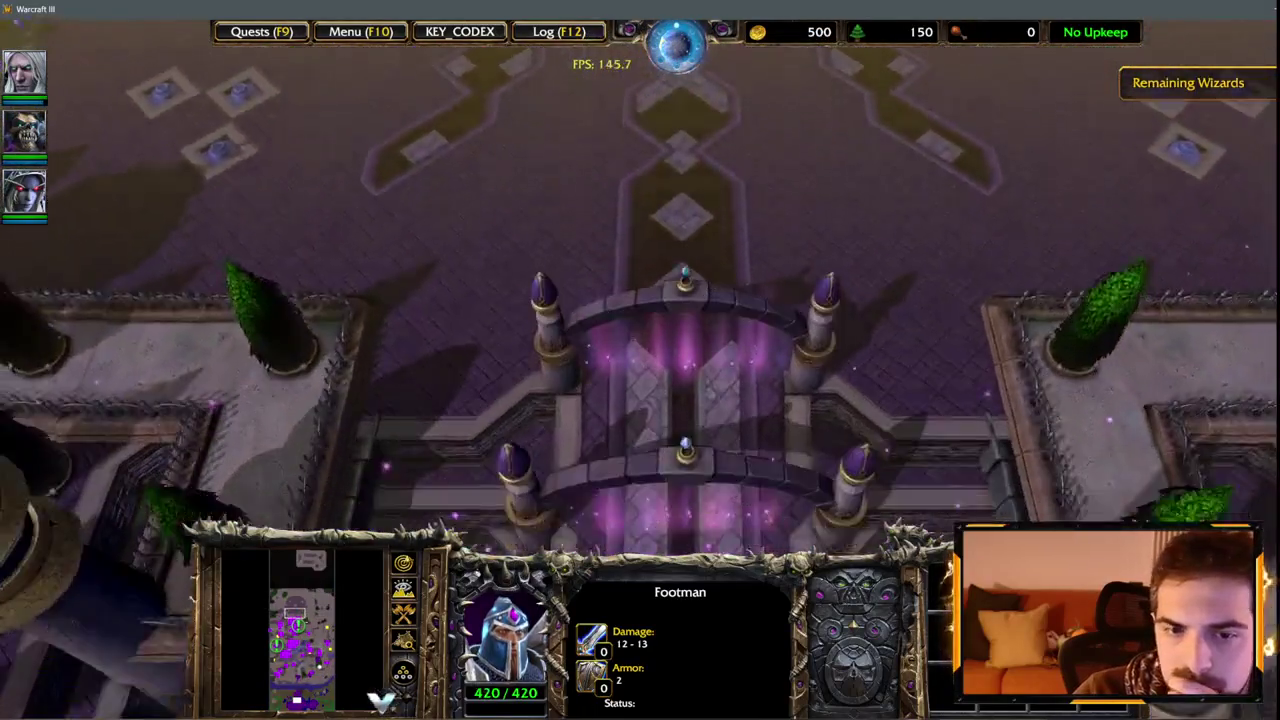
mouse_move(380, 702)
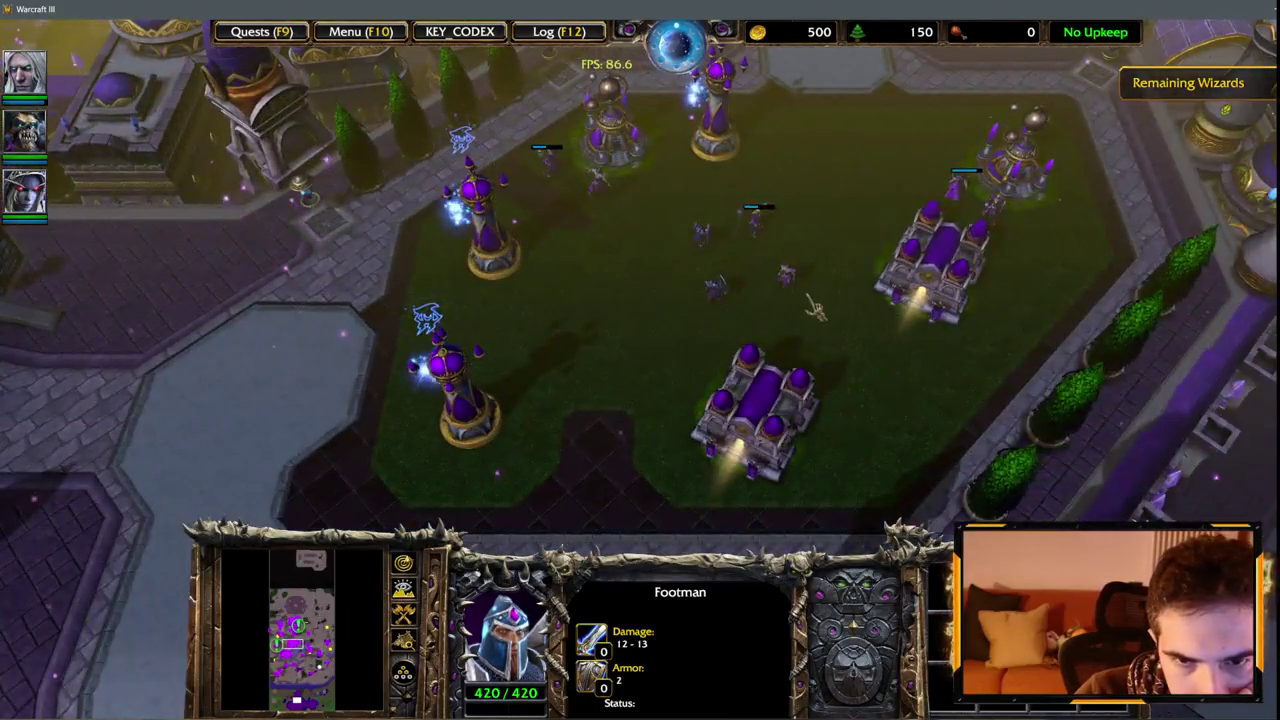
click(786, 278)
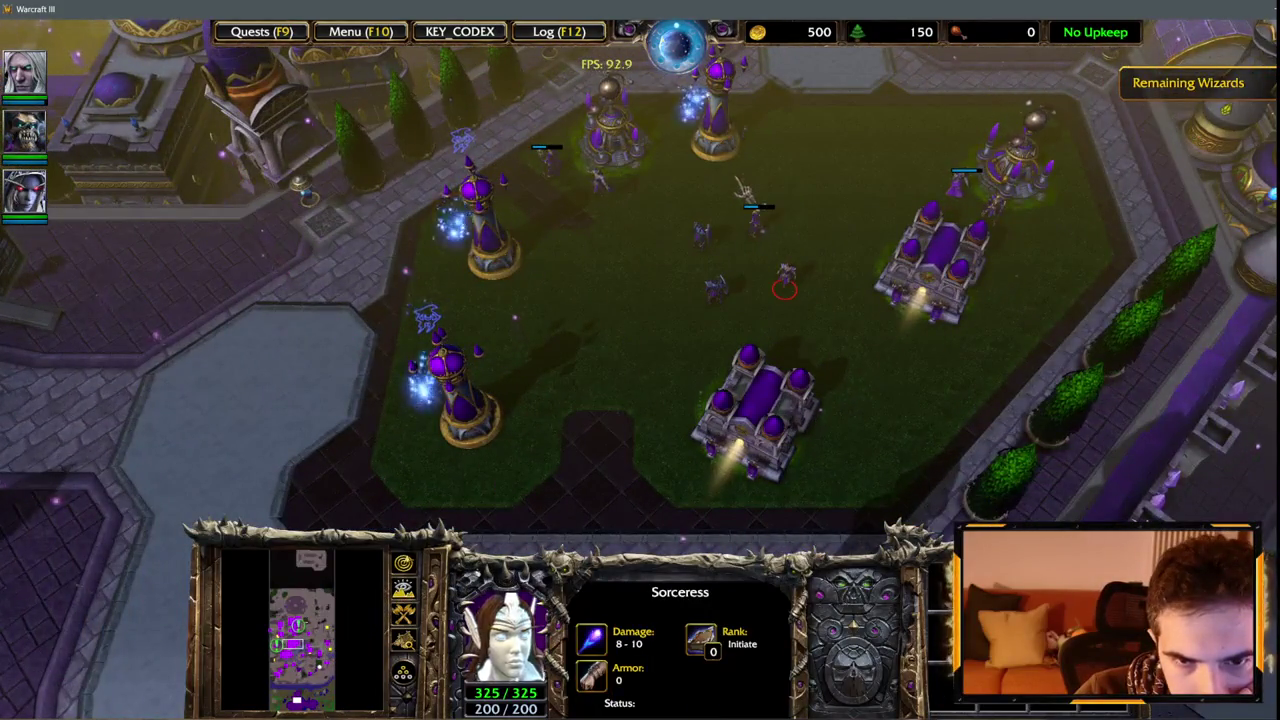
click(928, 268)
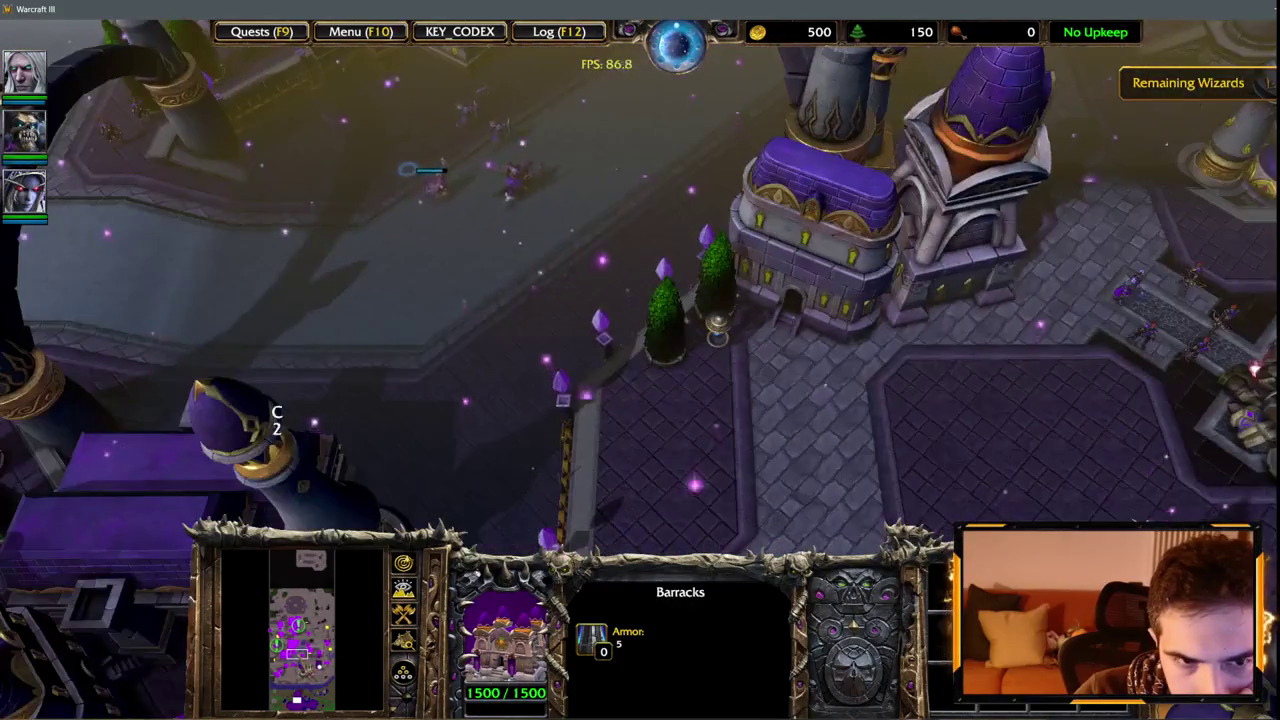
Jump to the spell effect, check the Necropolis at 239/1500 health, and select the Ghouls.
key(space)
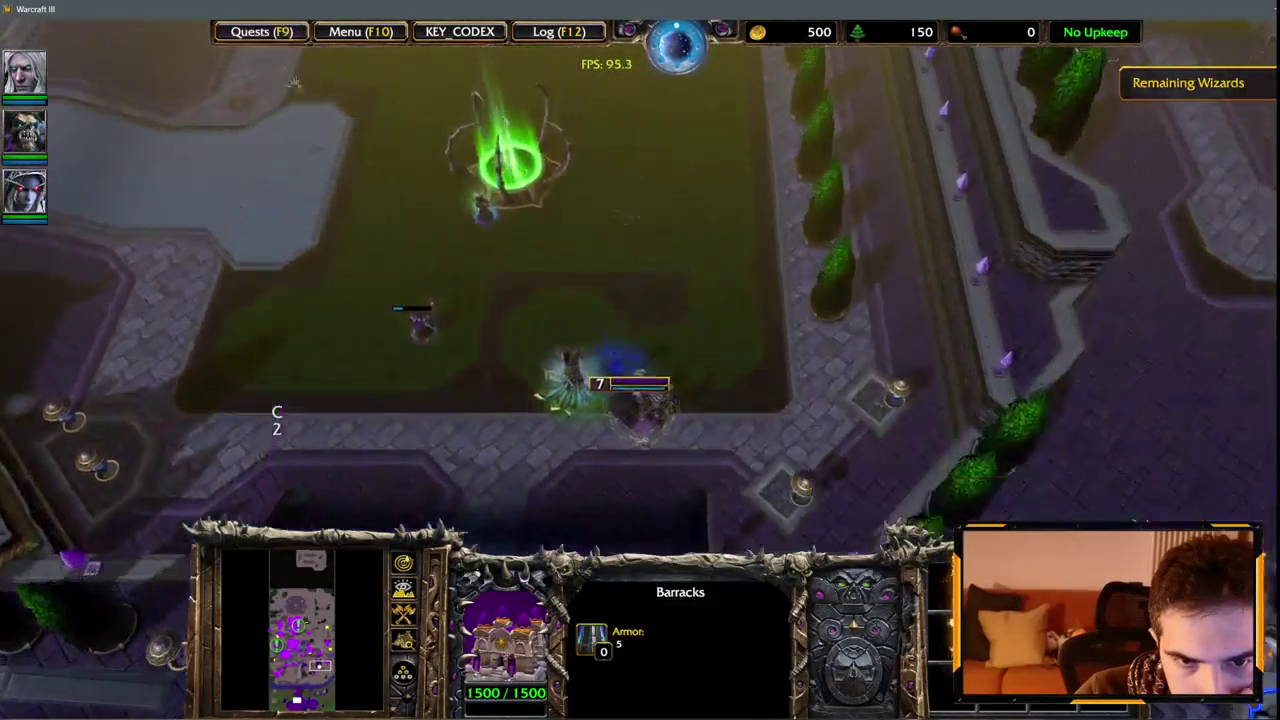
key(F1)
key(BackSpace)
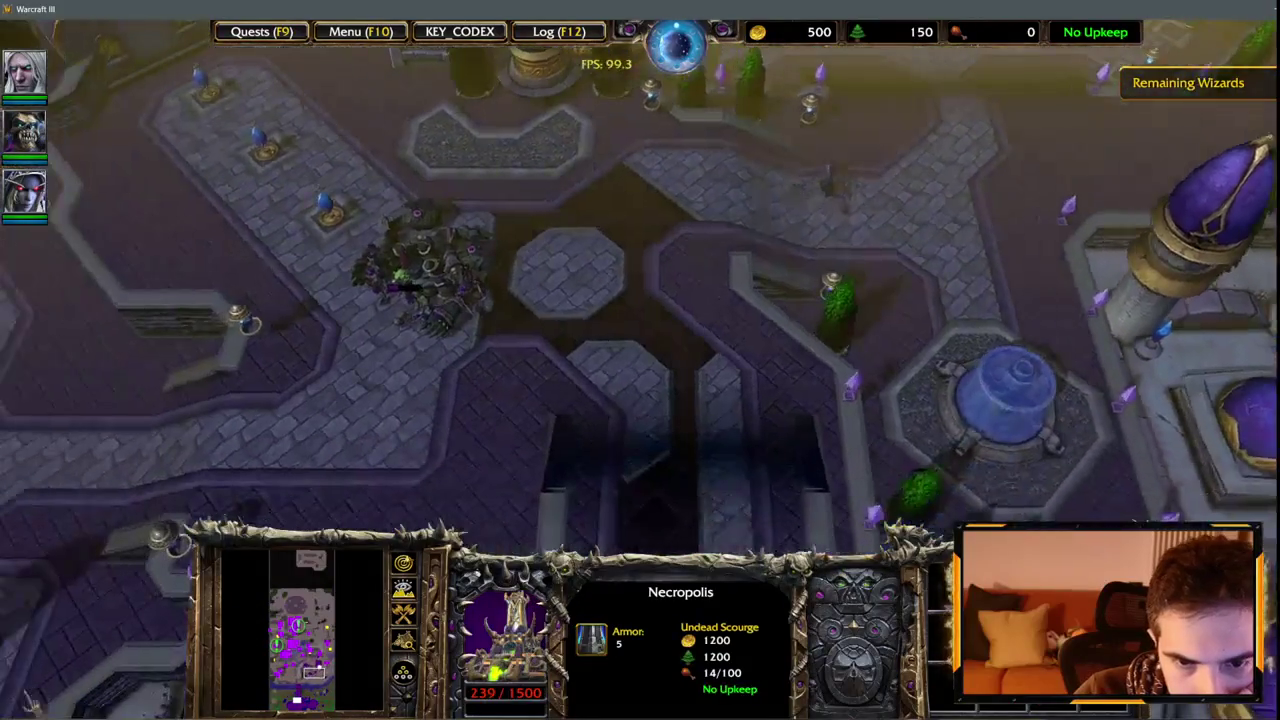
key(1)
key(1)
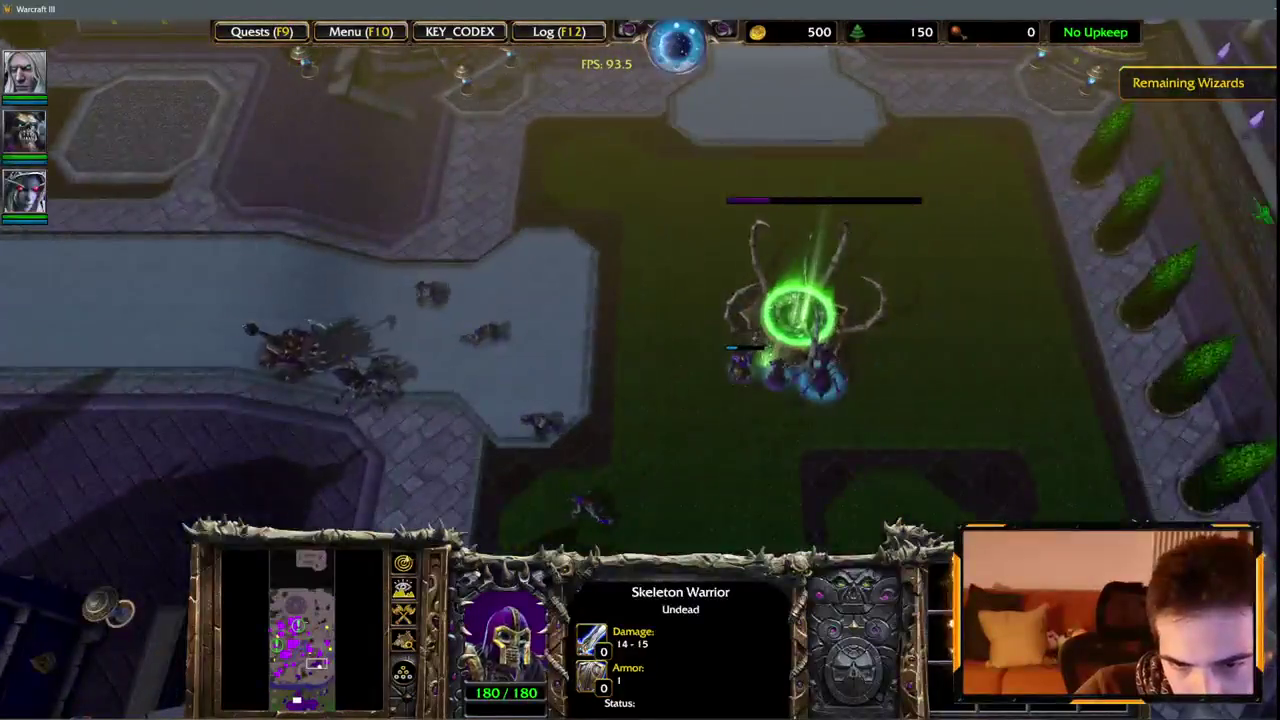
Move the three heroes forward into the corridor and pick out a Ghoul from the troops.
key(2)
key(2)
drag(772, 298, 822, 250)
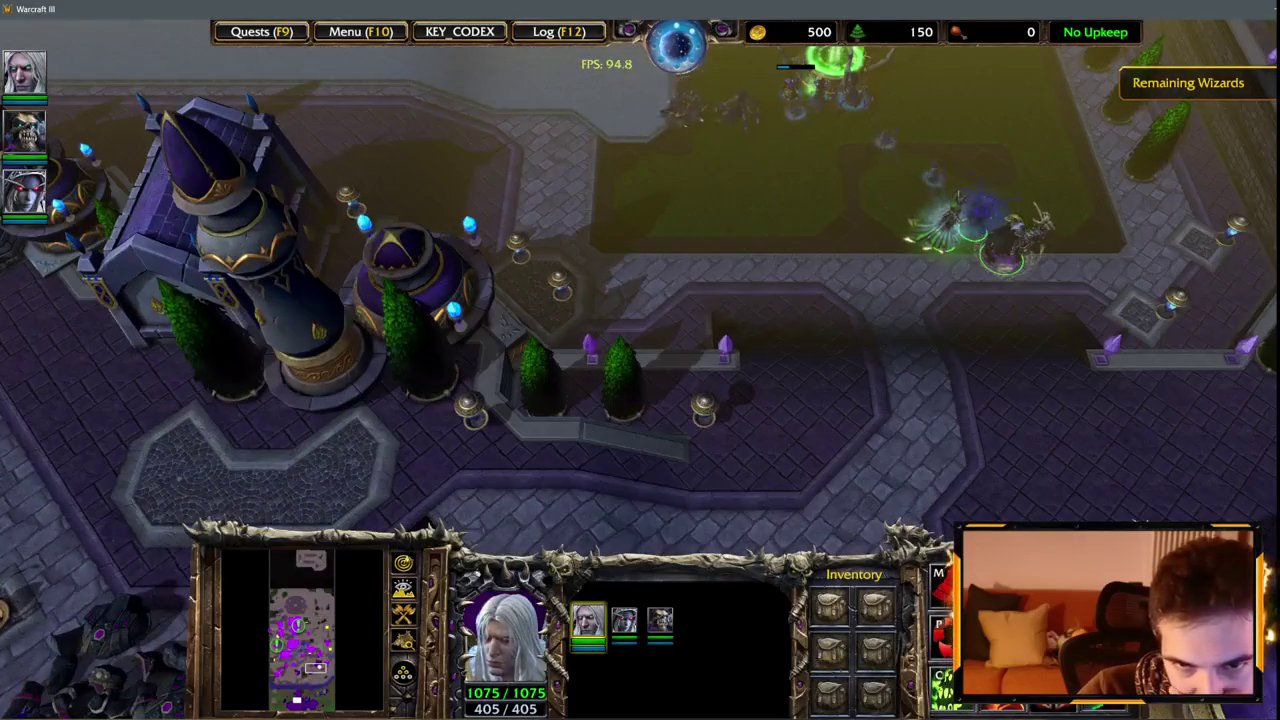
key(Down)
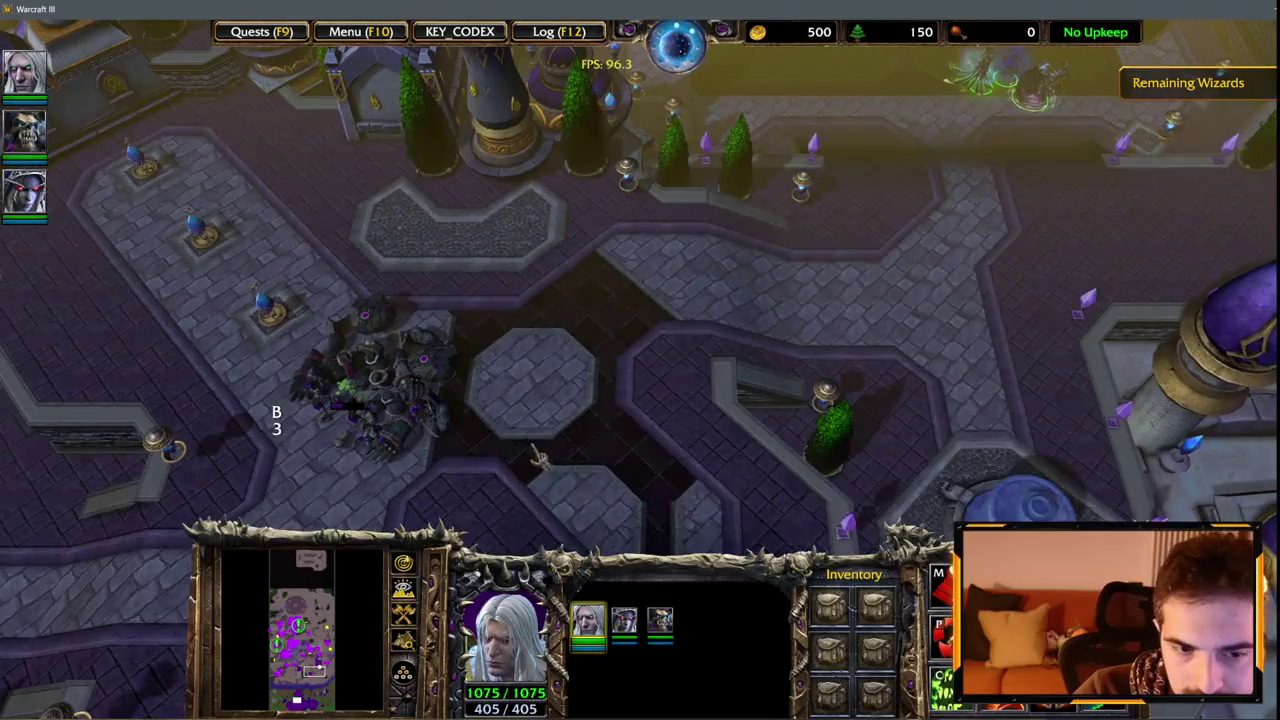
key(3)
click(283, 335)
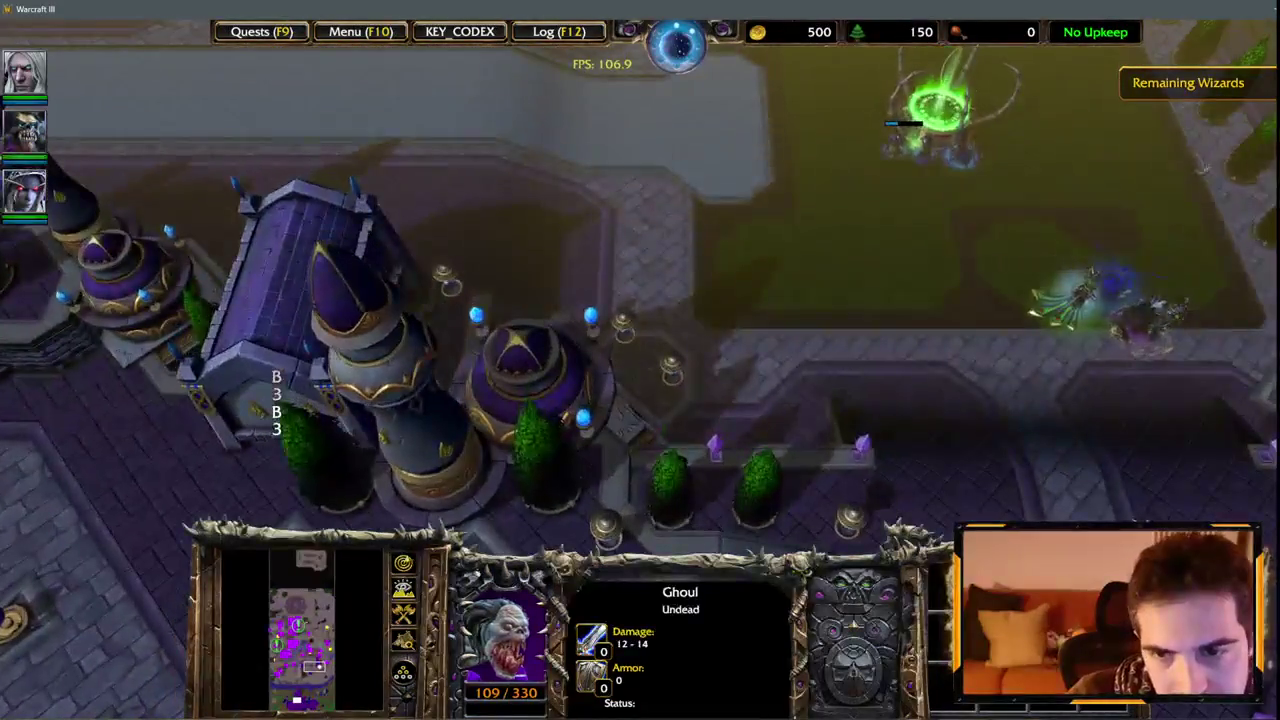
Reselect the heroes, ready a targeted spell, and pan north to the enemy base.
key(1)
key(Up)
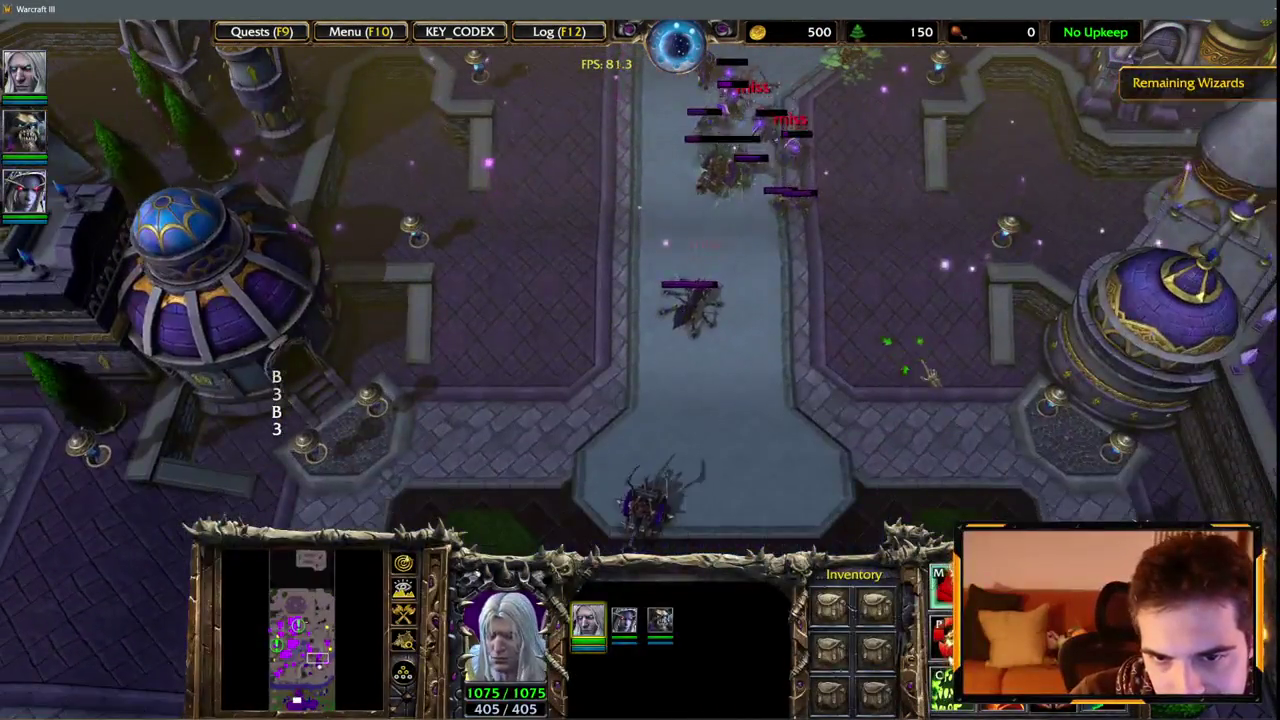
key(c)
key(Up)
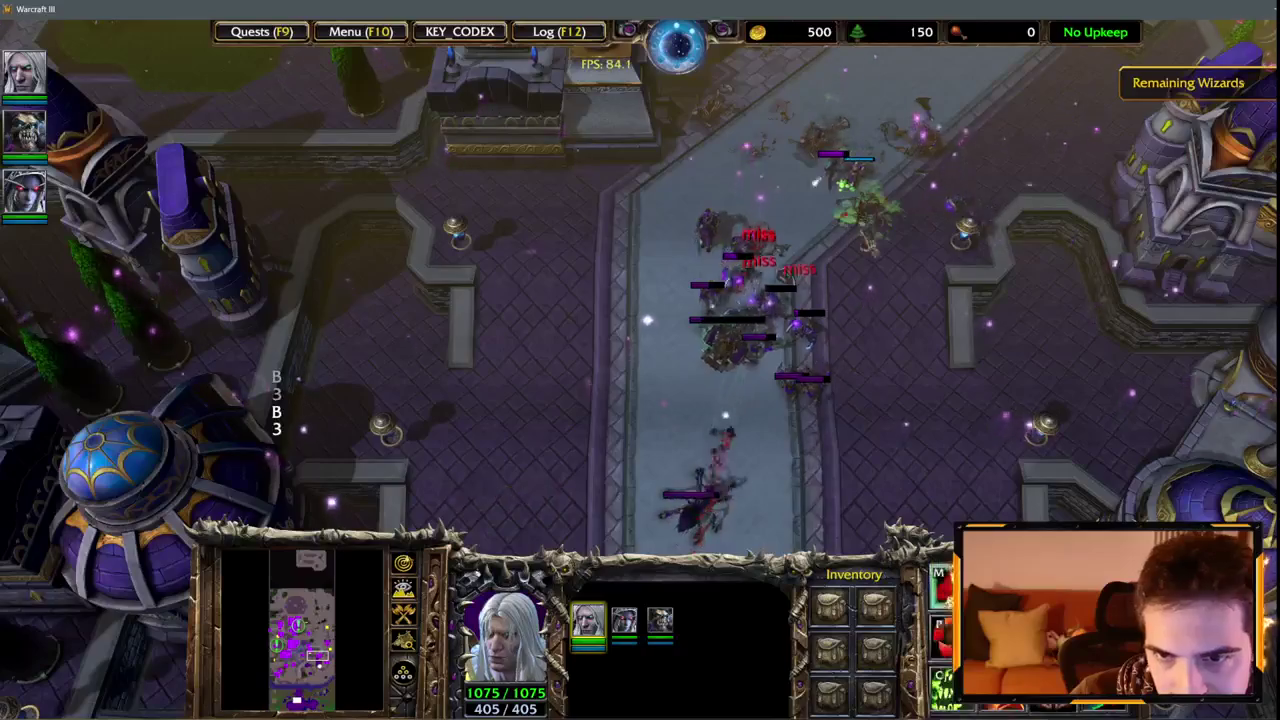
key(Up)
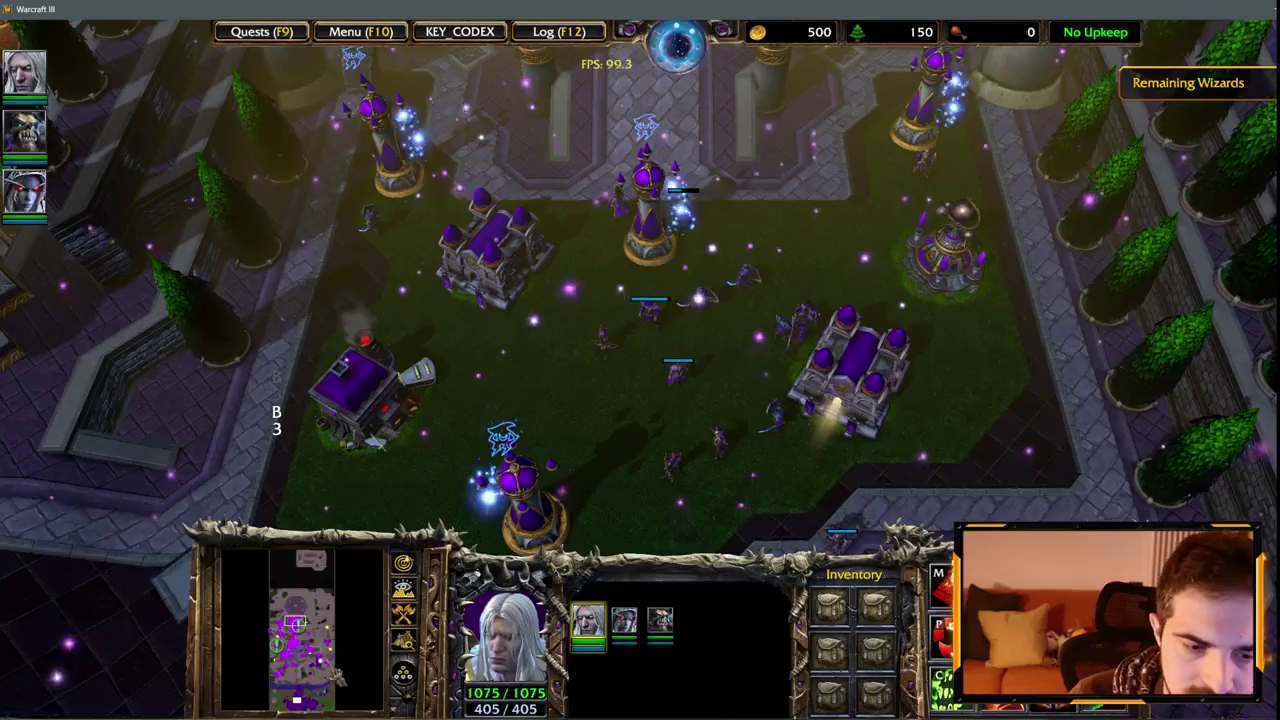
Switch control groups to view the Footman, then select and centre on the Barracks.
scroll(640, 360, up, 3)
scroll(640, 360, down, 5)
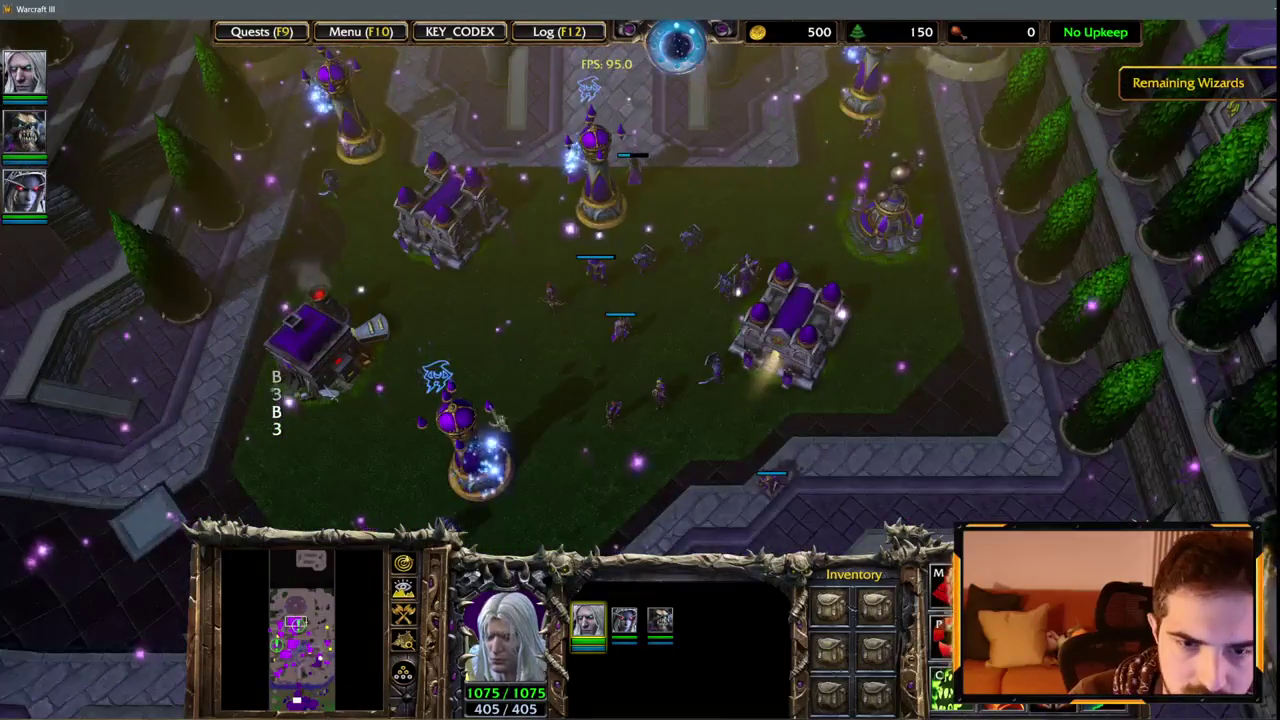
key(2)
key(Down)
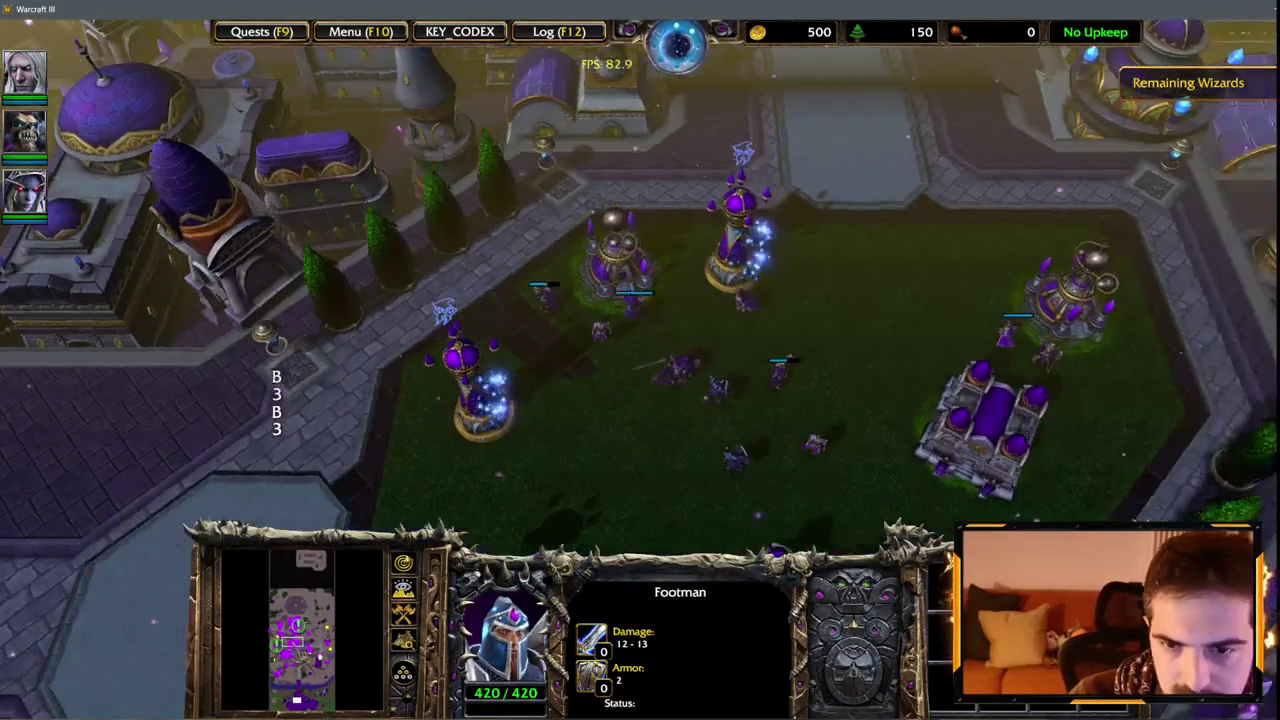
key(0)
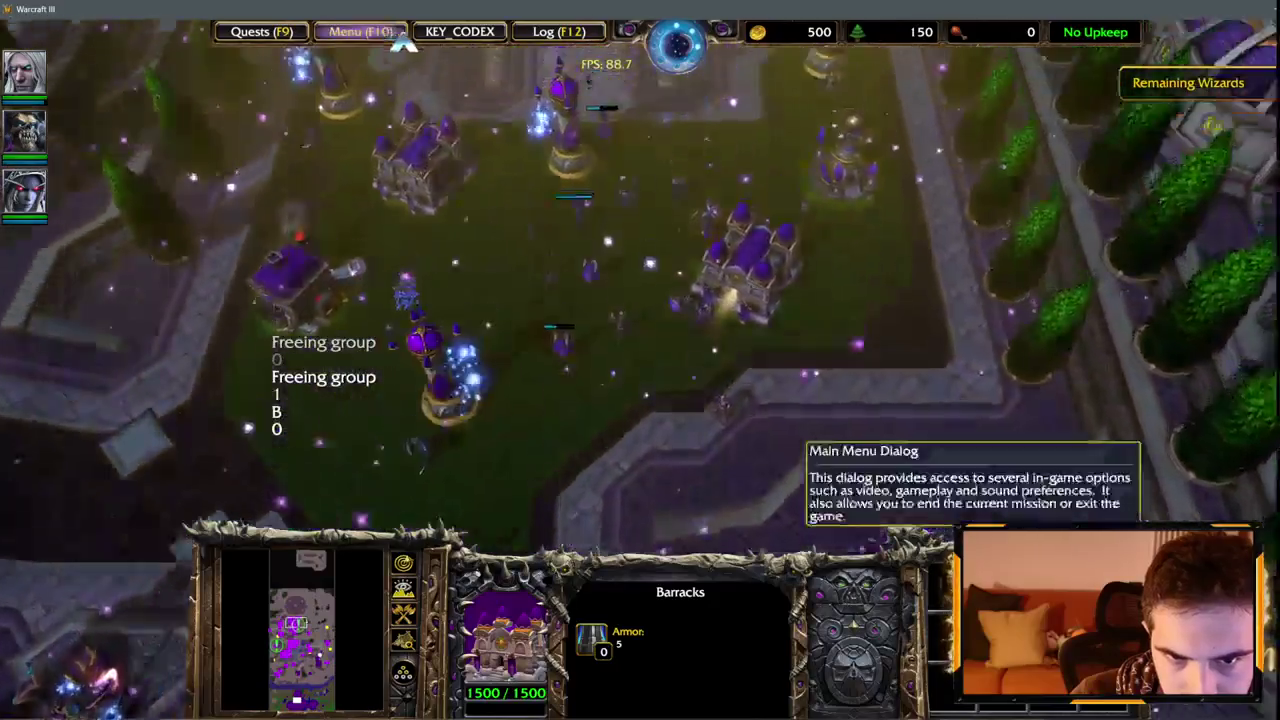
key(0)
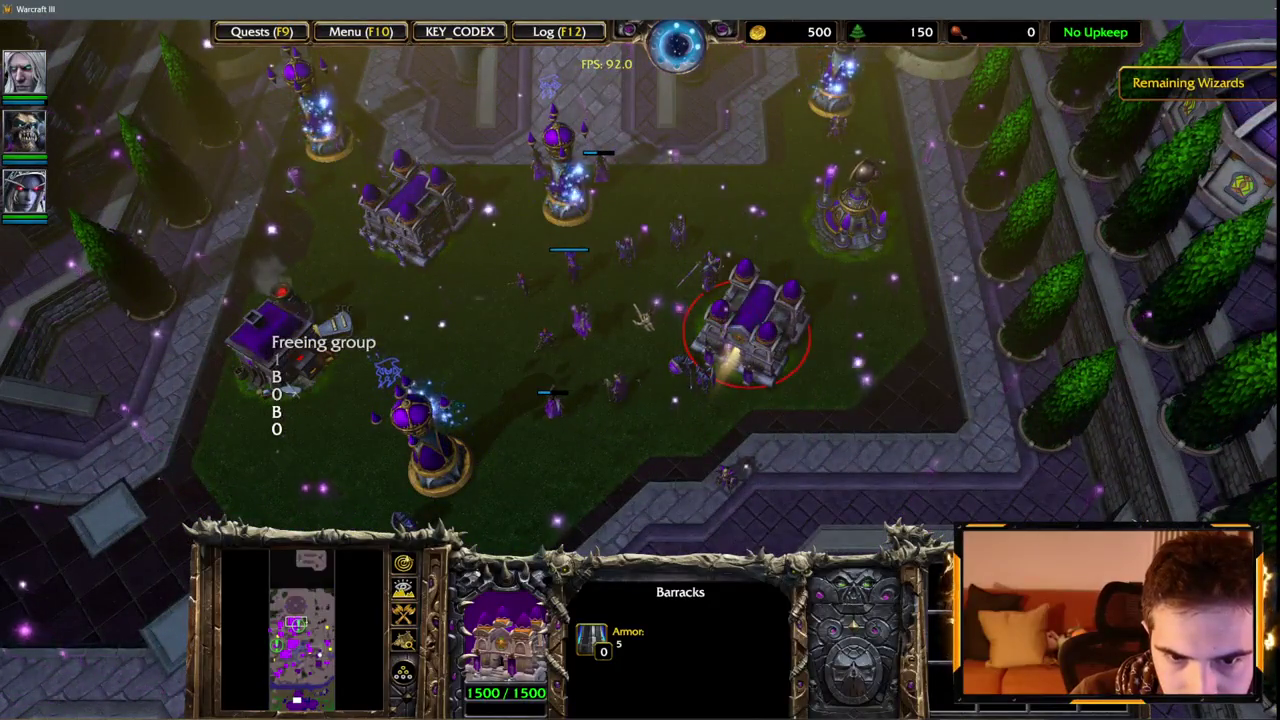
Open the game menu with F10, return to the game, and inspect the Blacksmith.
key(F10)
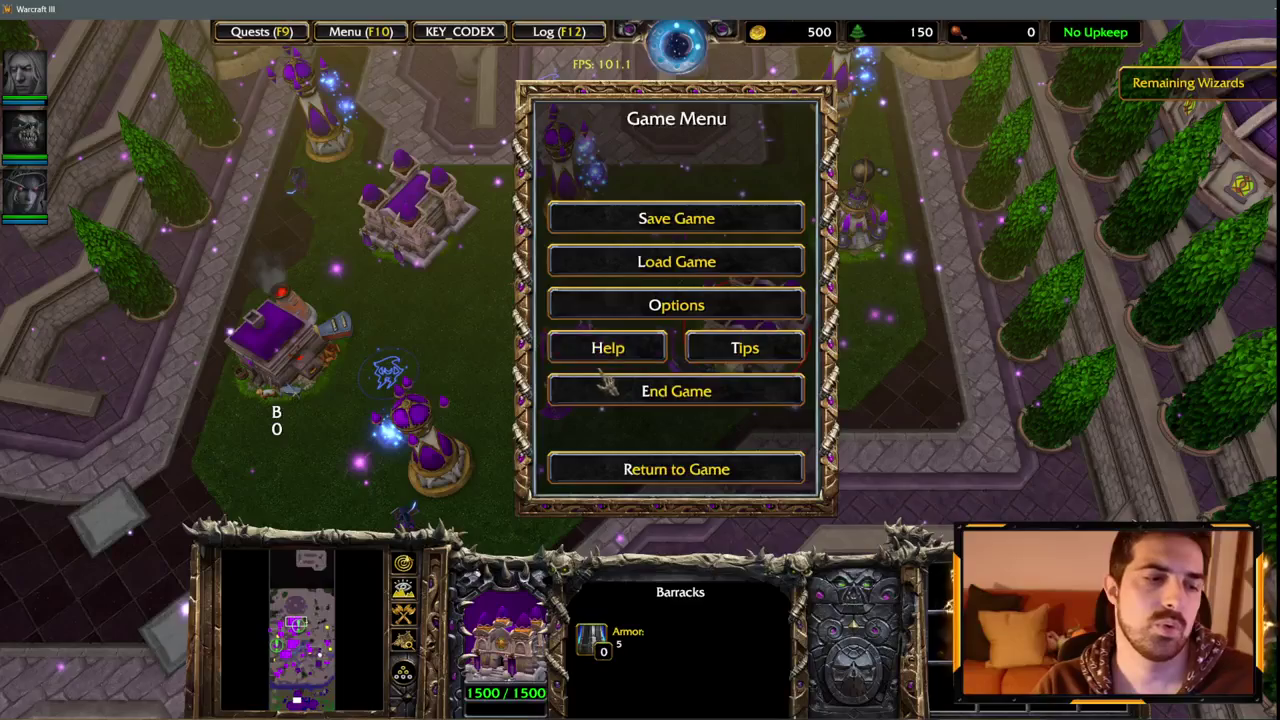
click(635, 468)
key(Down)
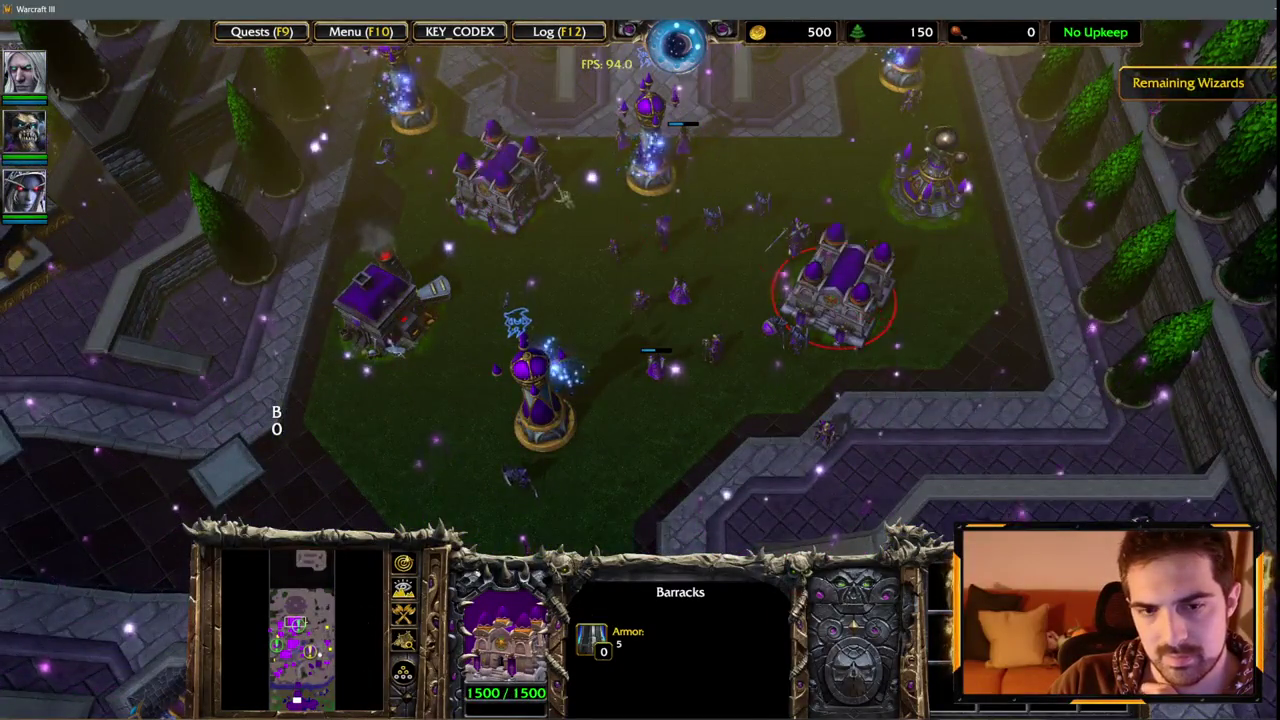
click(380, 300)
Inspect both Barracks, the Guard Tower, the Knight, the three heroes and the Sorceress.
click(500, 185)
click(845, 285)
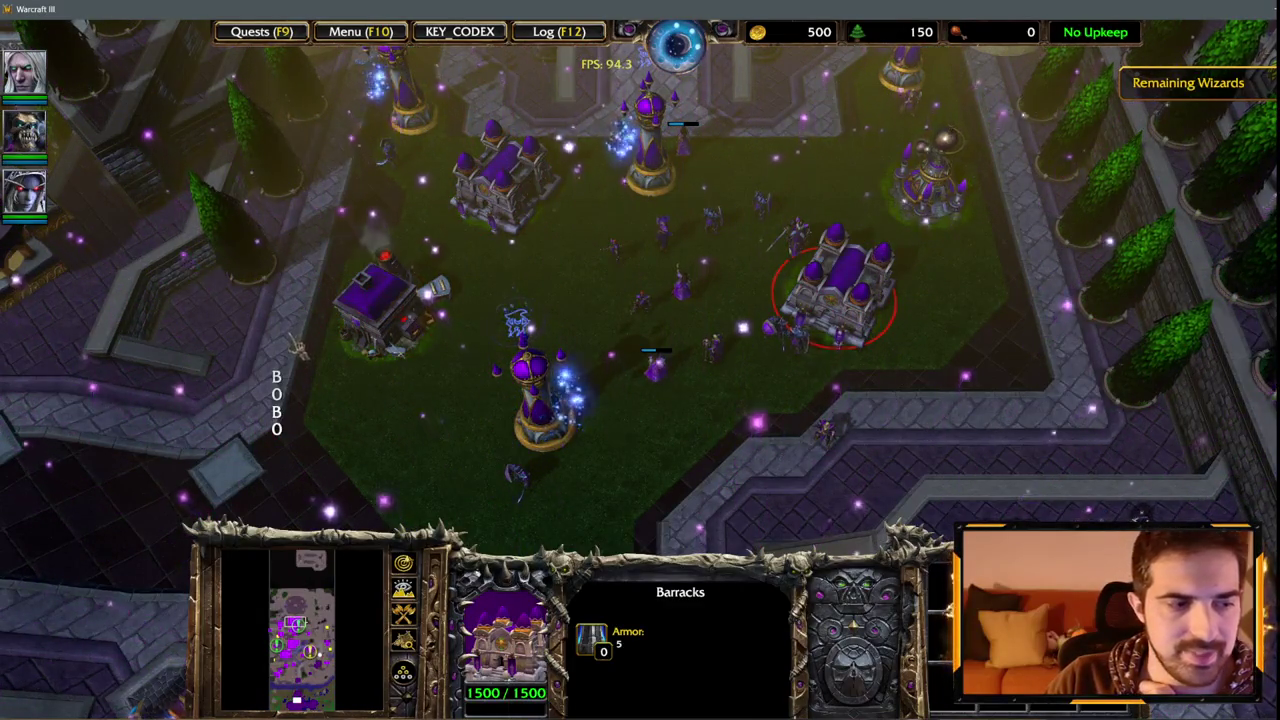
click(540, 410)
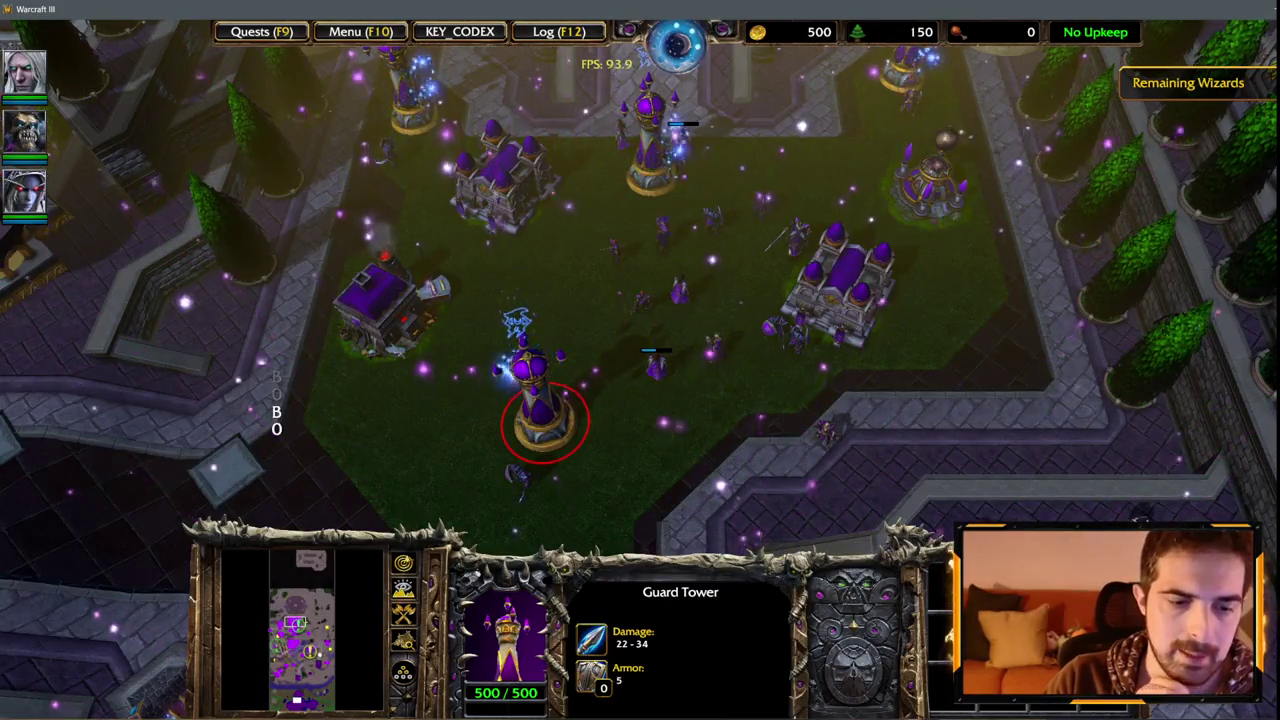
key(Down)
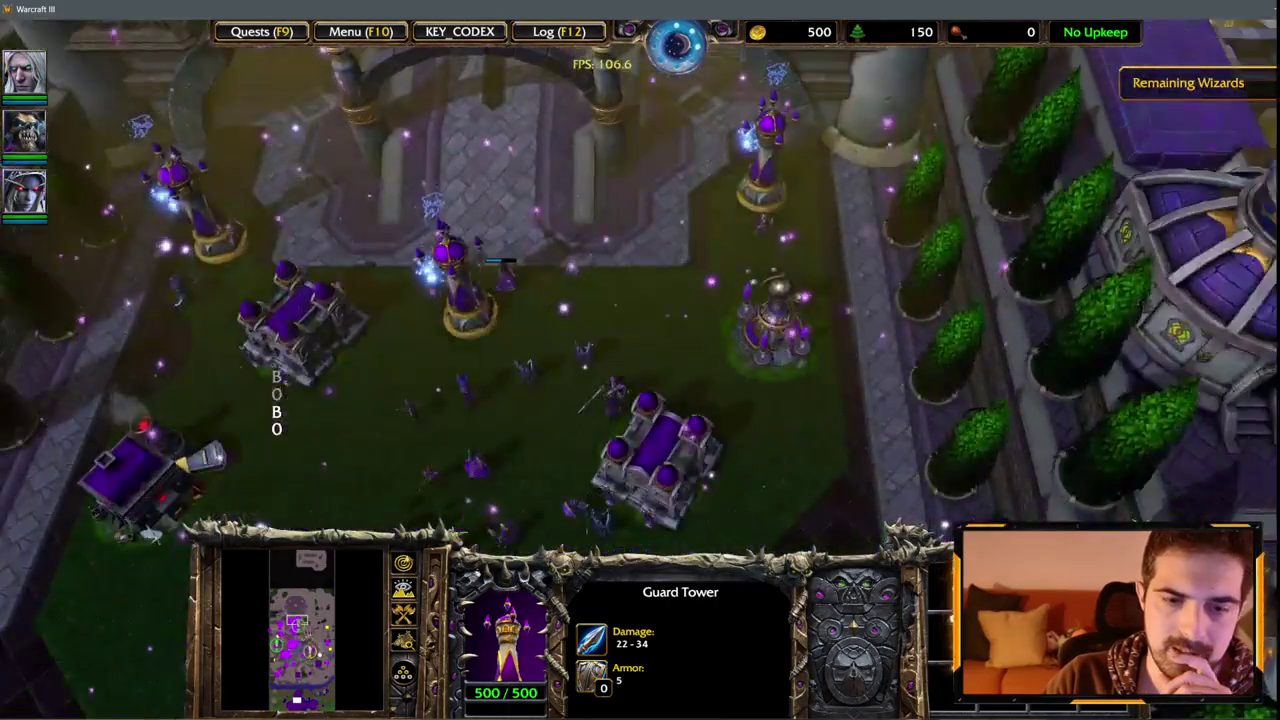
click(615, 398)
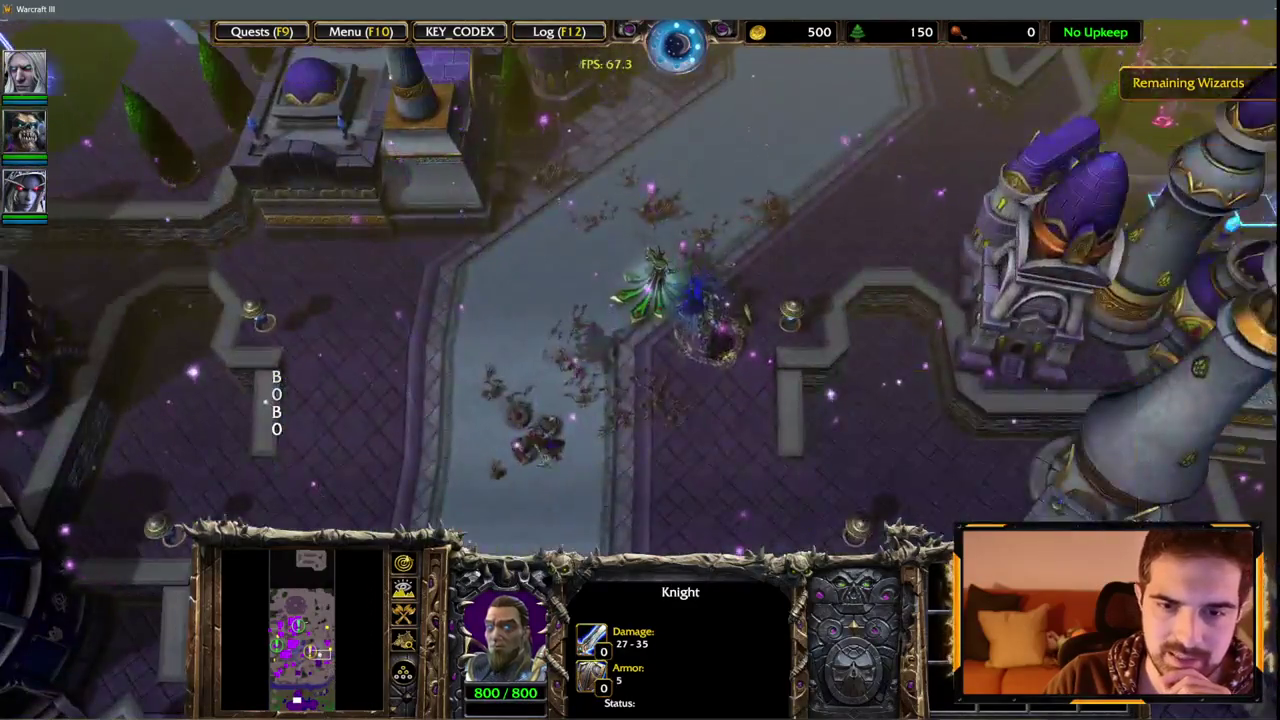
key(1)
click(15, 522)
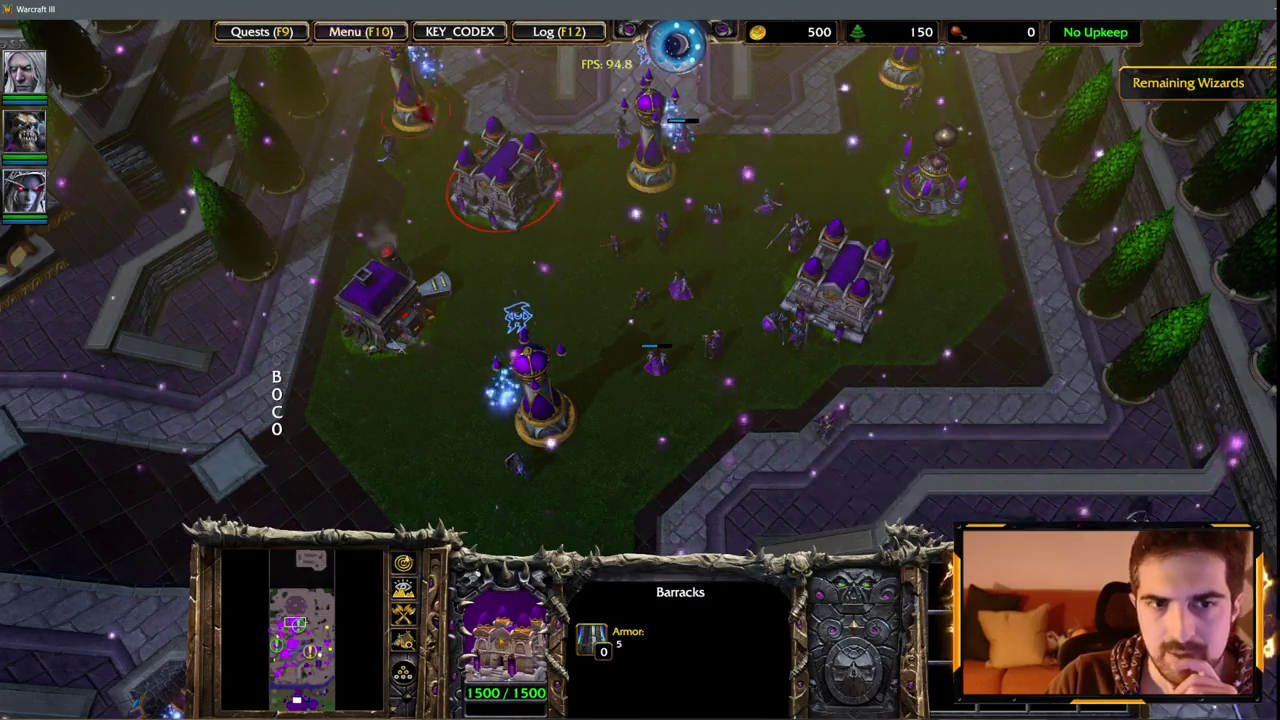
End the game from the F10 menu and confirm Quit.
key(F10)
key(e)
key(x)
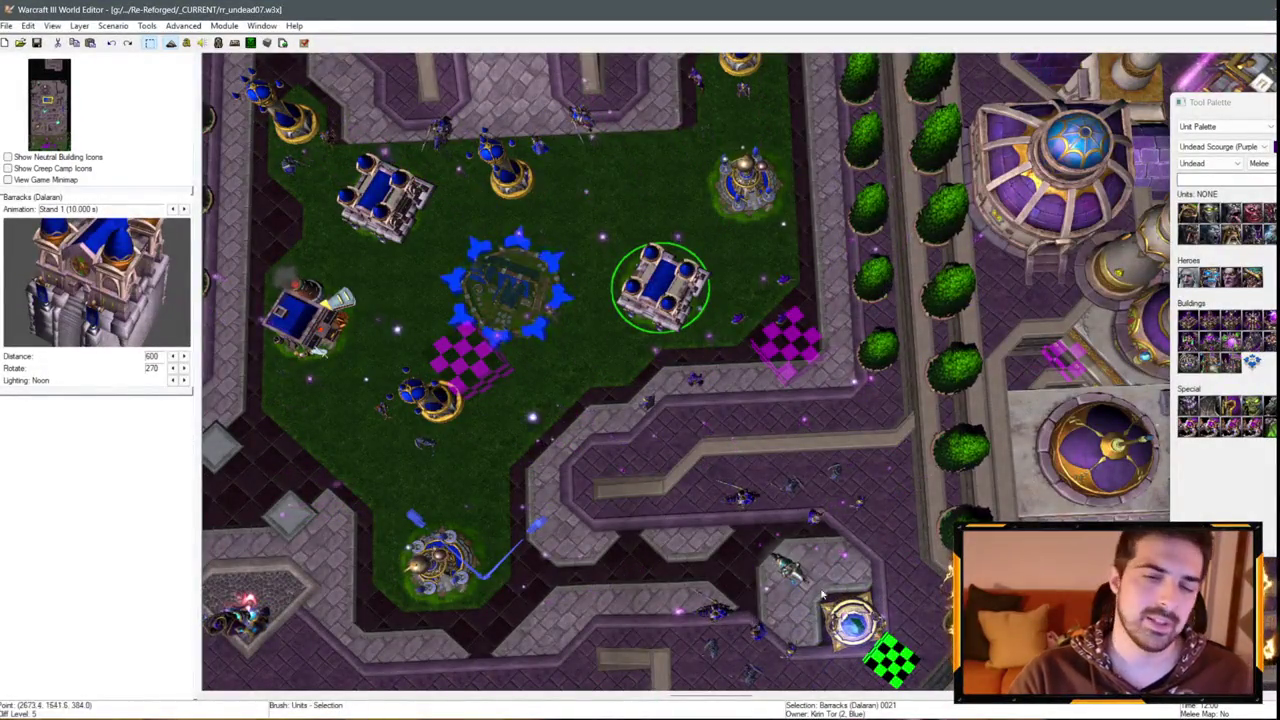
key(Up)
key(Left)
scroll(700, 488, down, 5)
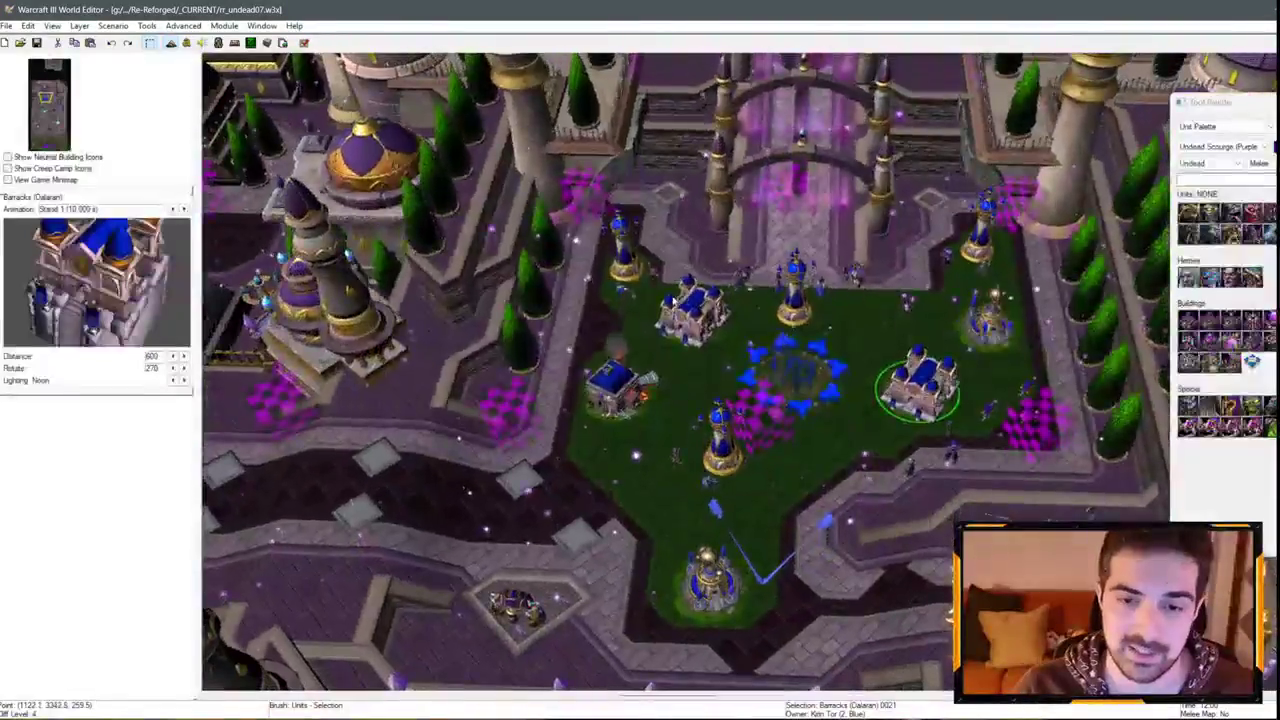
key(Down)
key(Right)
key(Up)
key(Left)
scroll(688, 258, up, 3)
key(Down)
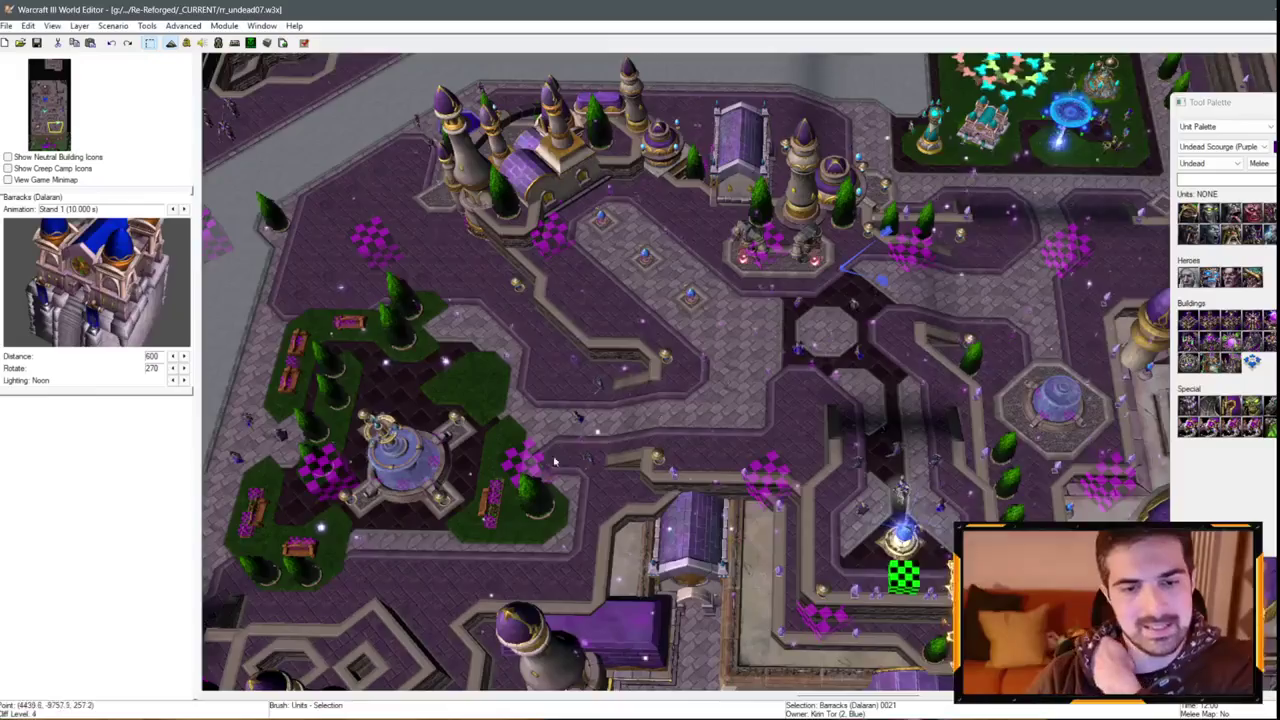
key(Up)
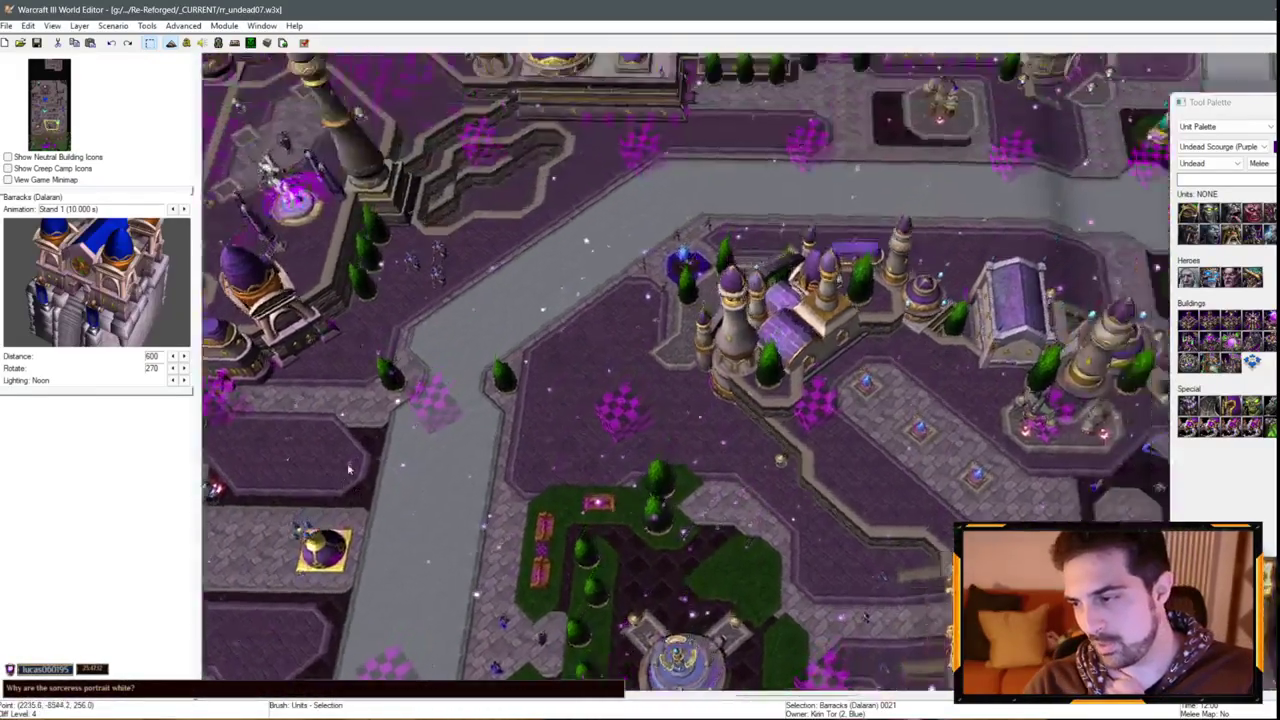
key(Right)
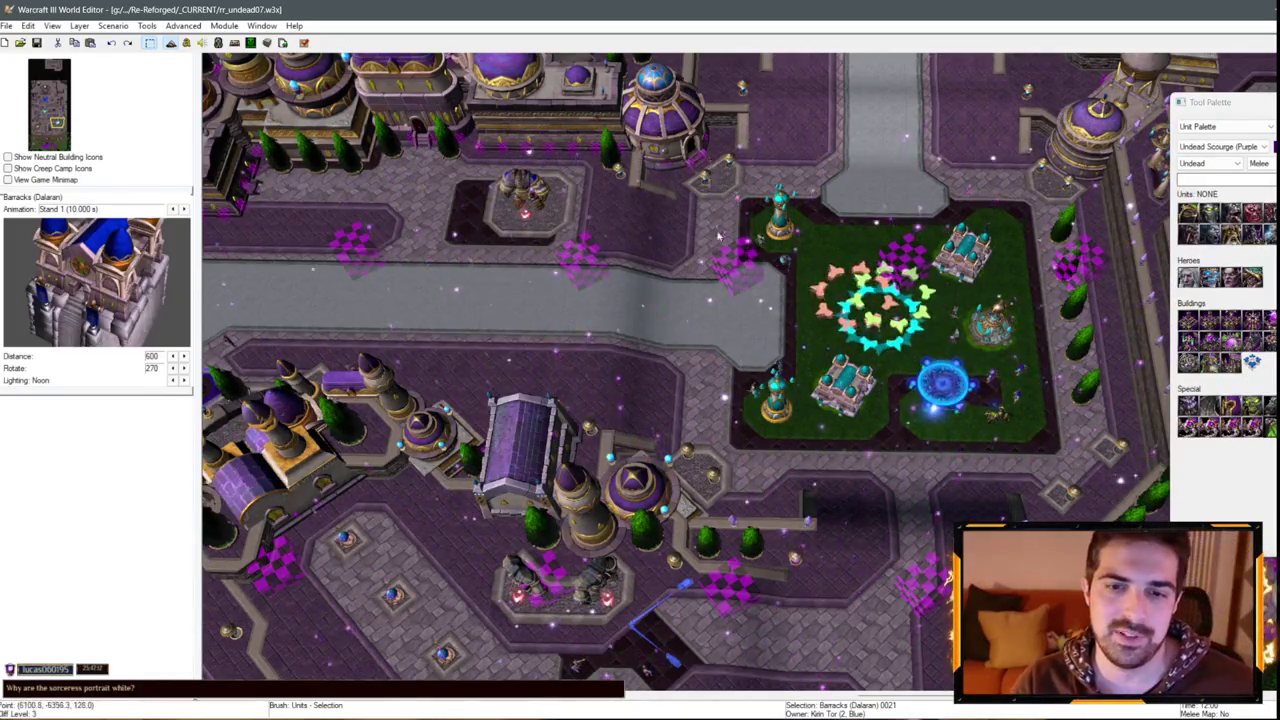
key(Up)
scroll(689, 320, up, 3)
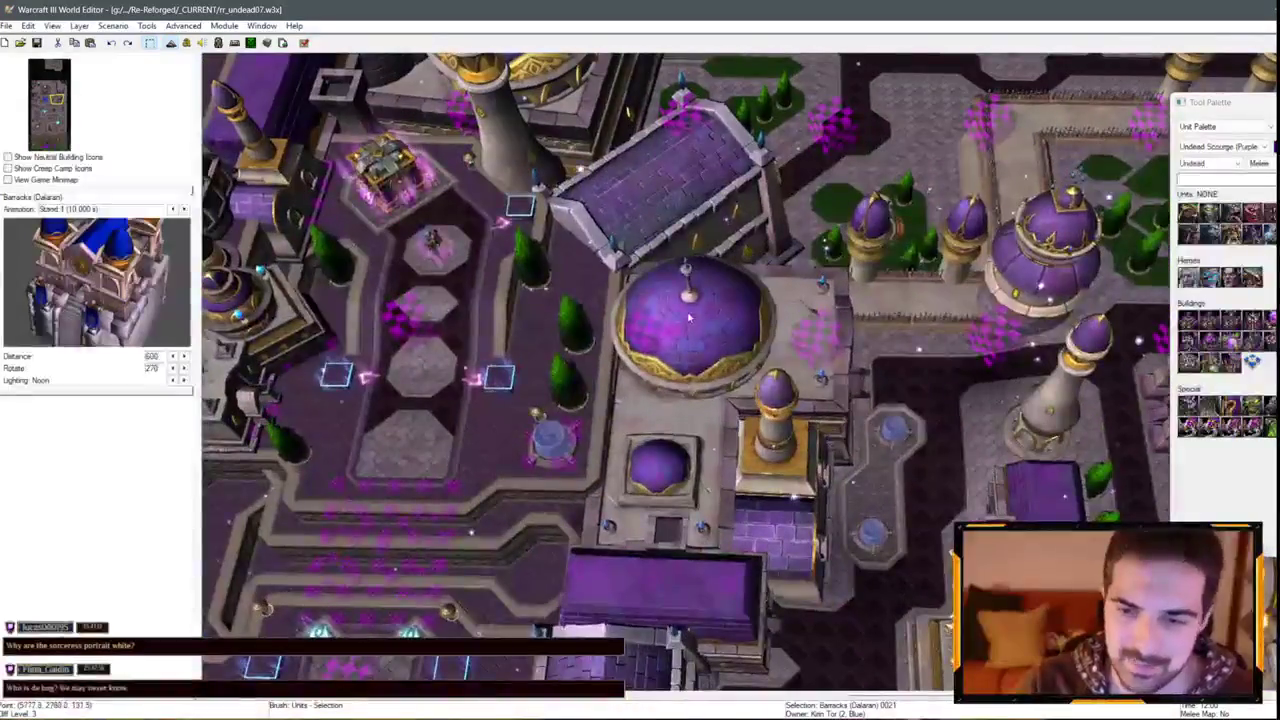
key(Up)
key(Left)
key(Left)
key(Up)
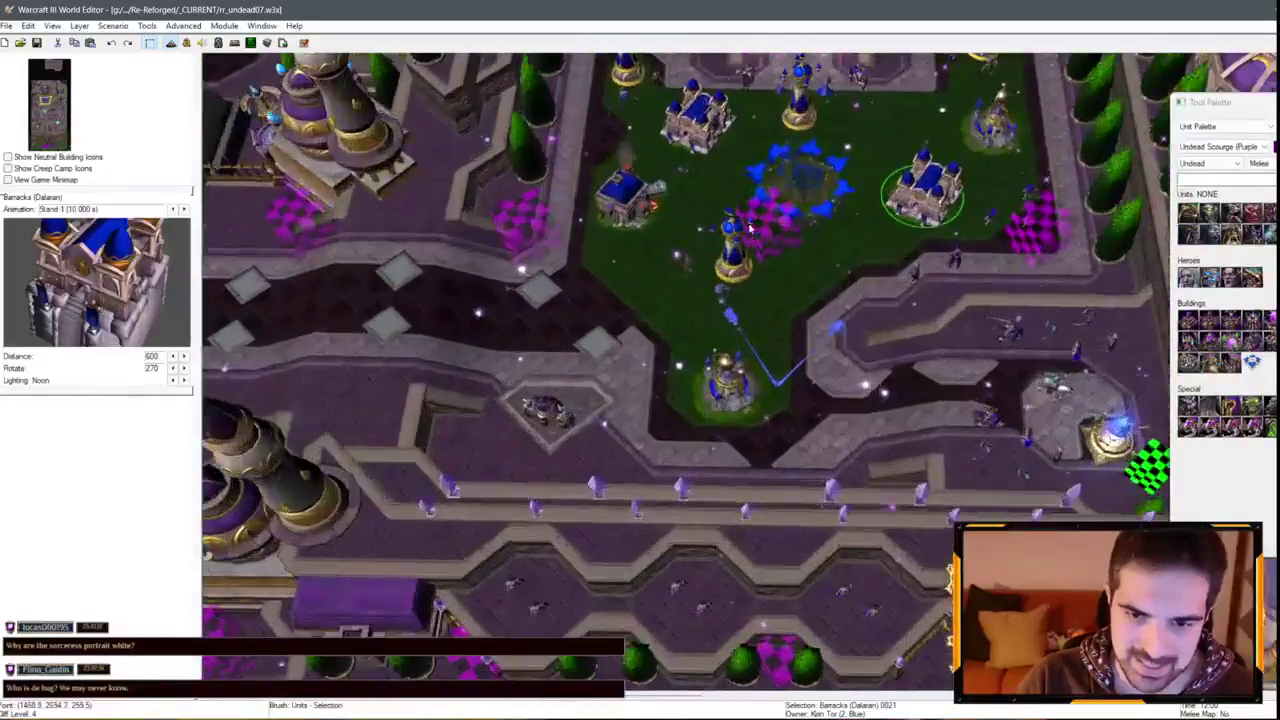
scroll(642, 358, up, 2)
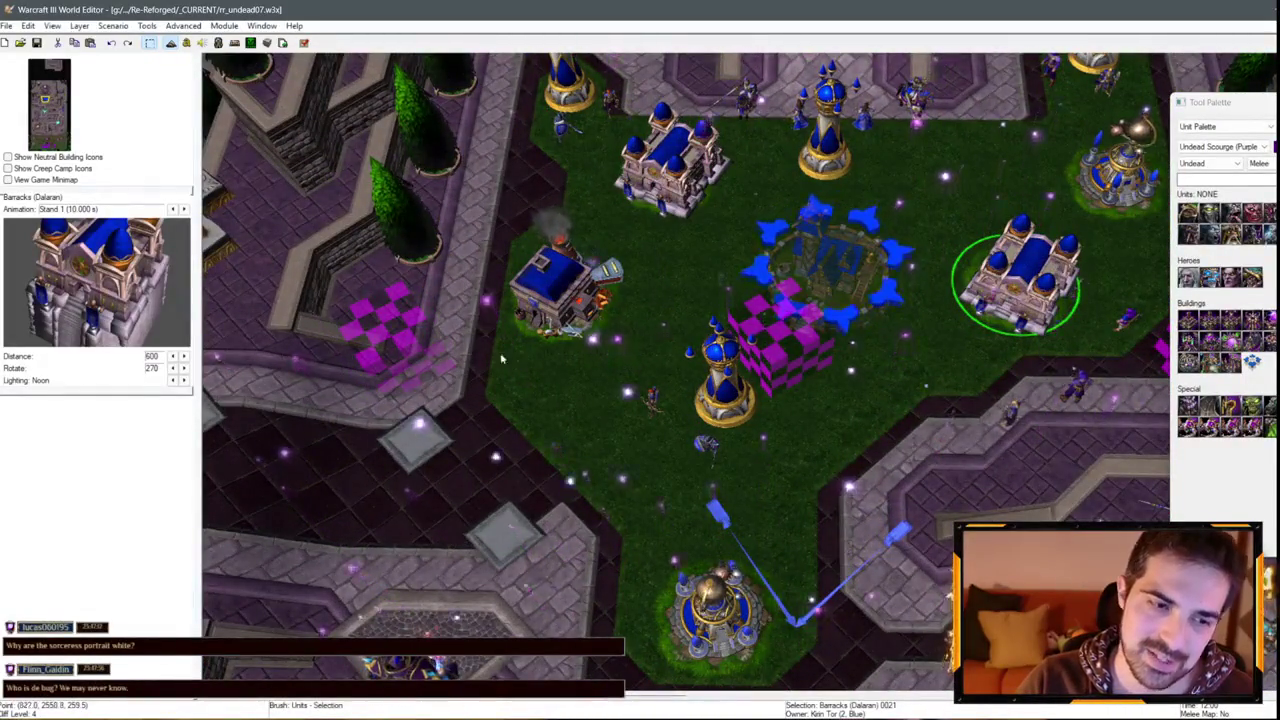
key(Down)
key(Left)
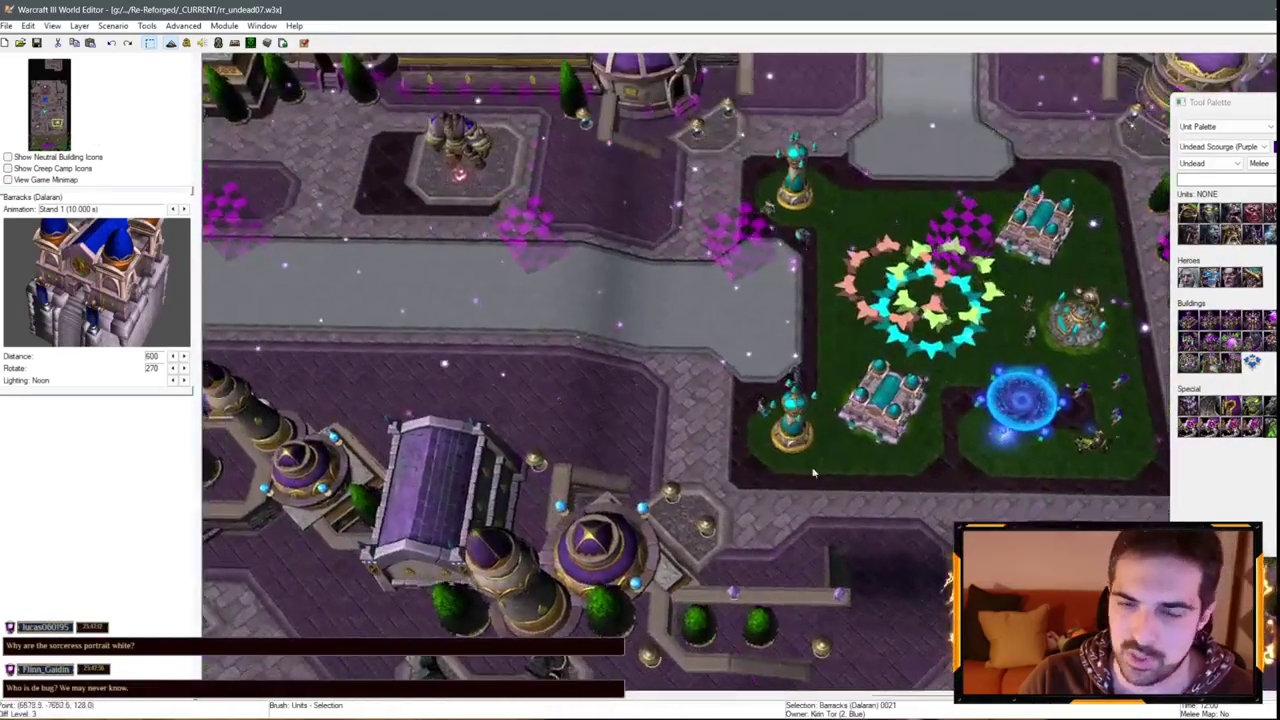
key(Right)
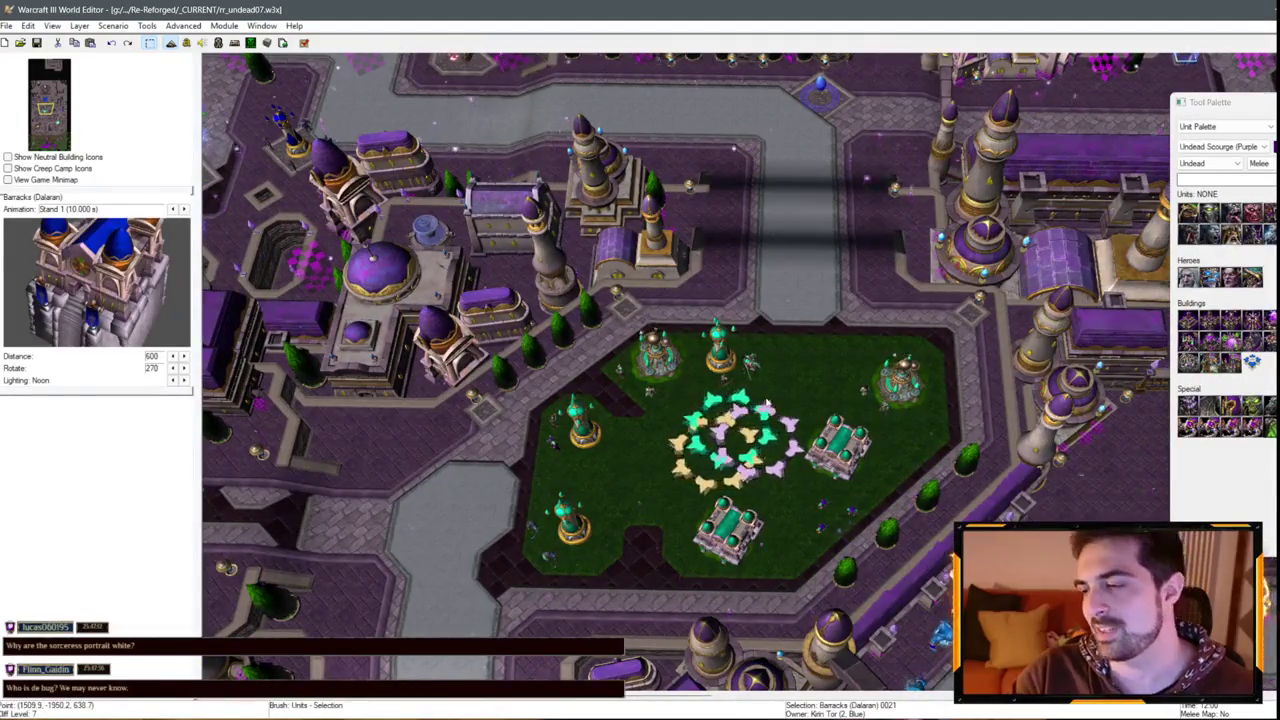
key(Down)
key(Left)
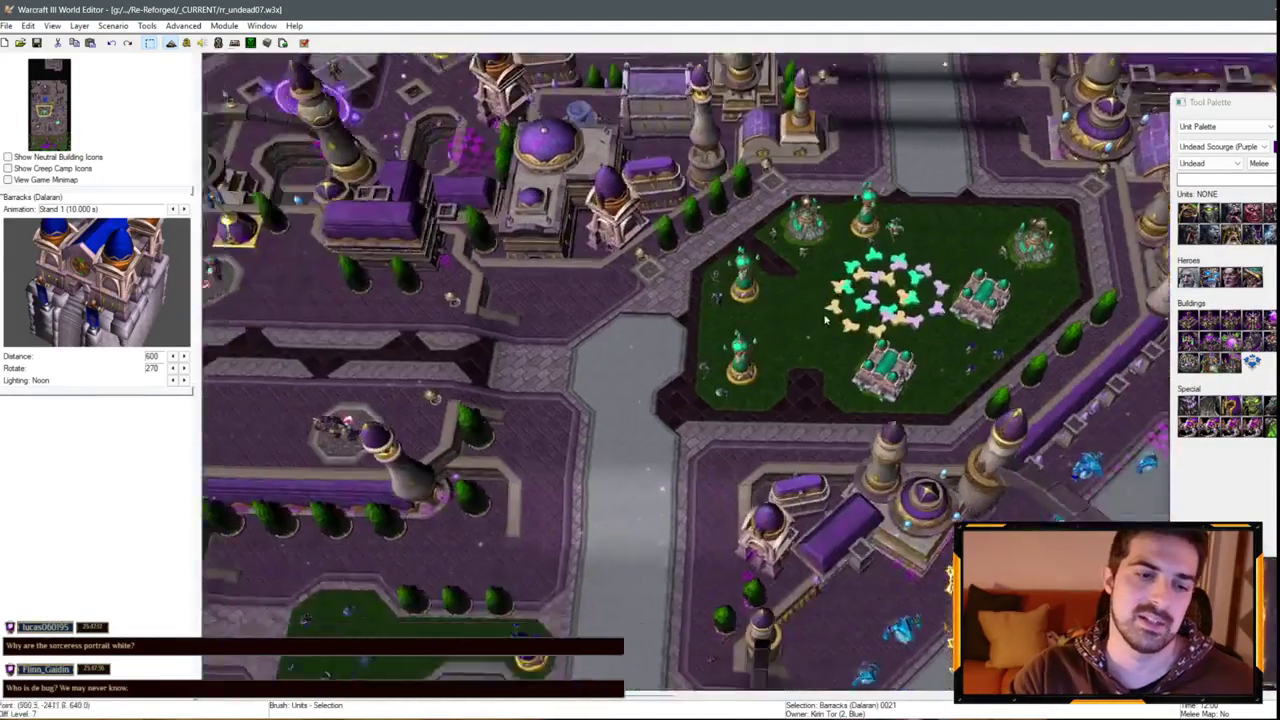